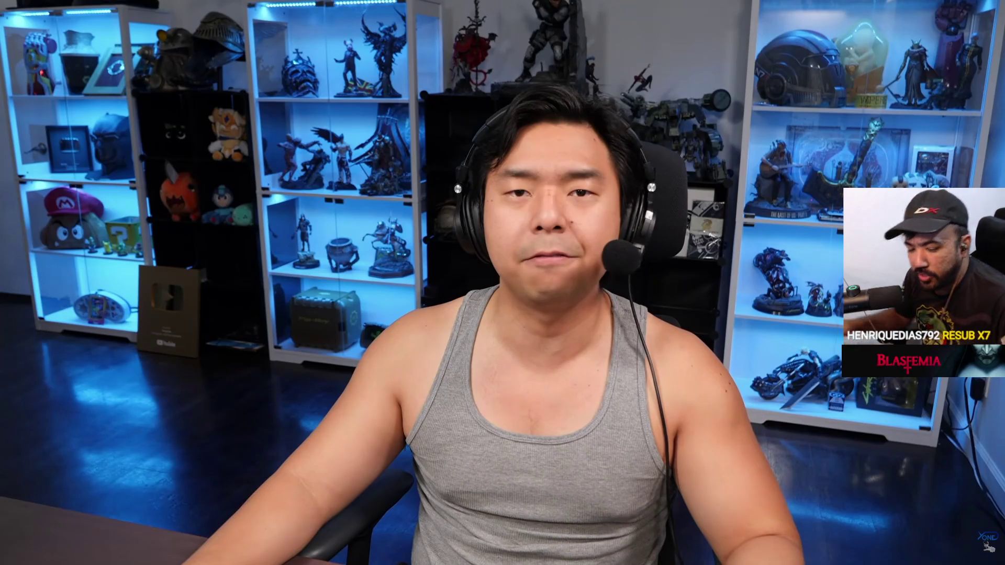
Exit the fullscreen video and open the YouTube home page in a new tab.
click(795, 378)
key(Escape)
right_click(77, 80)
click(103, 86)
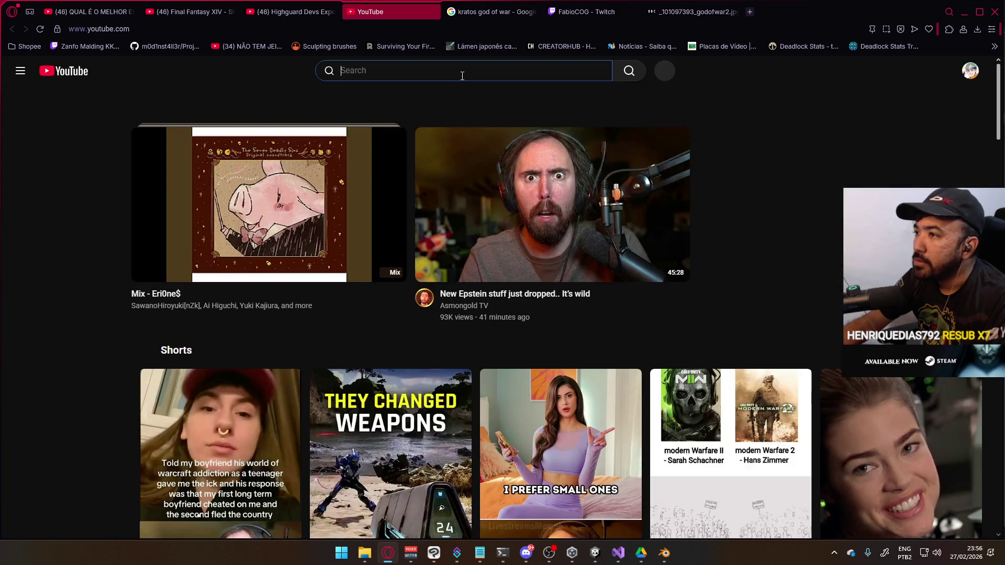
Search YouTube for 'alien isolation concept trailer'.
click(464, 75)
text(alien isol)
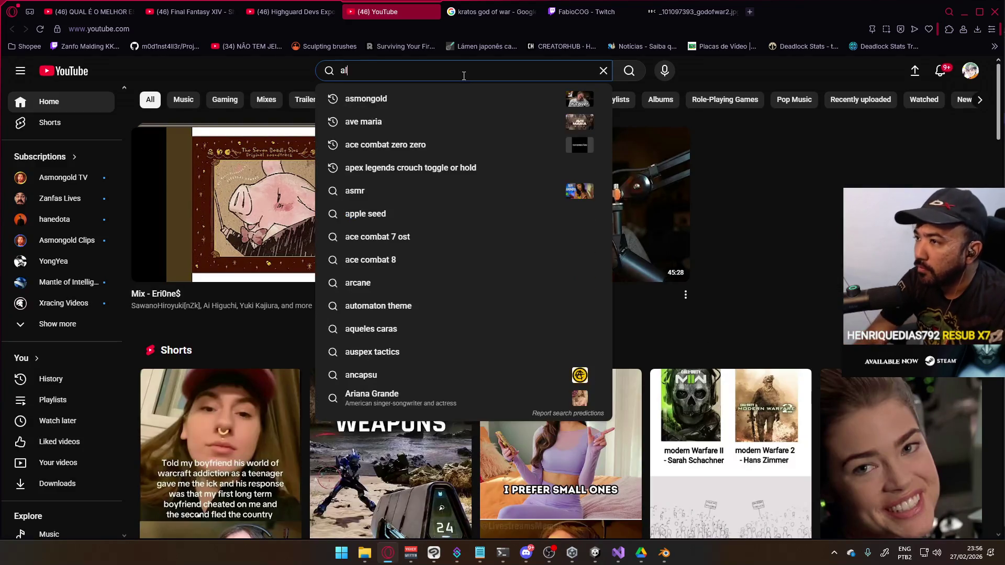
text(ati)
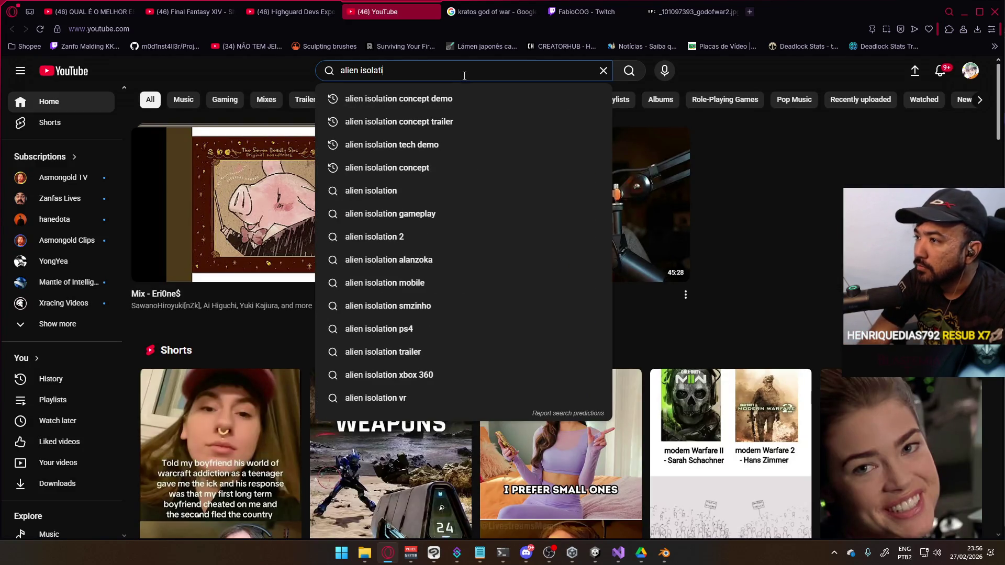
text(on concept trailer)
key(Return)
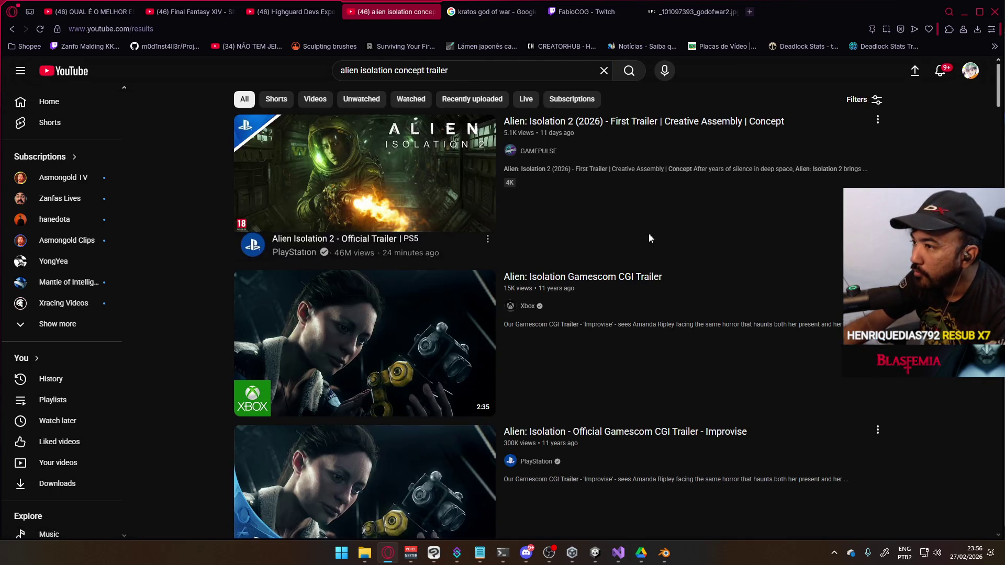
Scroll through the trailer search results down to the Shorts section.
mouse_move(656, 238)
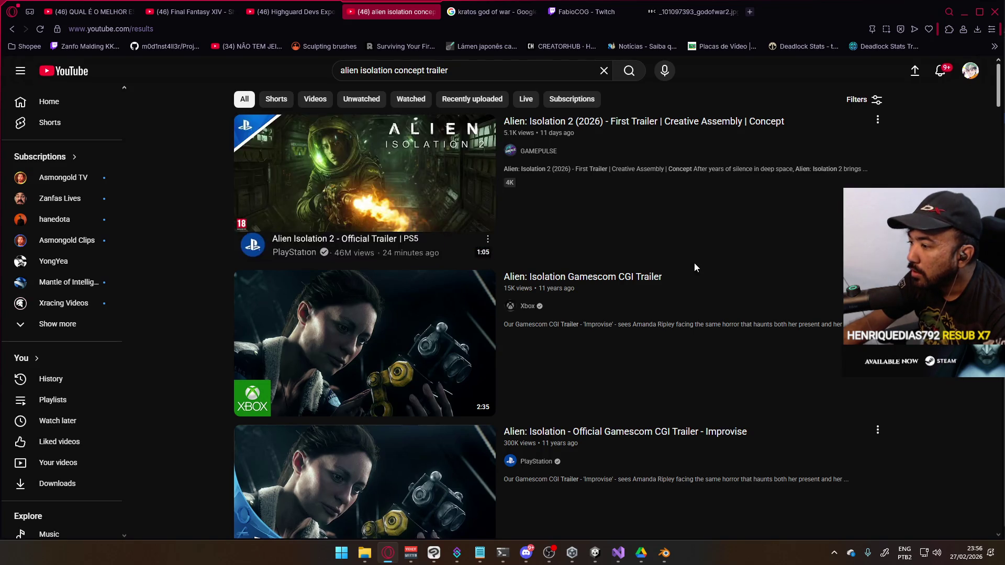
scroll(691, 262, down, 8)
scroll(692, 272, down, 4)
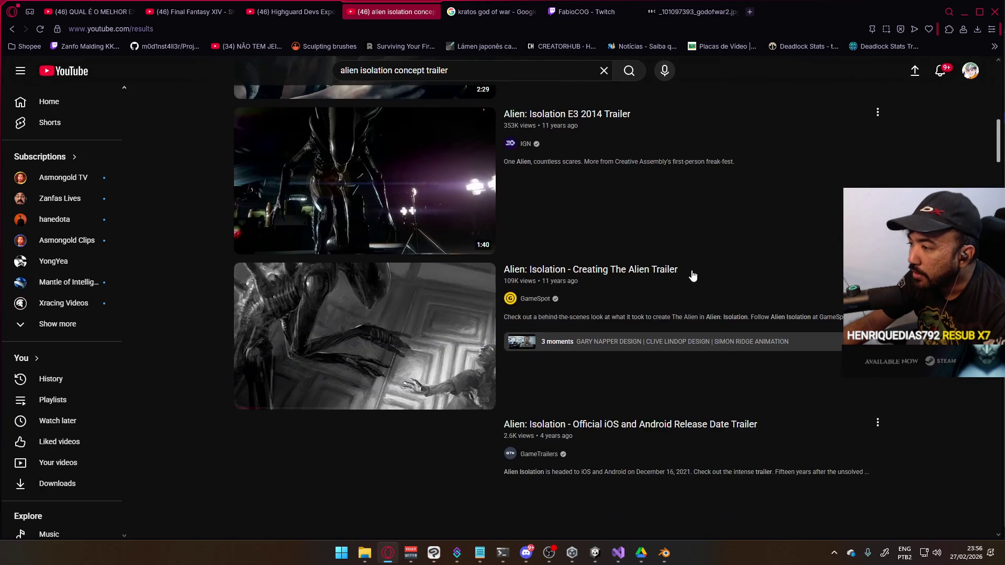
scroll(720, 276, down, 2)
scroll(724, 279, down, 9)
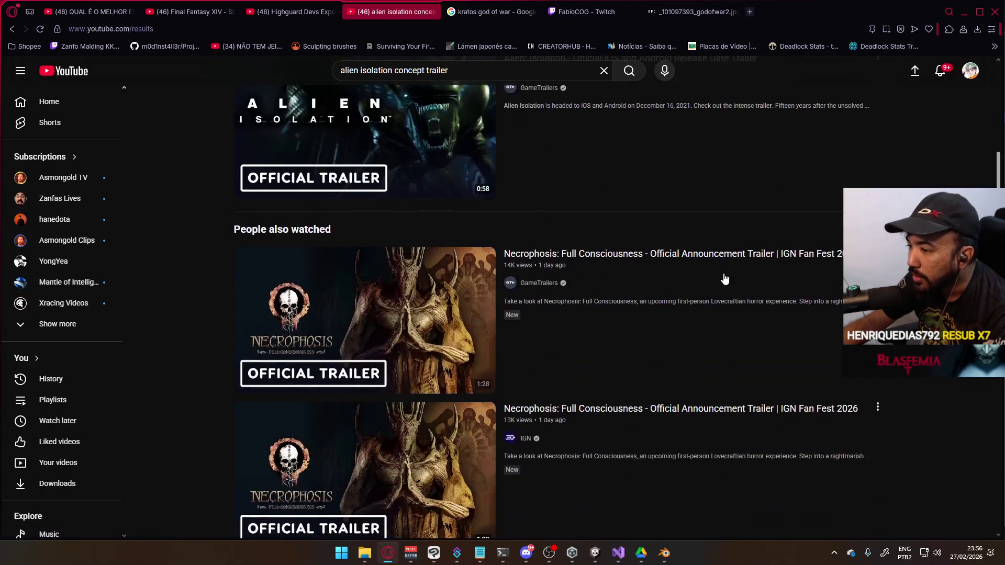
scroll(724, 274, down, 4)
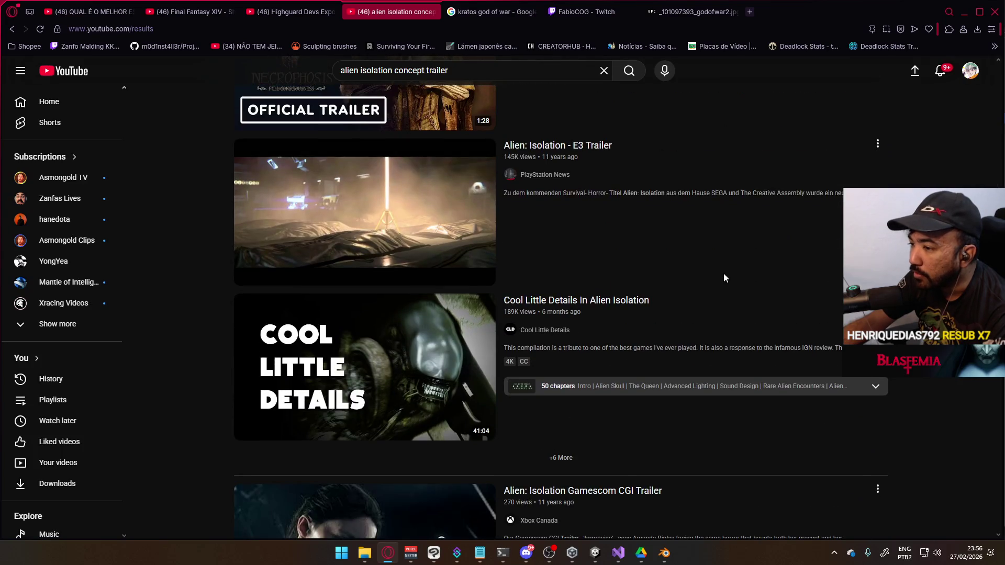
scroll(723, 275, down, 4)
scroll(723, 274, down, 8)
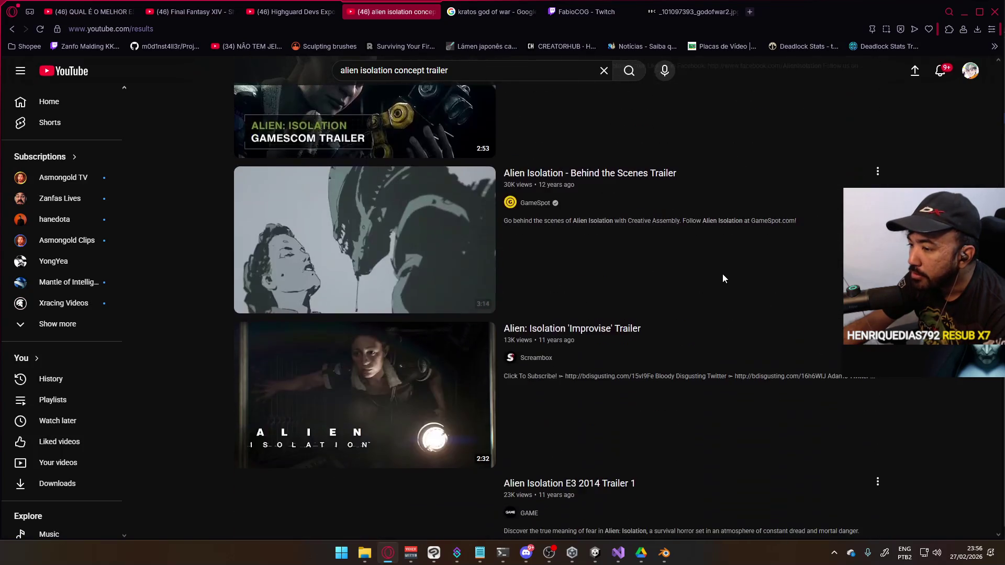
scroll(723, 278, down, 8)
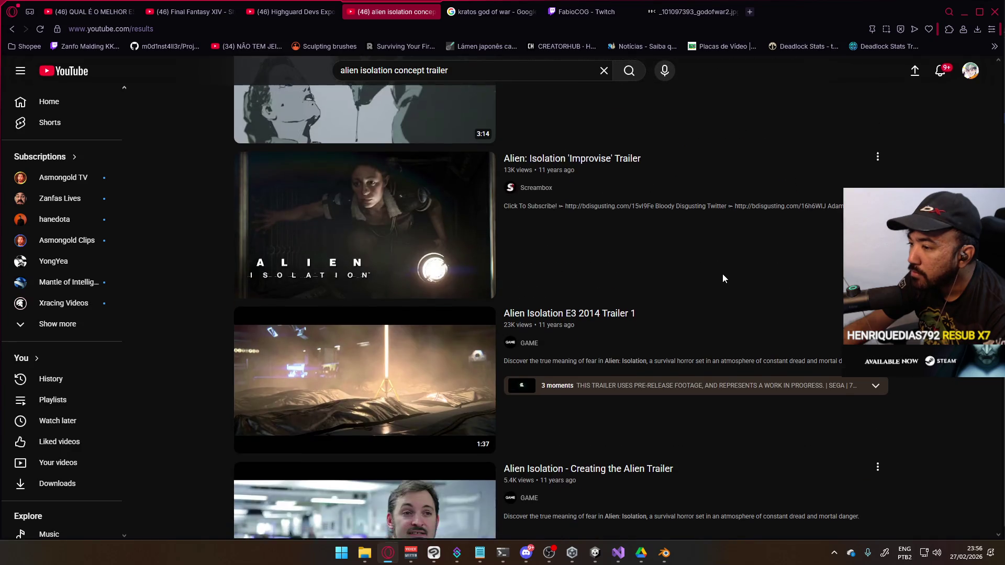
scroll(724, 282, down, 4)
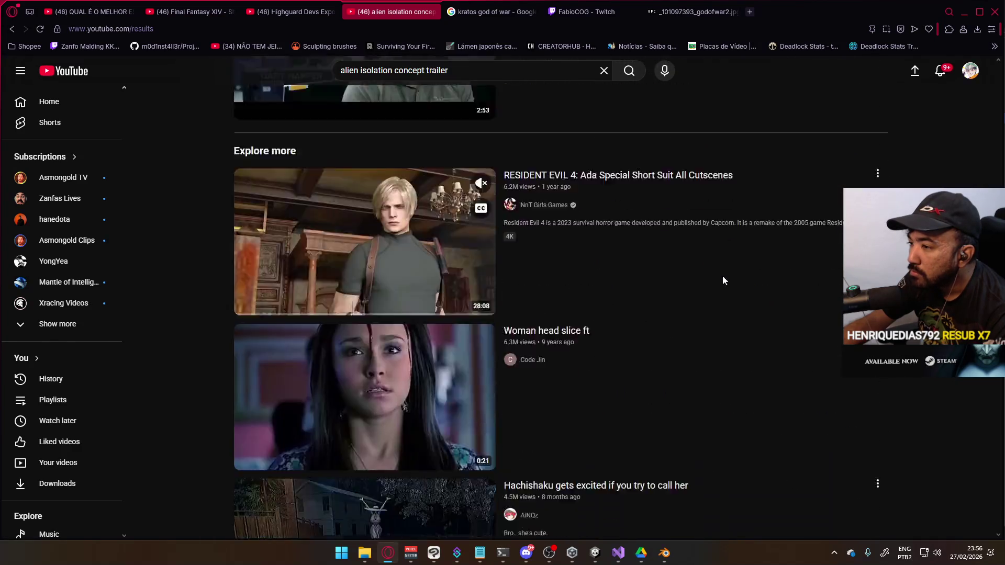
scroll(724, 282, up, 2)
scroll(723, 282, up, 2)
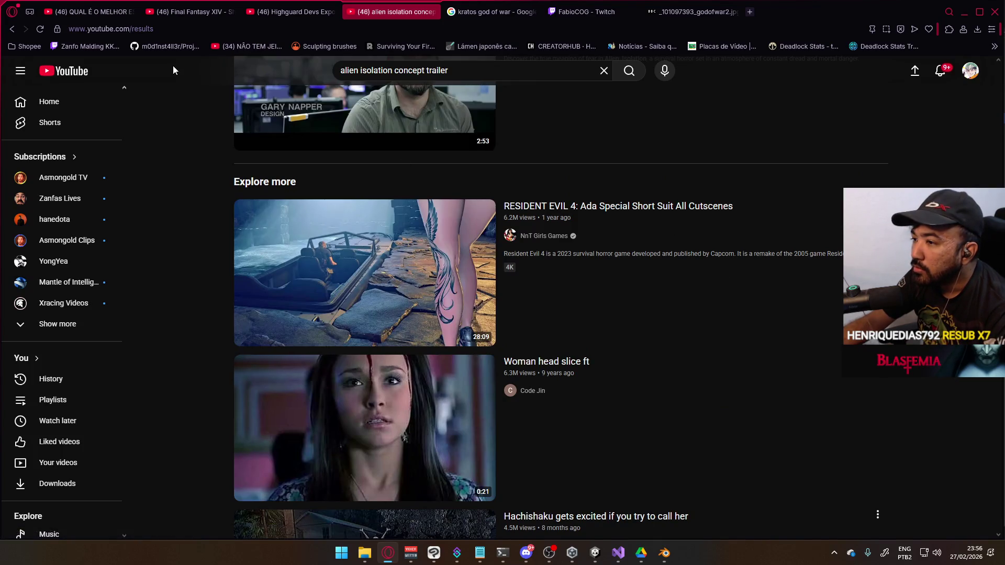
mouse_move(430, 284)
scroll(431, 284, down, 12)
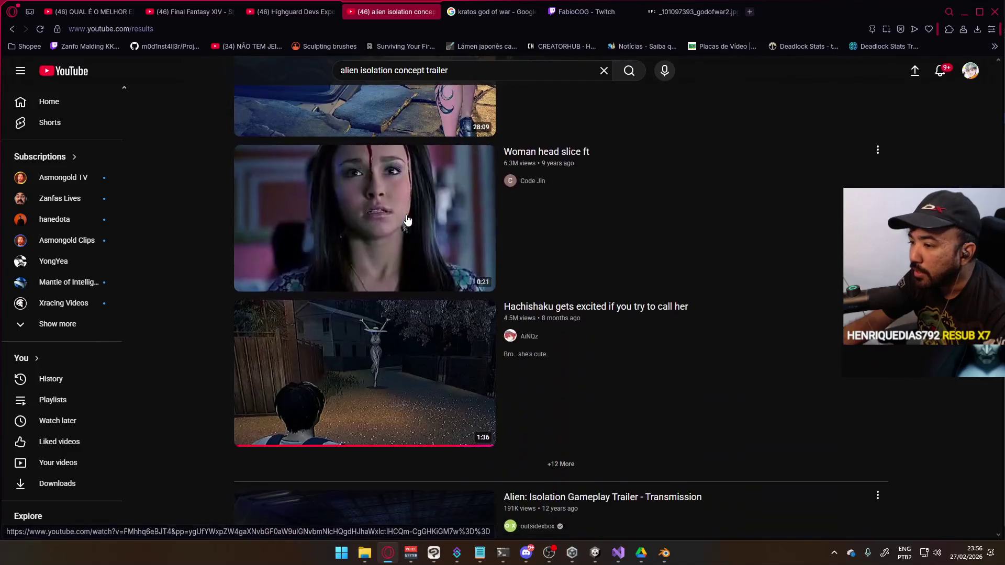
scroll(431, 231, down, 3)
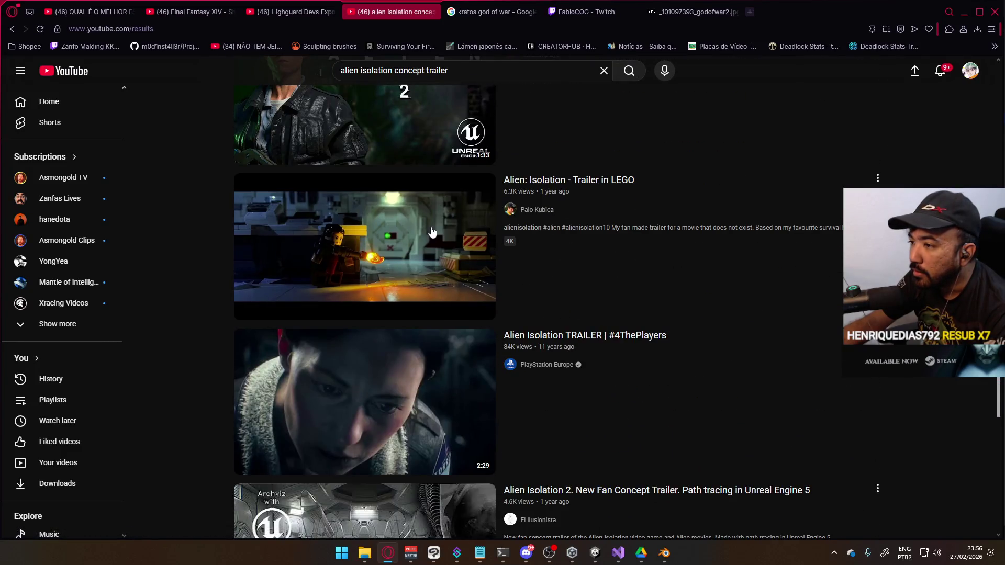
scroll(430, 233, down, 5)
scroll(430, 236, down, 5)
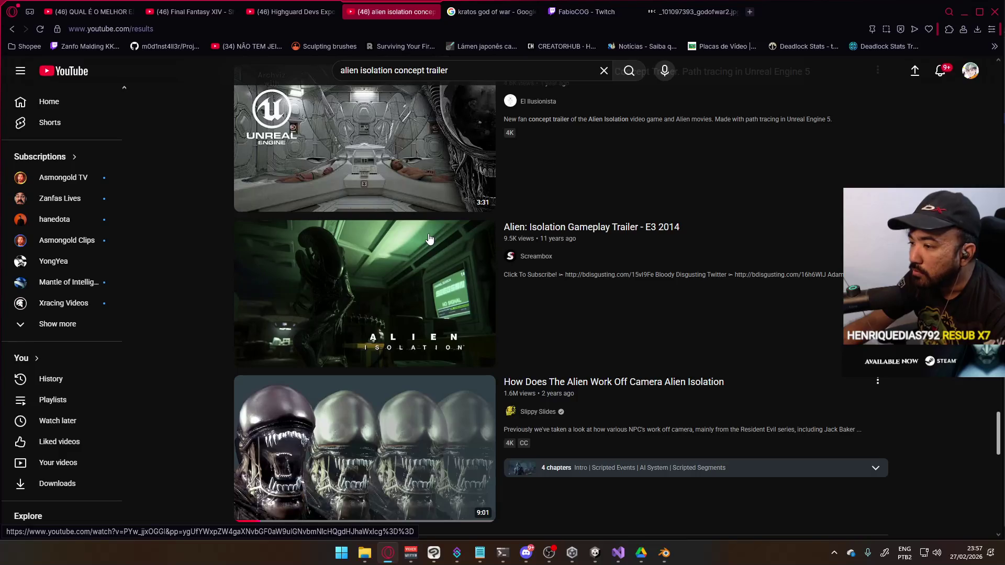
scroll(526, 267, down, 4)
scroll(526, 268, down, 8)
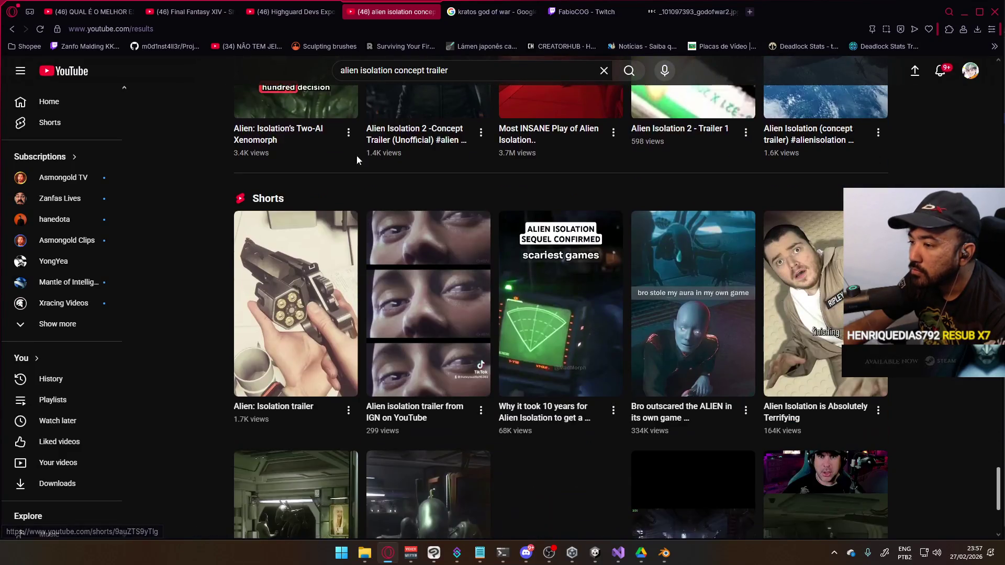
click(261, 29)
Google 'alien isolation concept trailer' and browse to the second page of results.
text(al)
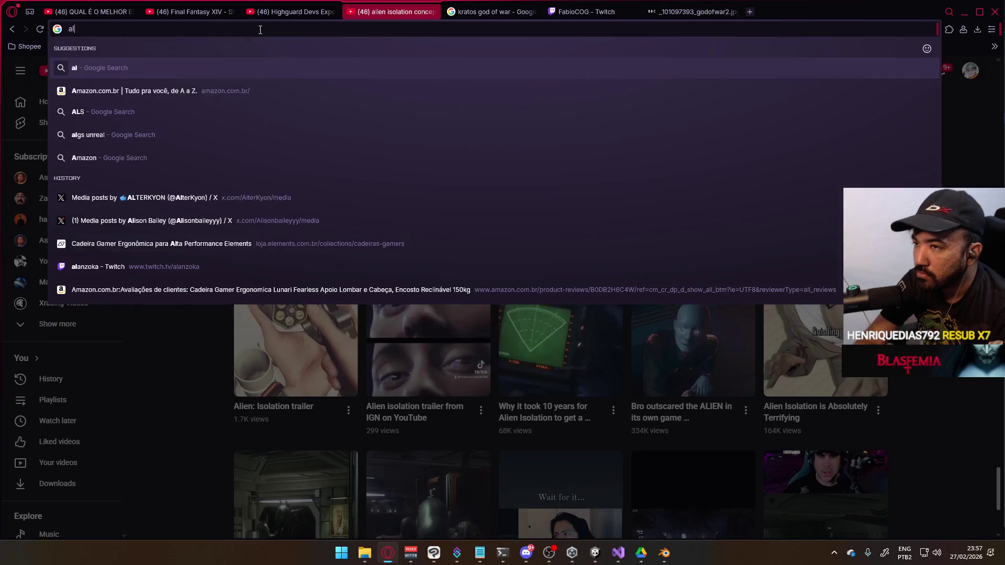
text(ien isolation )
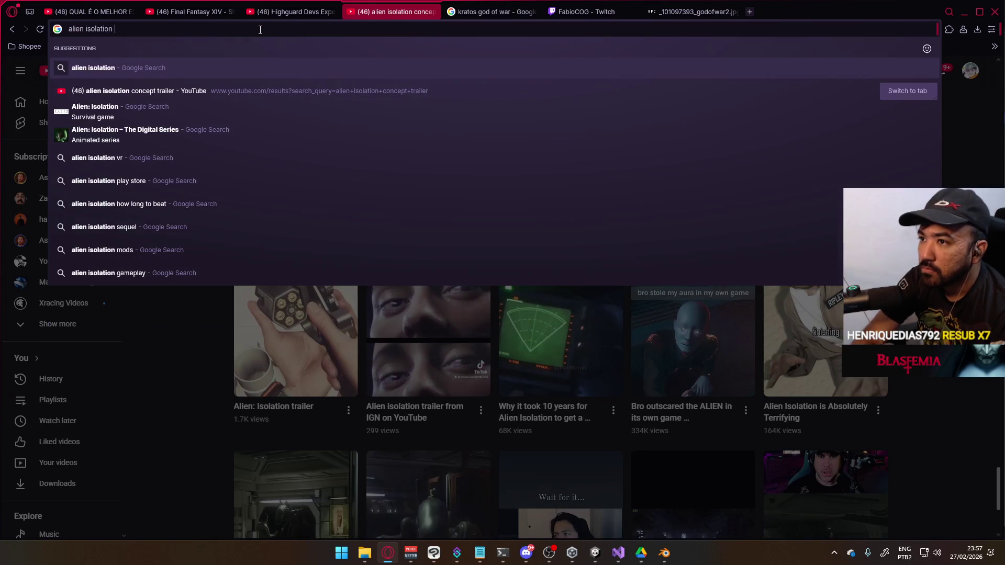
text(concept trailer)
key(Return)
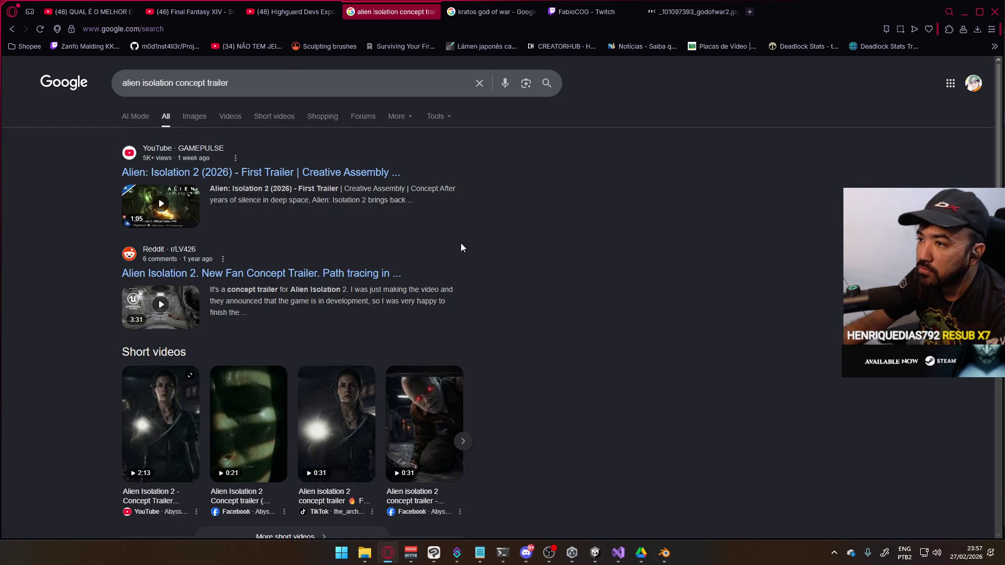
scroll(479, 305, down, 4)
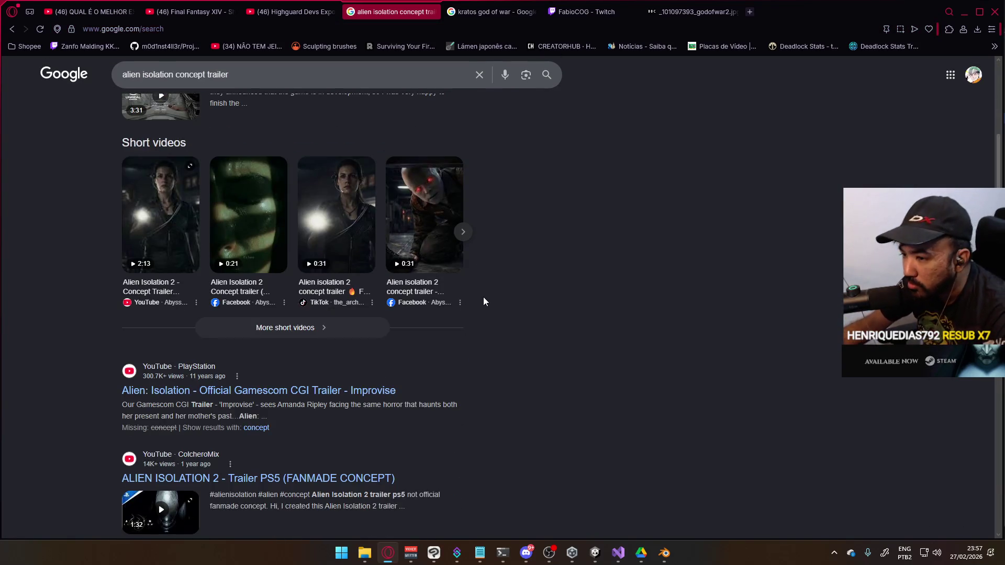
scroll(483, 299, down, 2)
scroll(483, 301, down, 3)
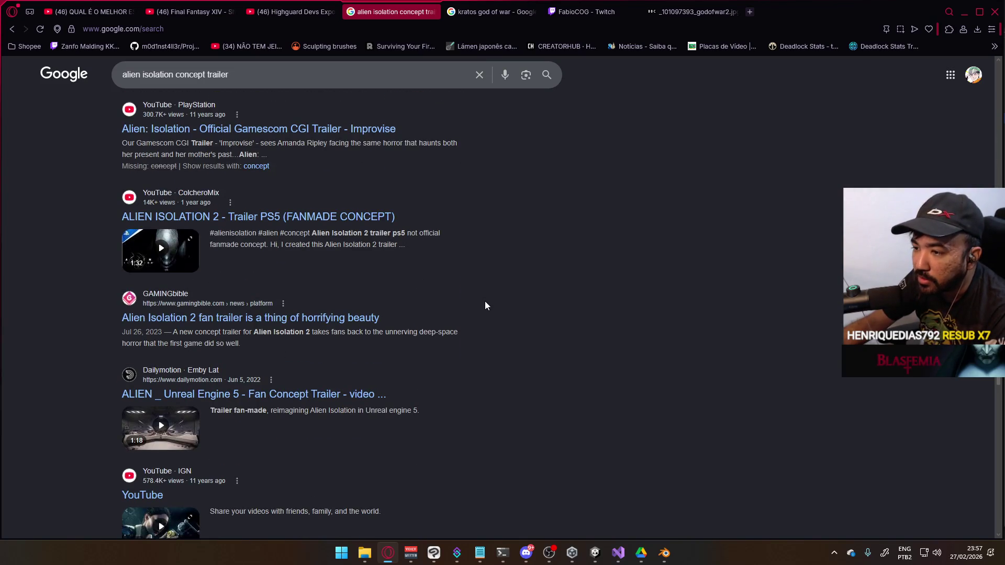
scroll(485, 302, down, 7)
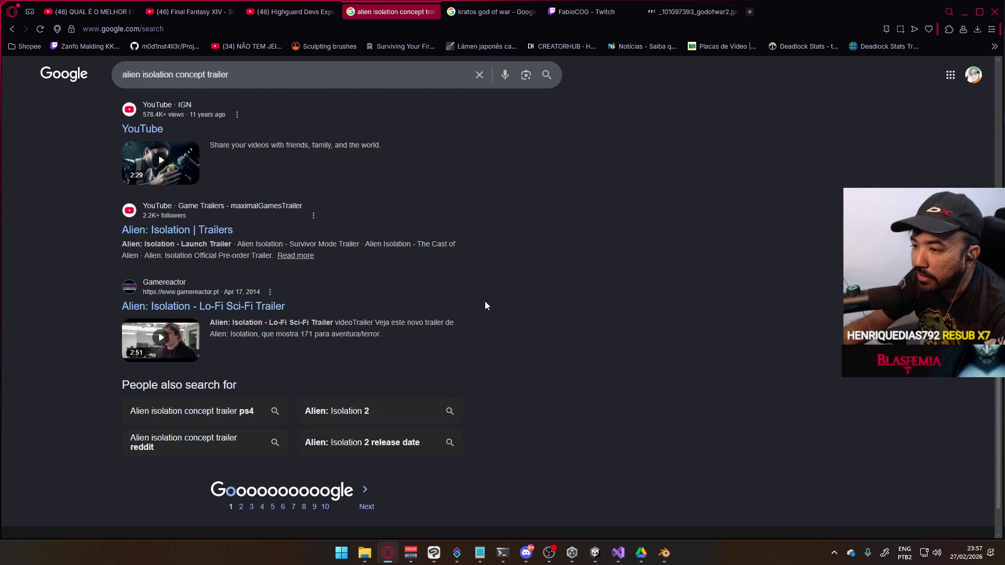
click(241, 507)
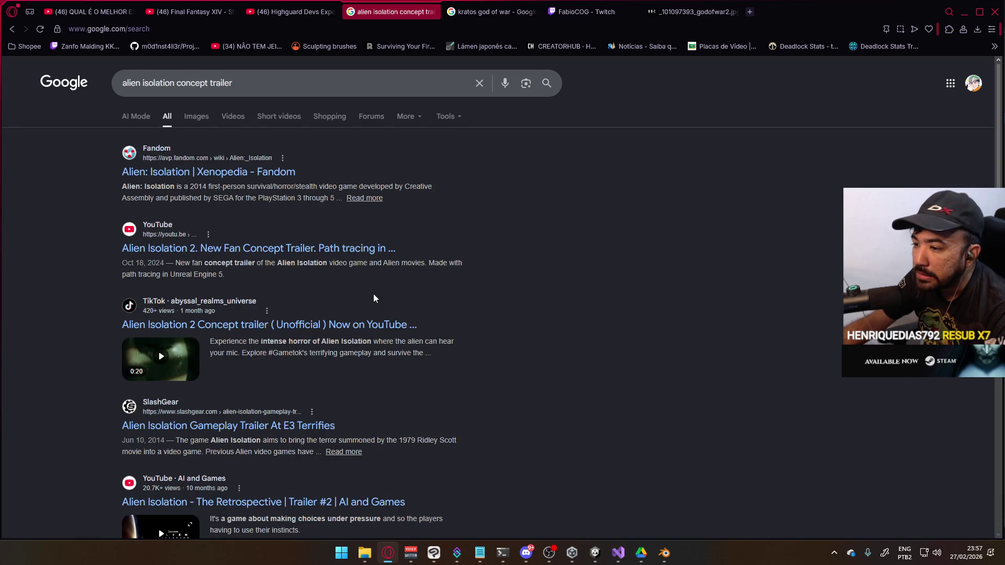
Change the query to 'alien isolation demo' and open the Short 'A demo que fez Alien: Isolation existir'.
scroll(335, 256, down, 3)
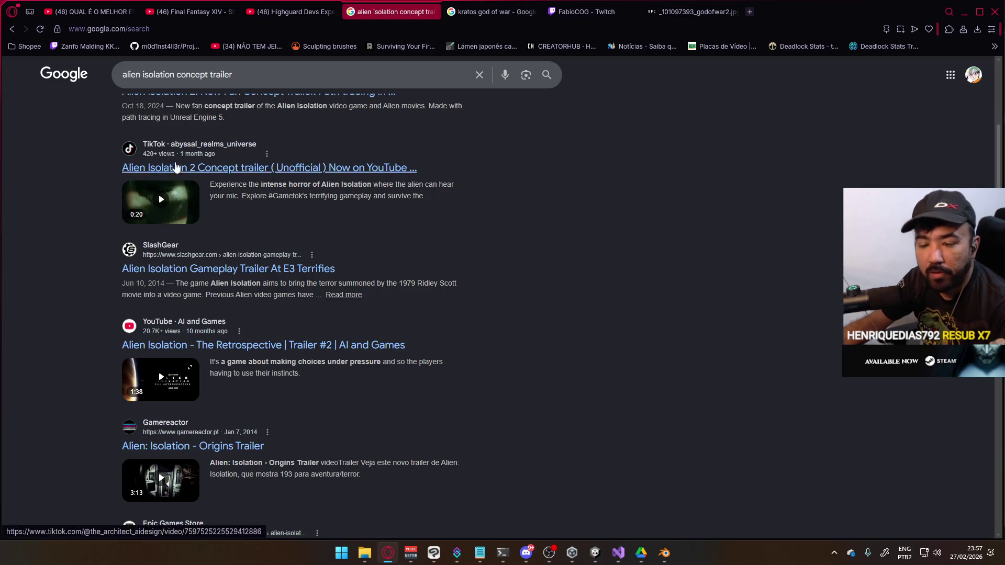
drag(235, 75, 176, 75)
text(demo)
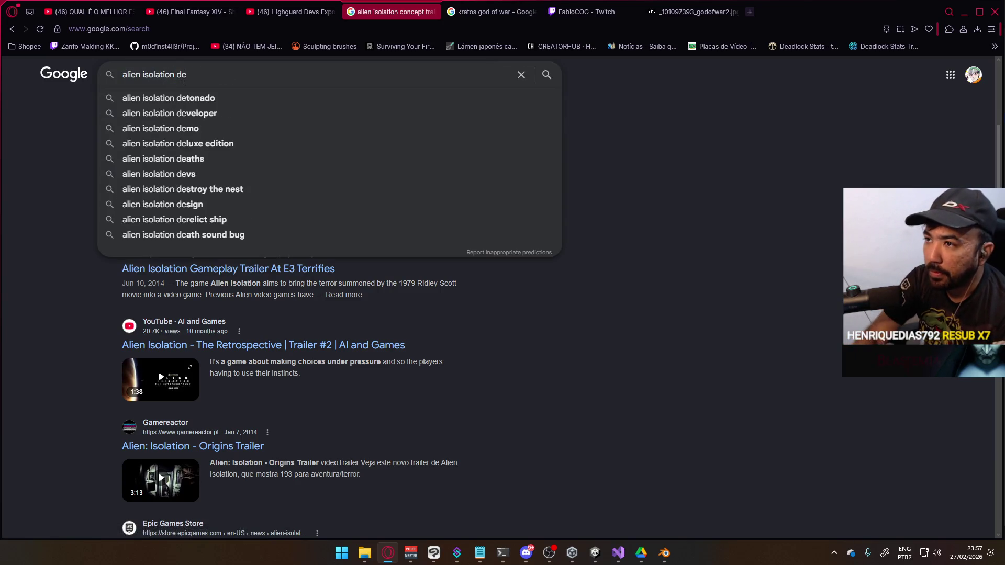
key(Return)
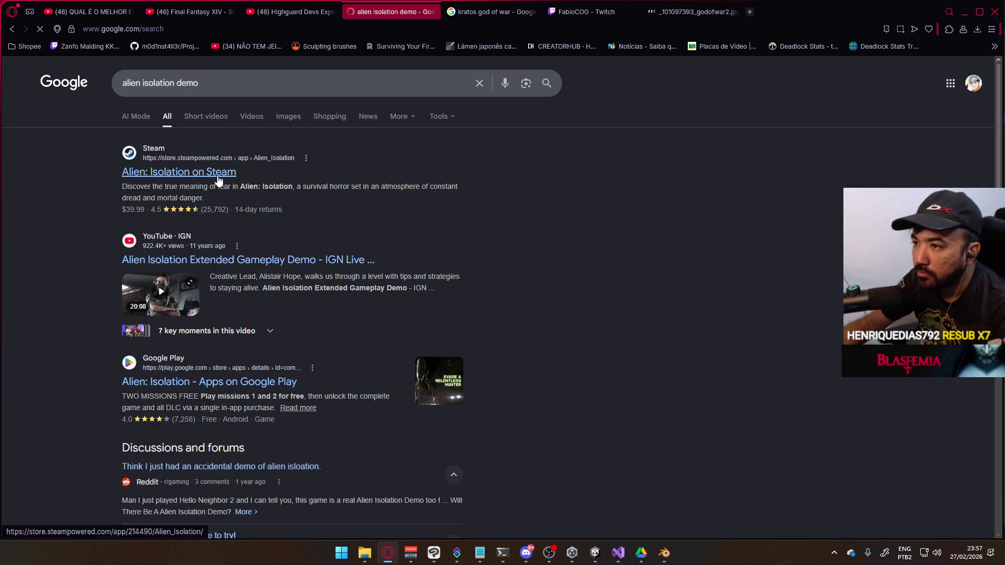
scroll(288, 188, down, 10)
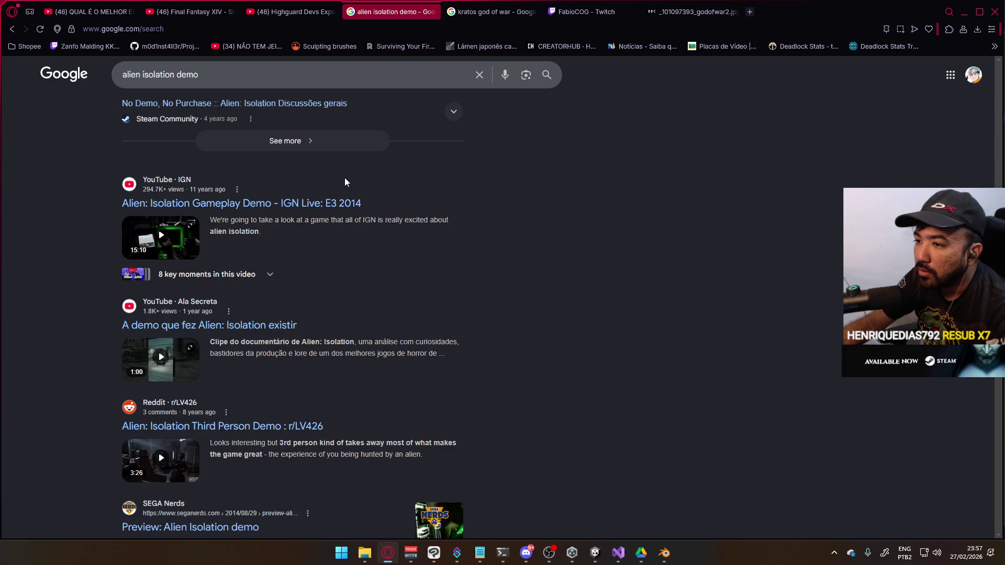
click(284, 326)
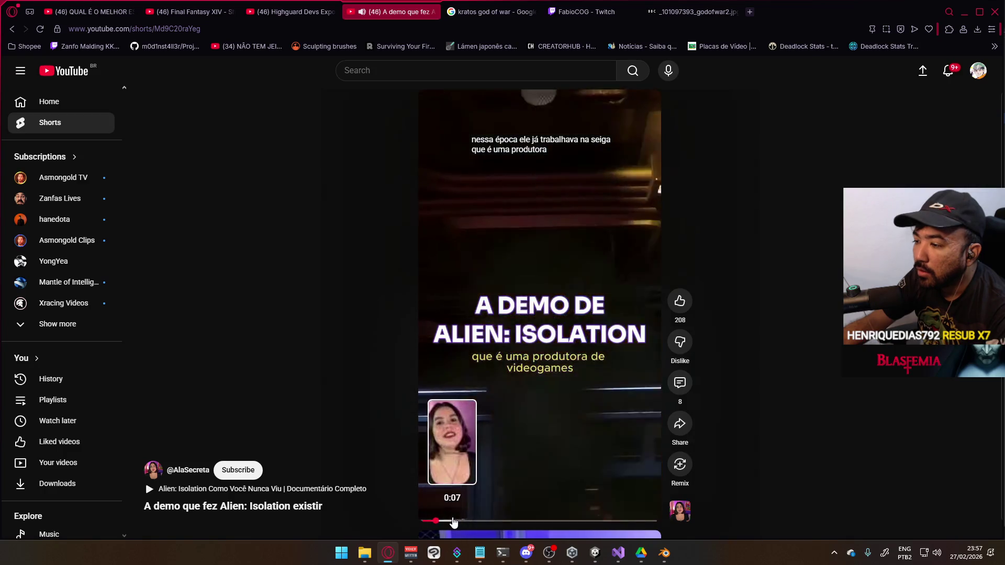
Scrub the Short to about 0:30 and 0:41, pause it, then open the linked documentary.
drag(492, 525, 619, 522)
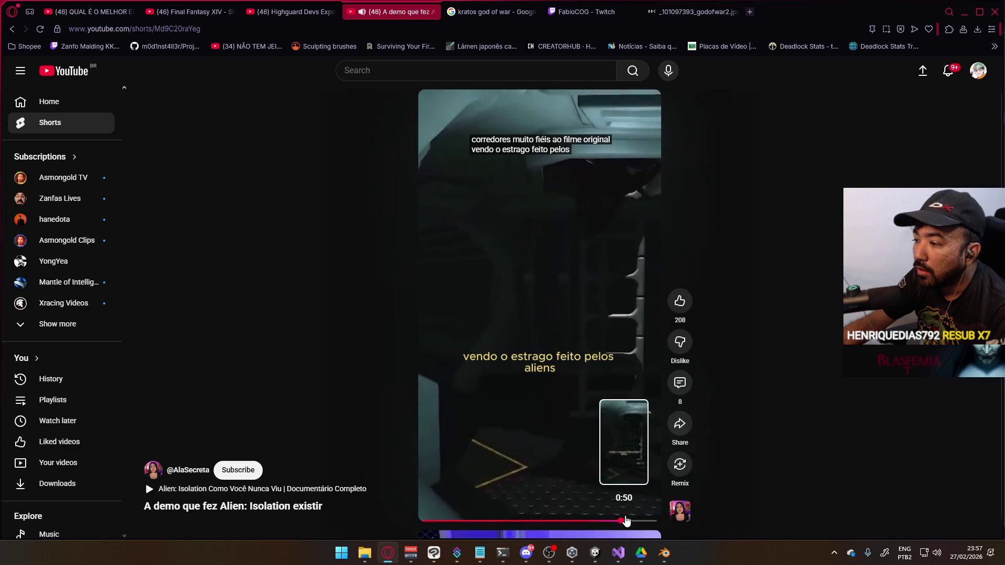
drag(641, 521, 566, 520)
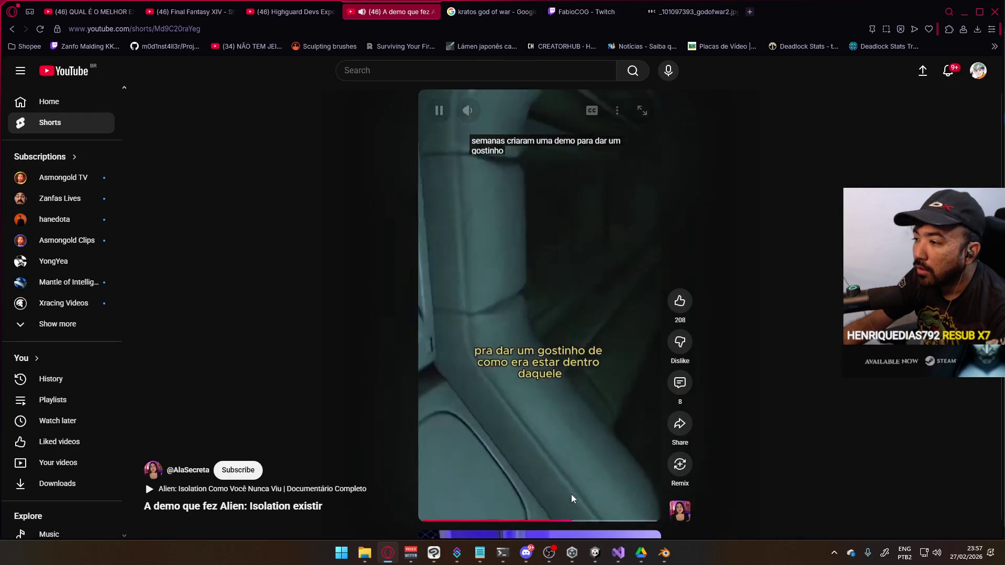
click(522, 422)
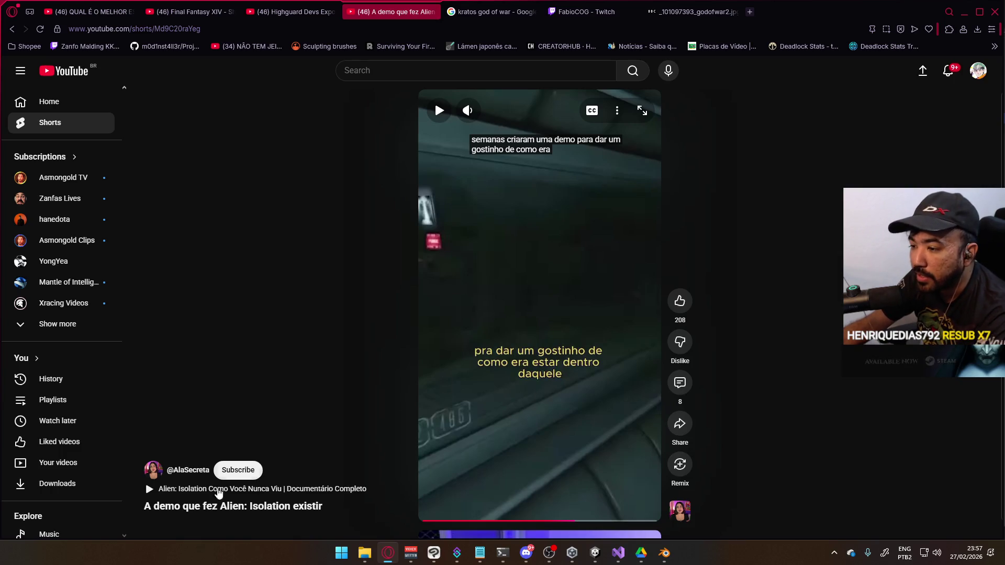
click(149, 490)
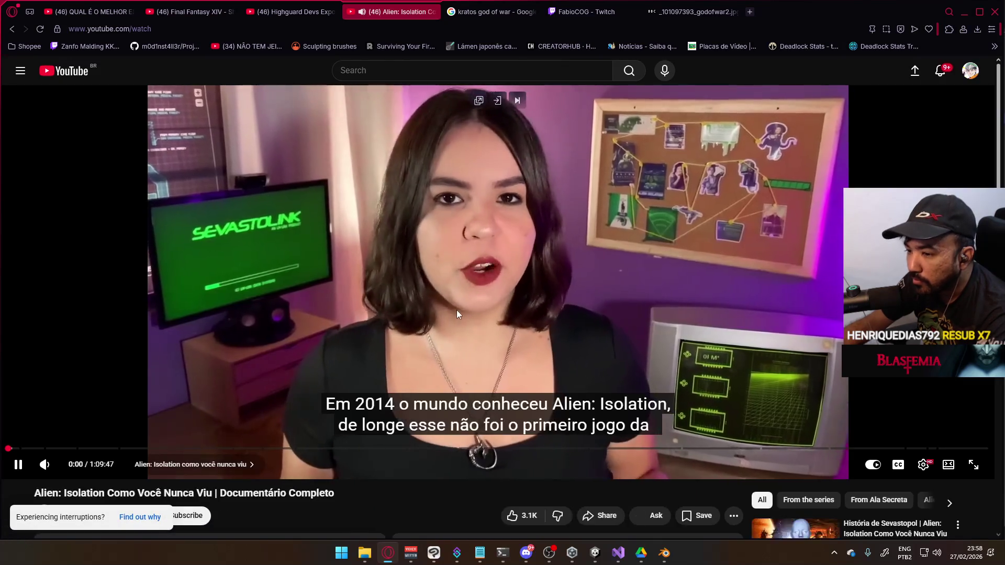
Expand and read the documentary's description, then close its tab.
scroll(437, 304, down, 4)
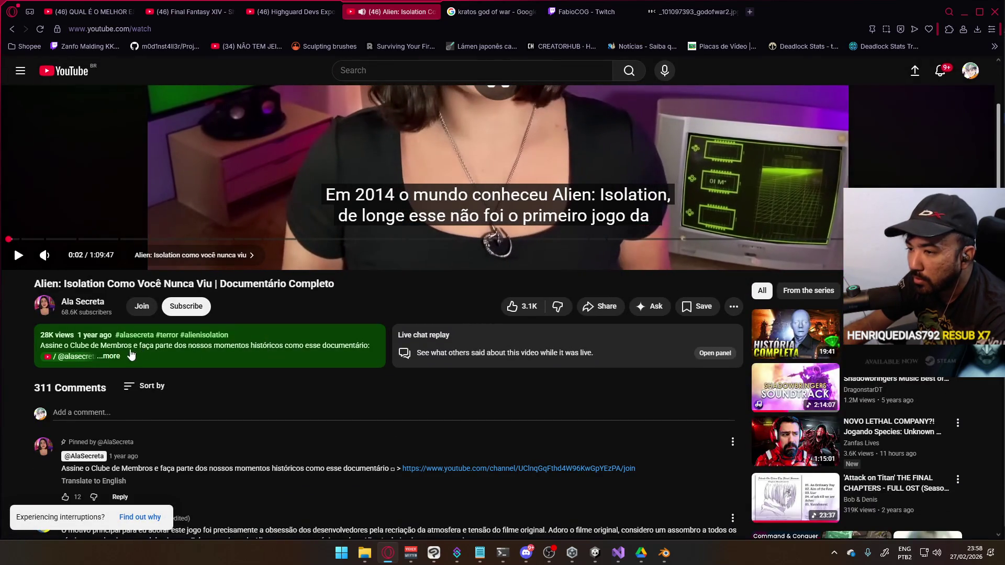
click(181, 350)
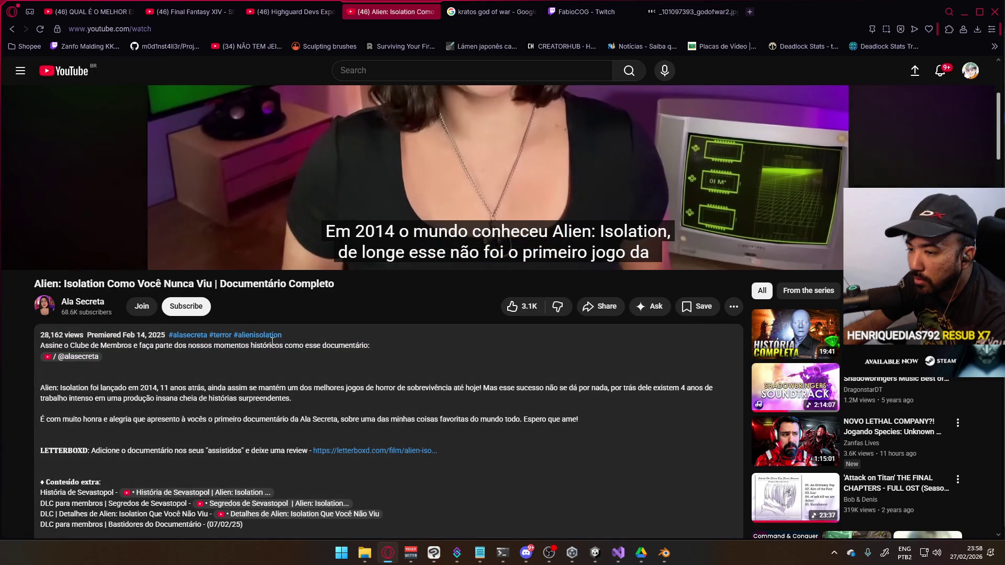
scroll(272, 343, down, 4)
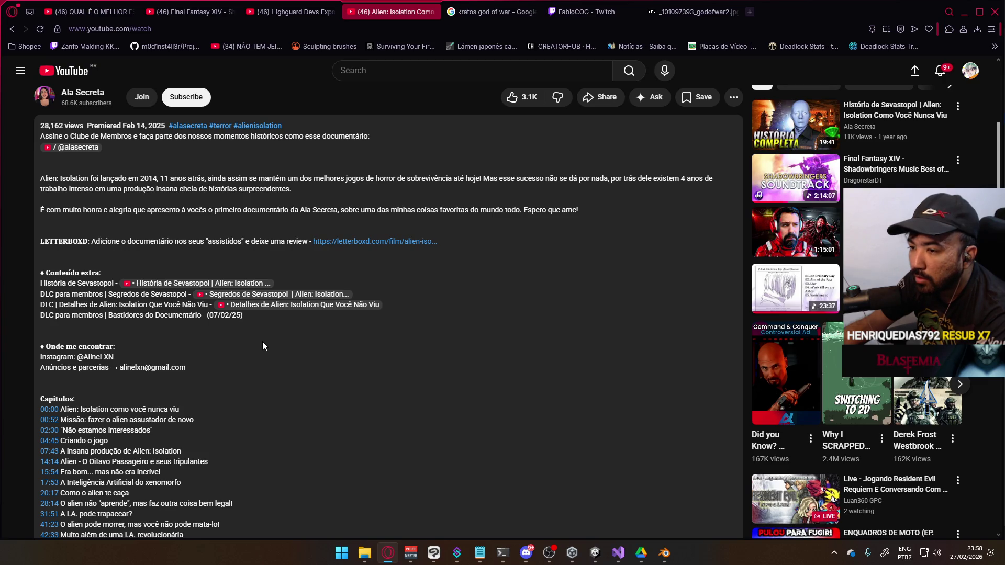
scroll(262, 346, down, 10)
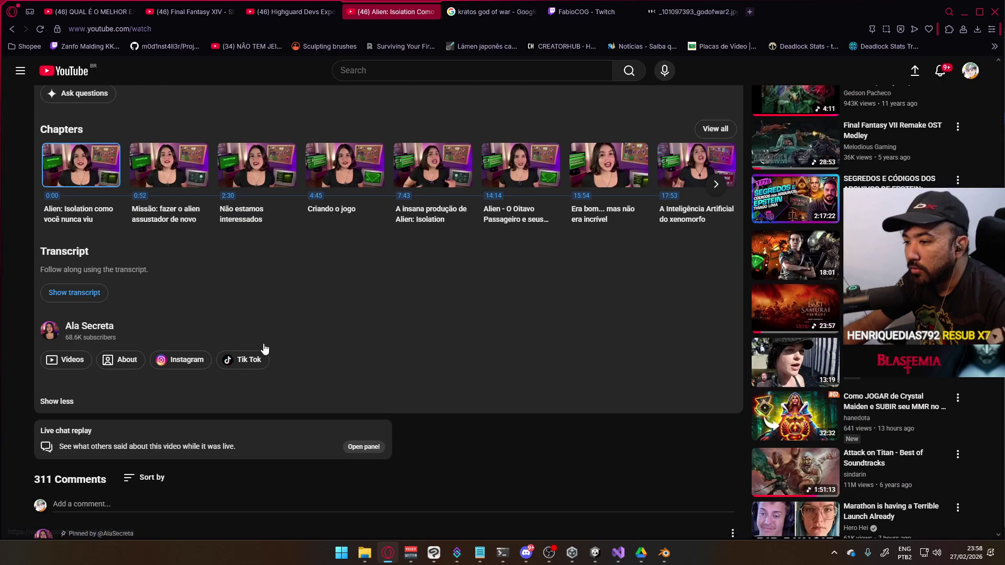
scroll(266, 343, down, 4)
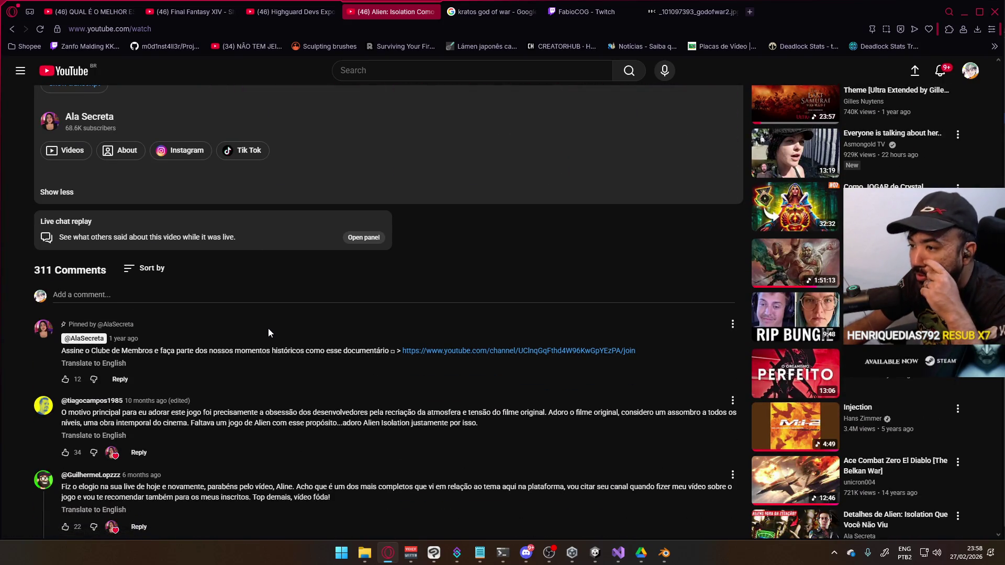
scroll(255, 307, up, 15)
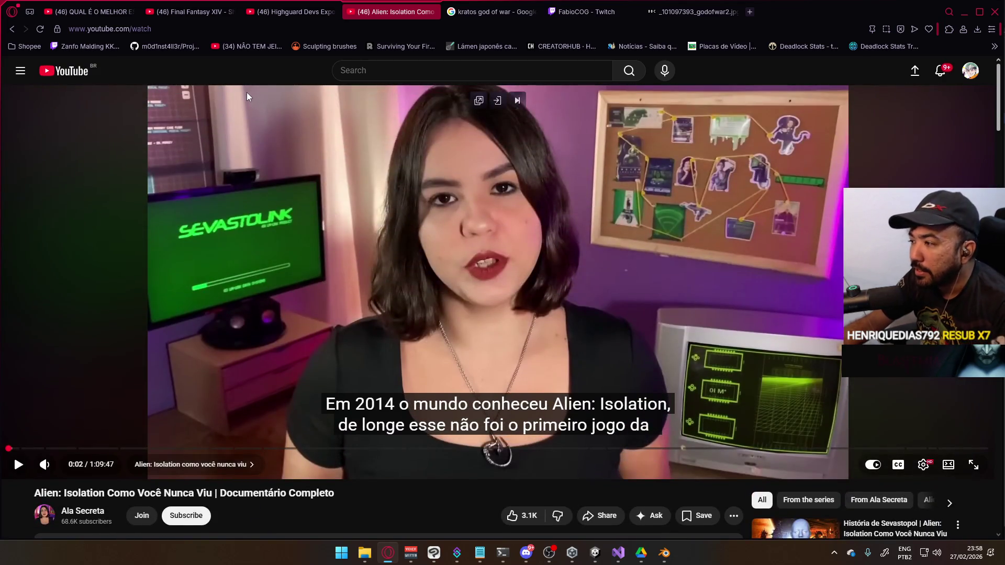
click(432, 13)
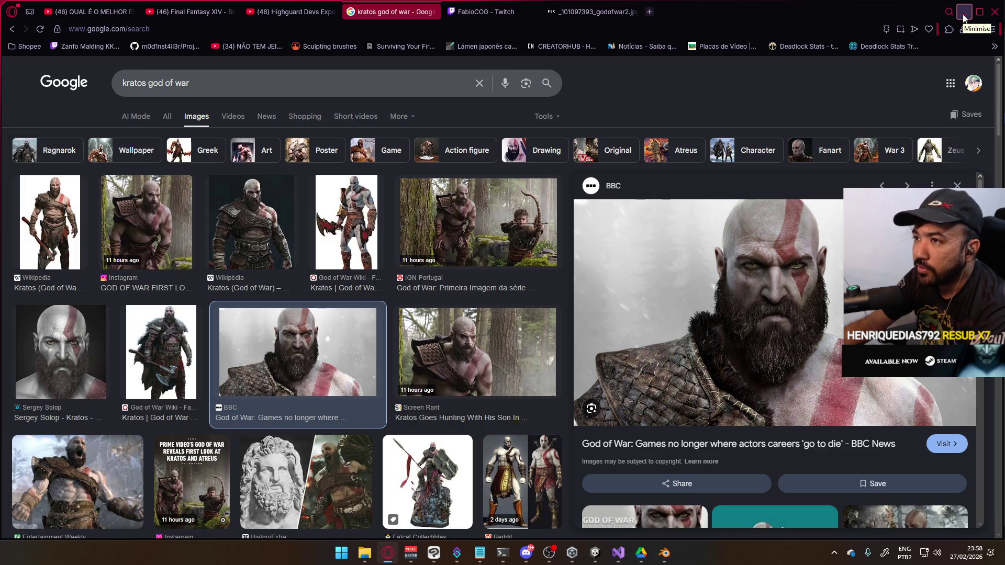
Switch back to the 'Highguard Devs Expose Baffling Decisions' video tab.
click(278, 11)
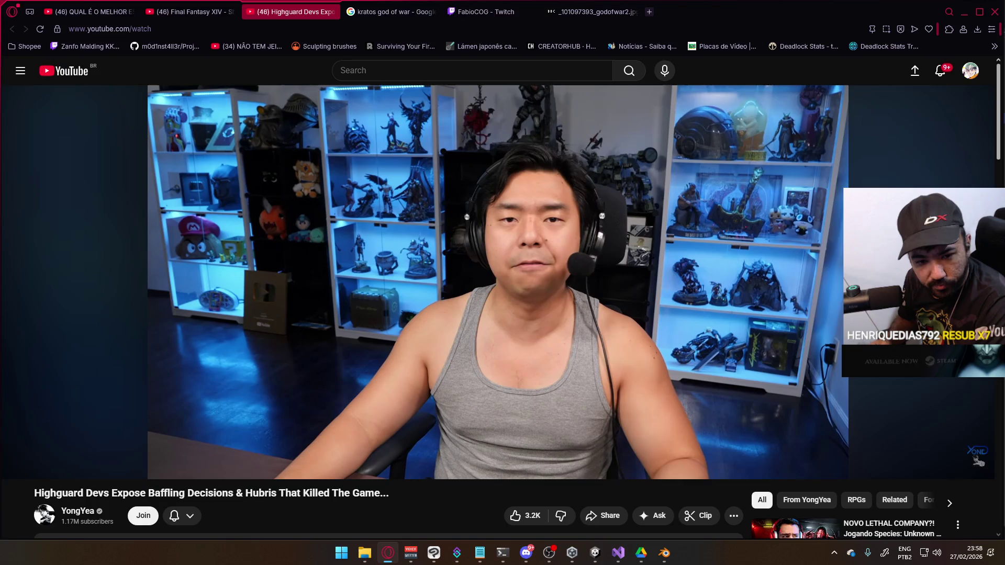
mouse_move(417, 390)
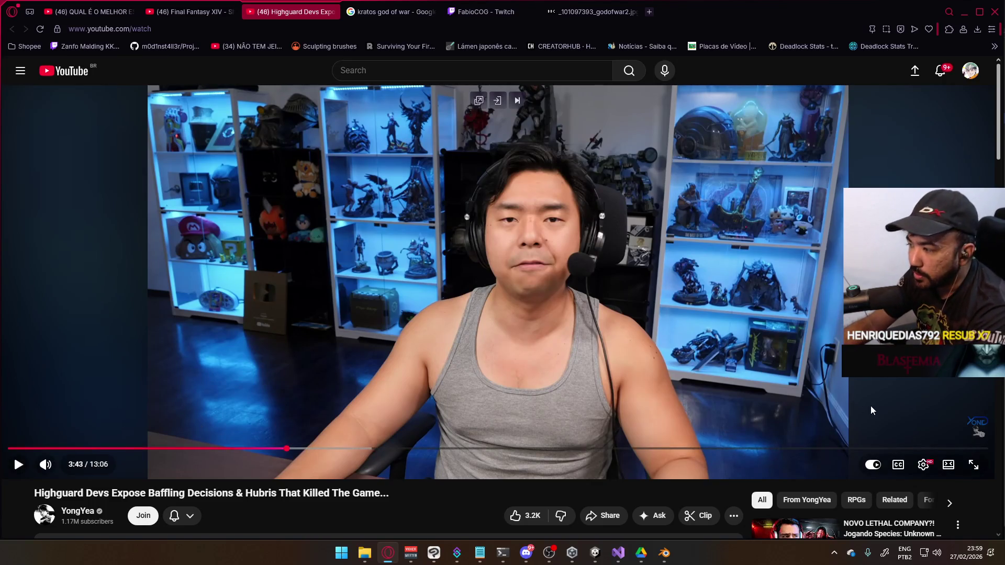
click(975, 465)
Play the Highguard video fullscreen, pausing at 5:00, resuming, then pausing again.
click(759, 265)
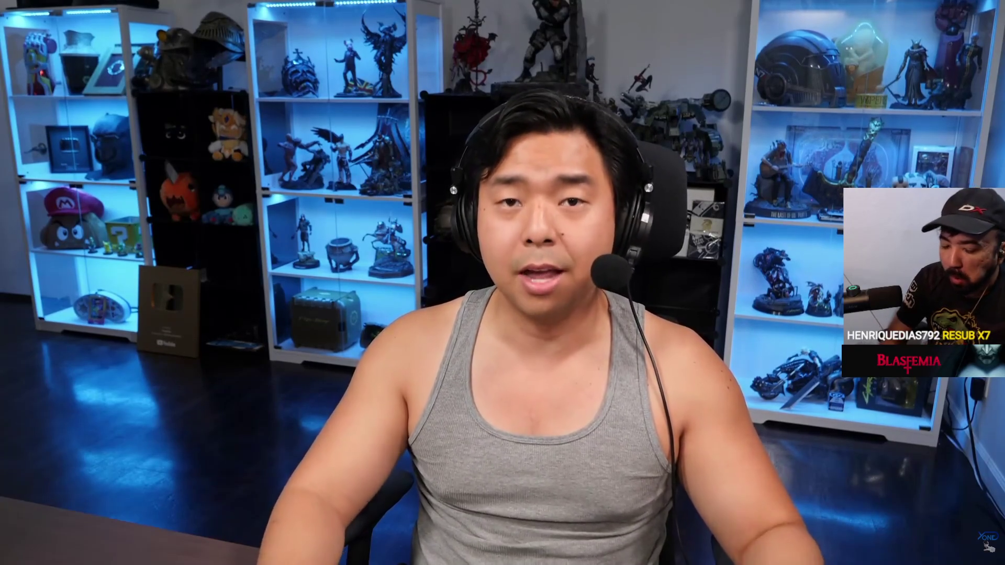
click(837, 246)
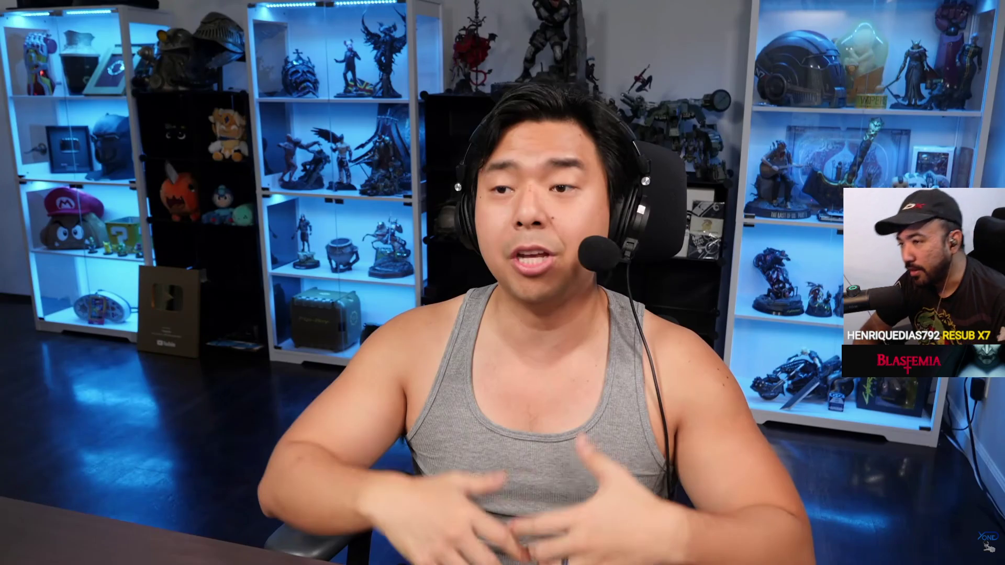
click(837, 246)
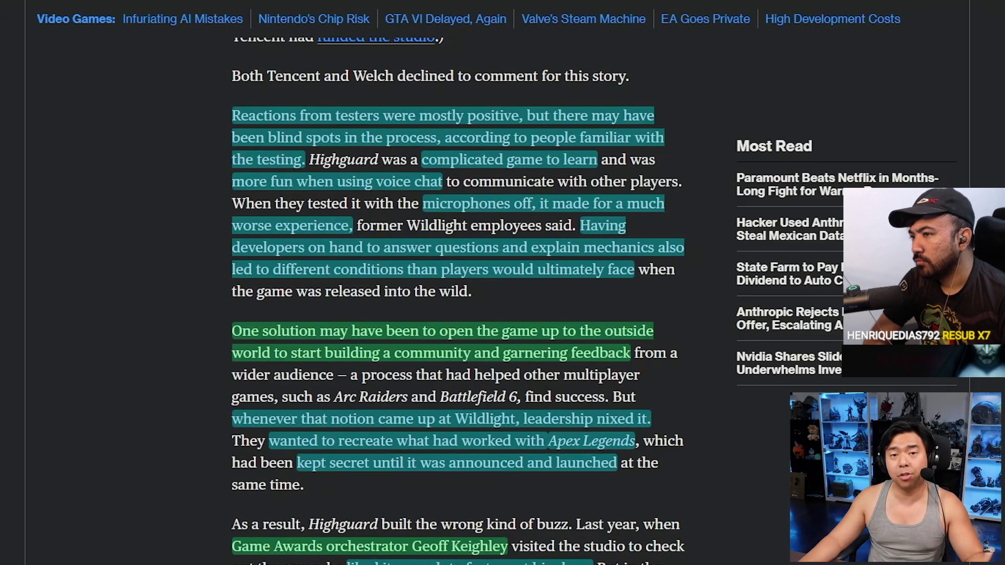
scroll(550, 207, down, 1)
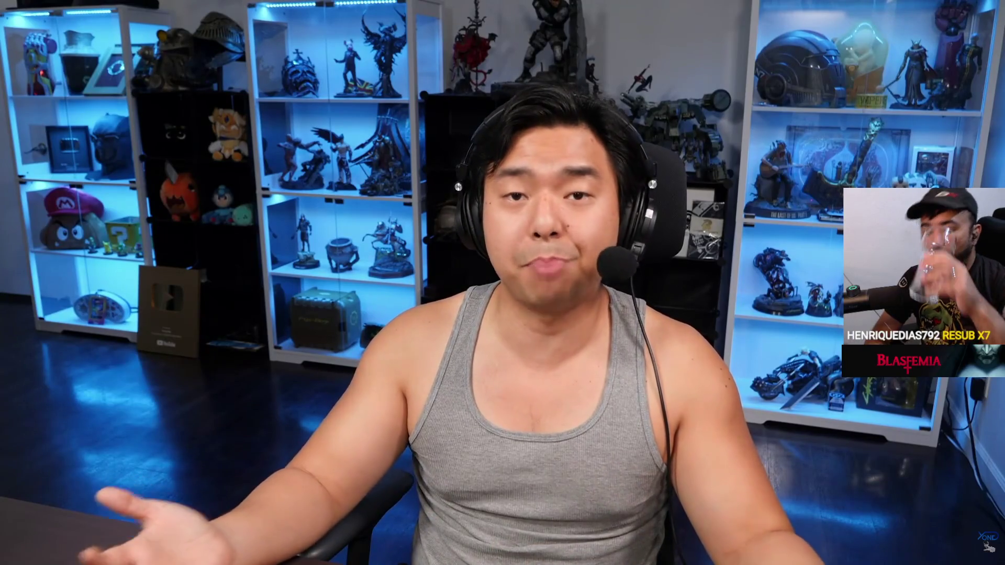
click(836, 247)
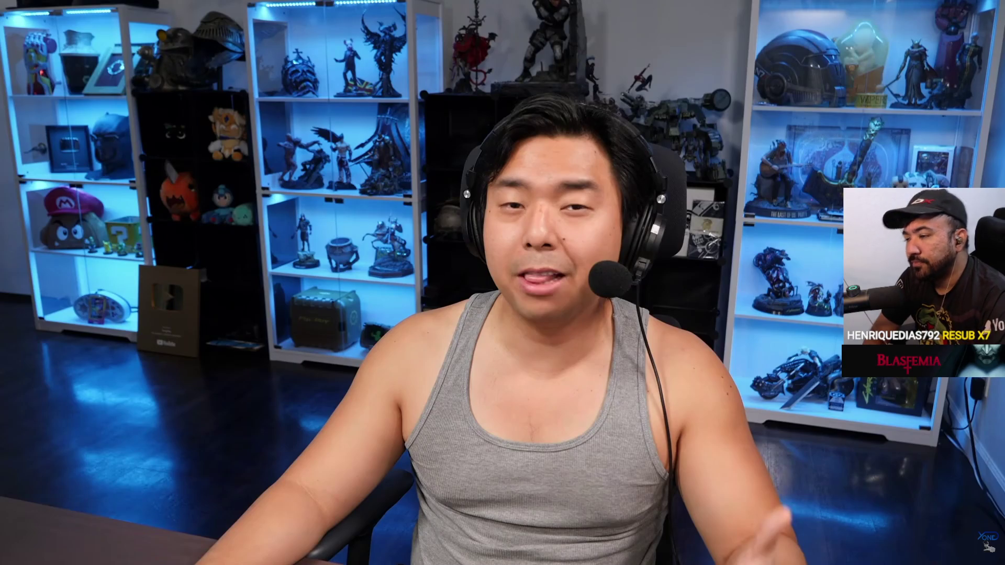
Briefly pause the video at 5:54 and 5:56, resuming playback each time.
click(812, 99)
click(812, 100)
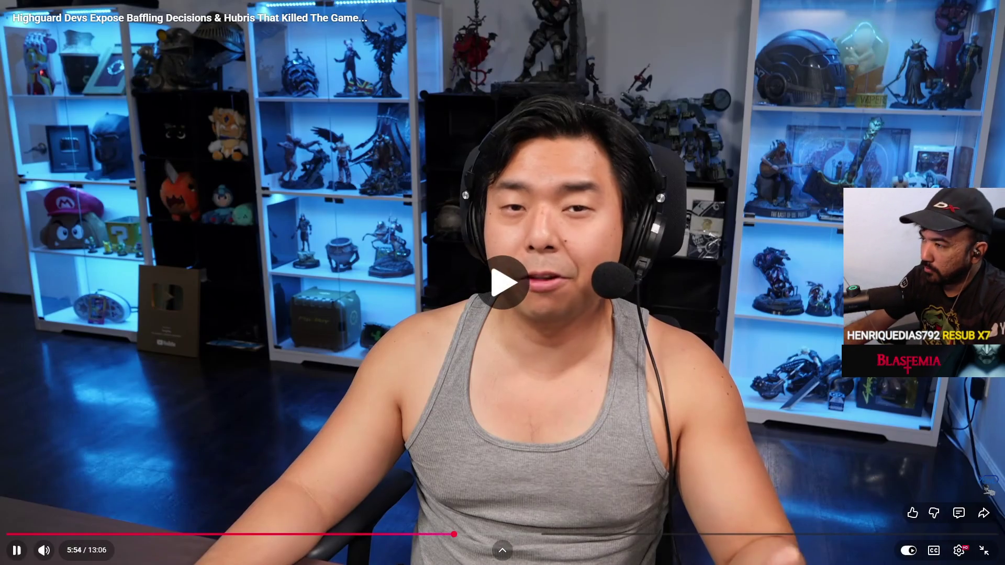
key(space)
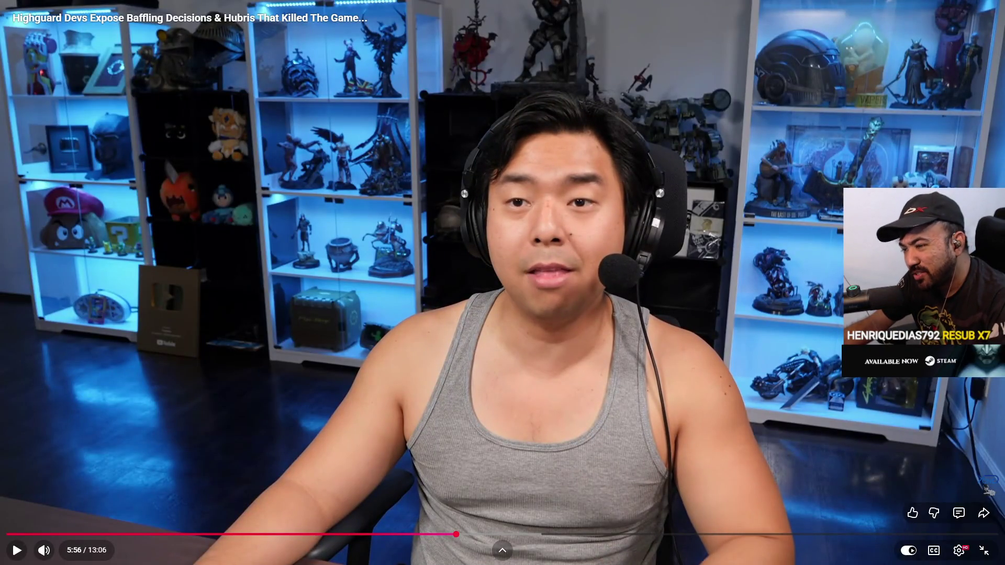
key(space)
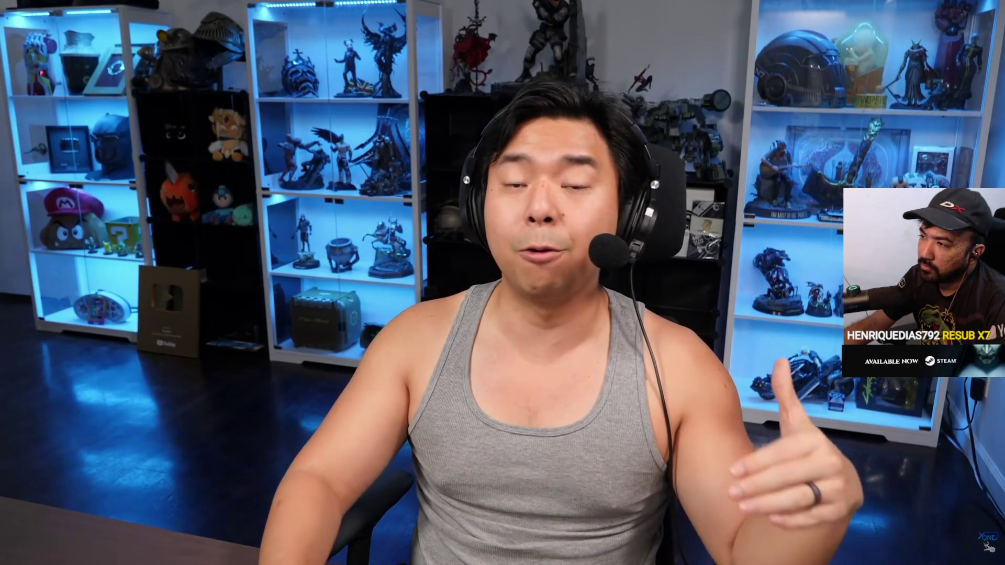
Pause the Highguard video around 6:43.
mouse_move(888, 119)
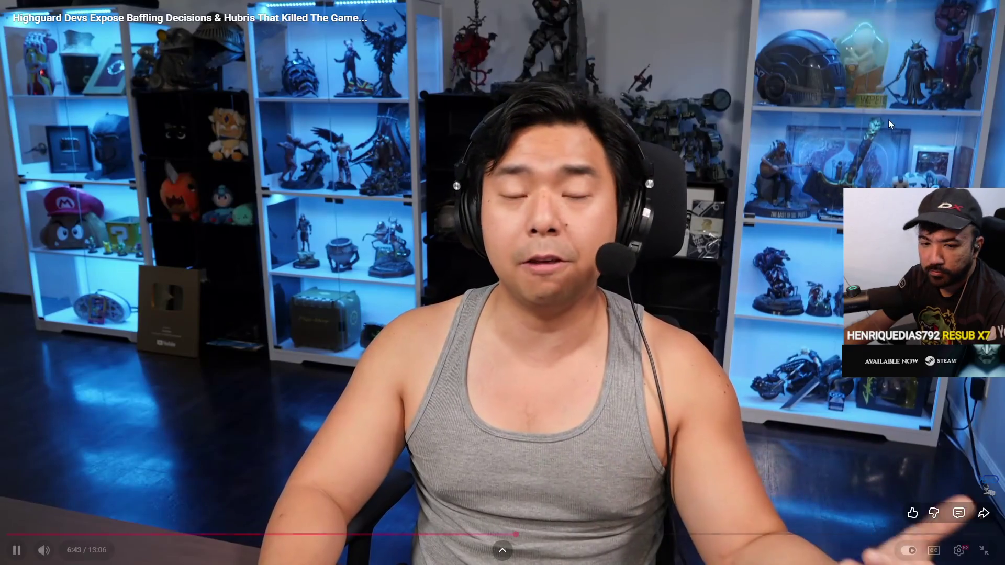
click(805, 144)
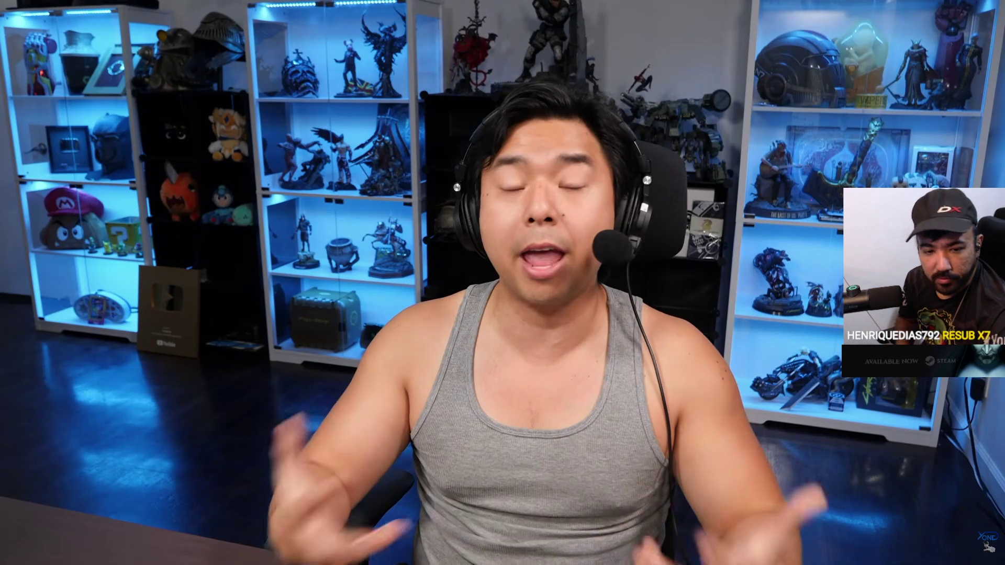
Resume and pause the commentary twice, finally stopping at 7:35.
click(805, 144)
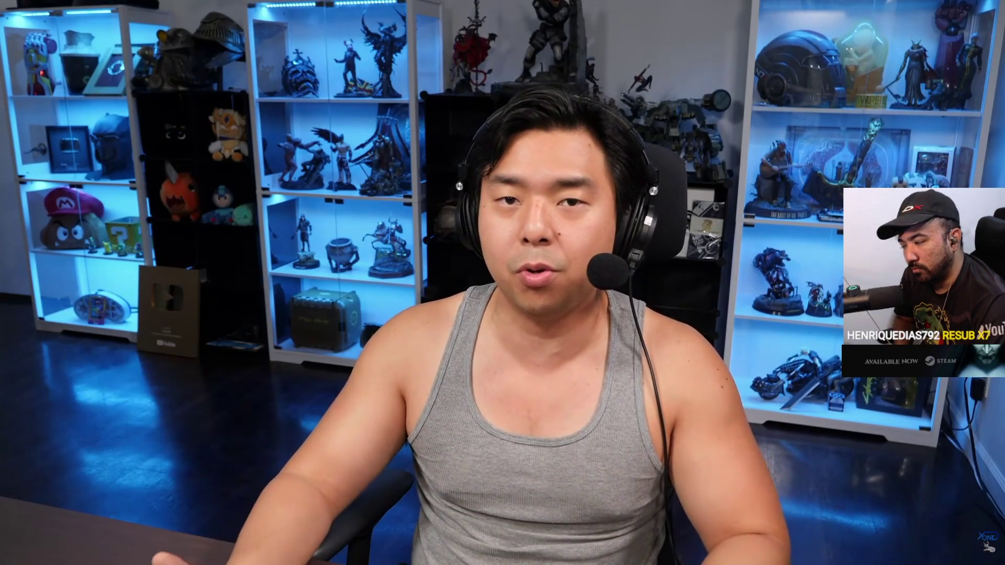
click(805, 143)
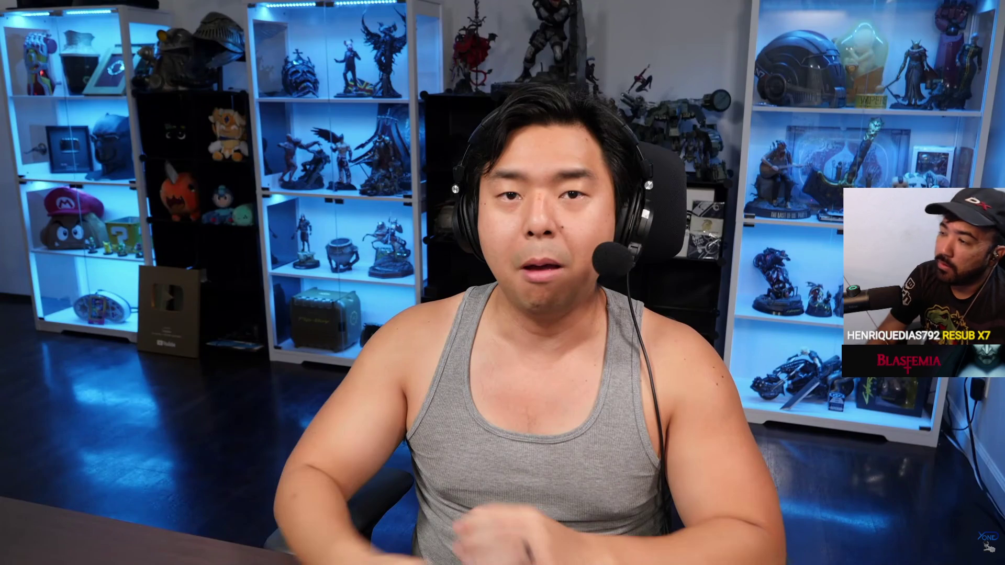
click(805, 143)
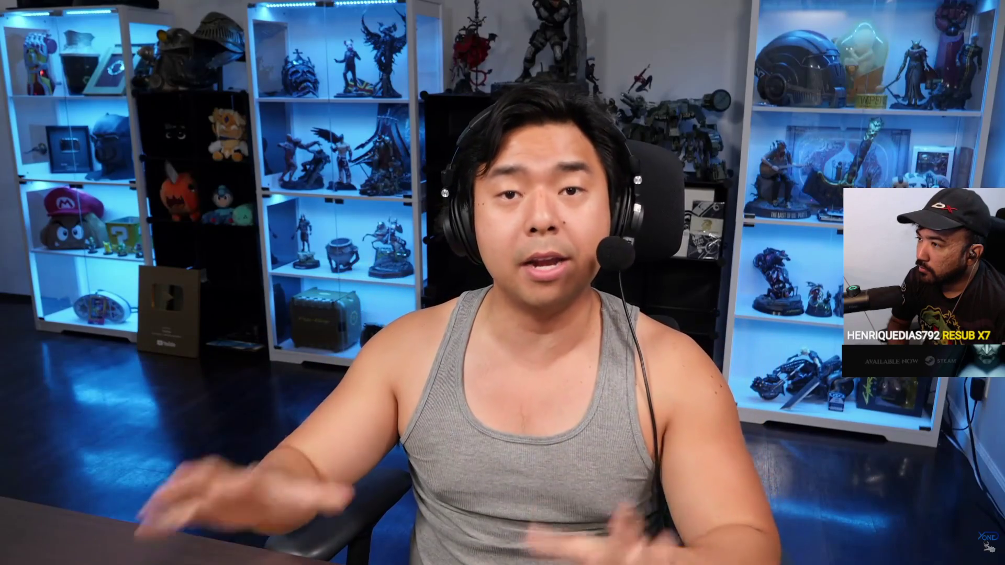
click(805, 144)
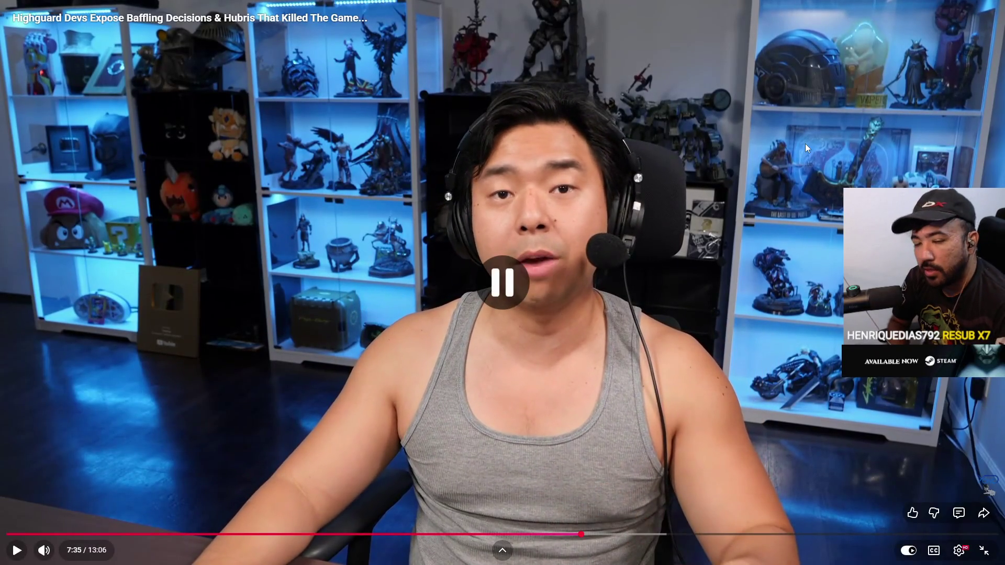
Resume the Highguard video from 7:35 and let it play through the lost-players and Feb. 11 layoffs passage.
click(805, 143)
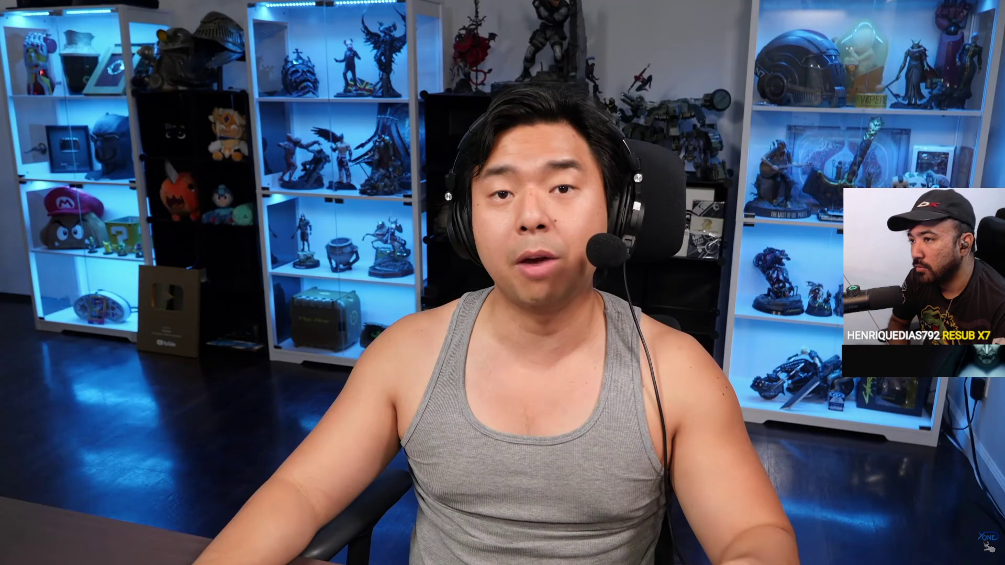
mouse_move(805, 144)
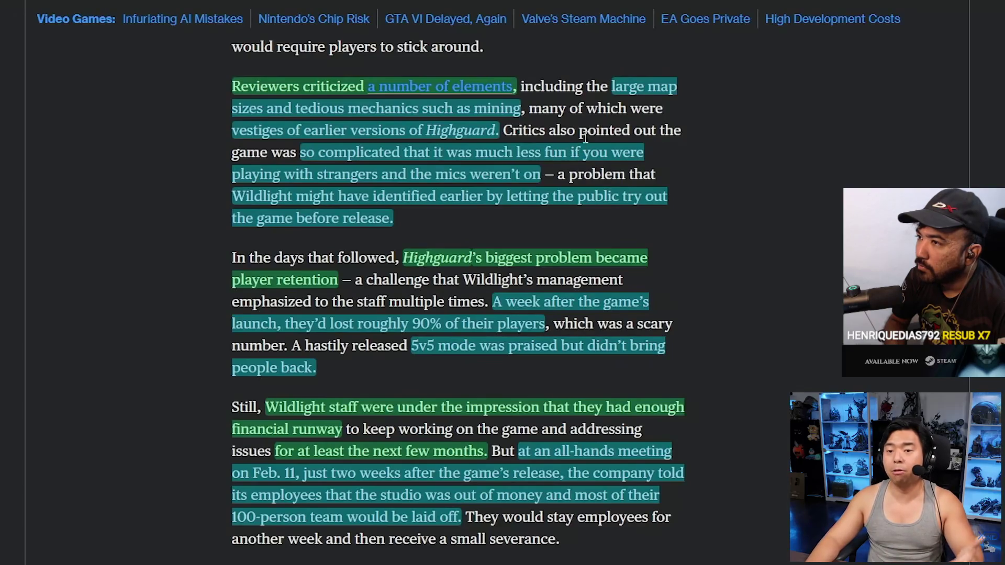
Pause the Highguard video at 8:01 and seek back to replay the player-retention passage from about 7:48.
click(805, 145)
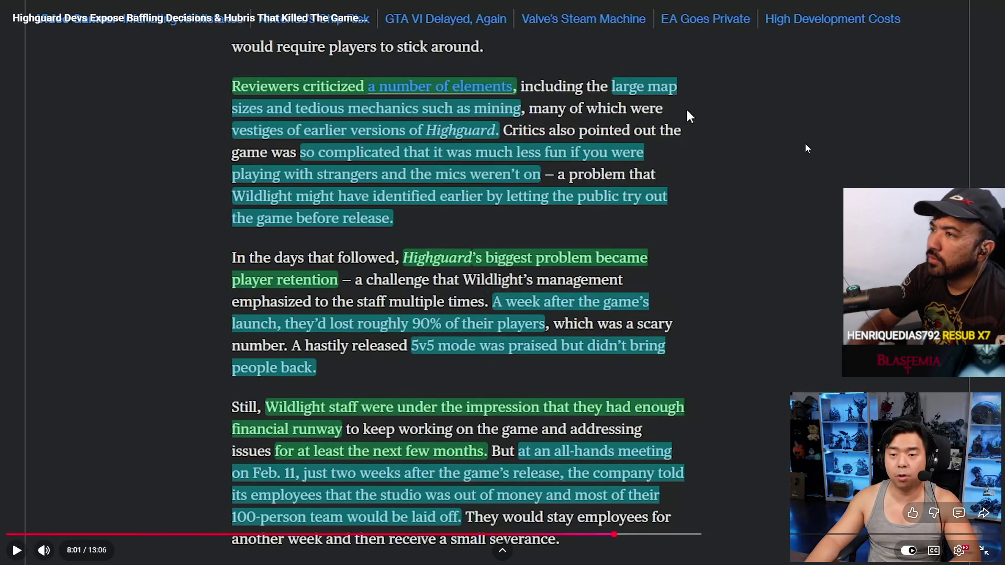
key(Left)
key(Left)
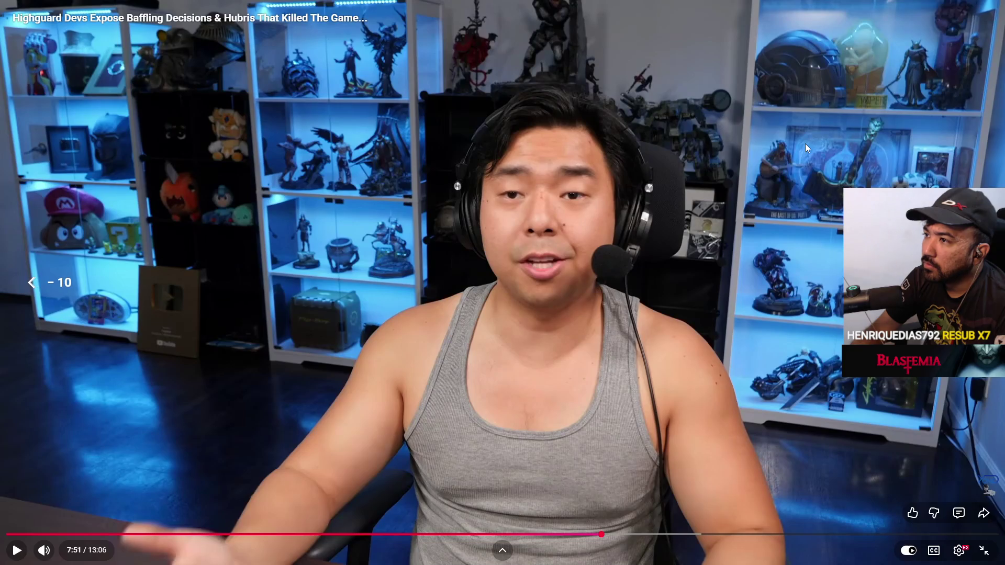
click(805, 143)
key(Left)
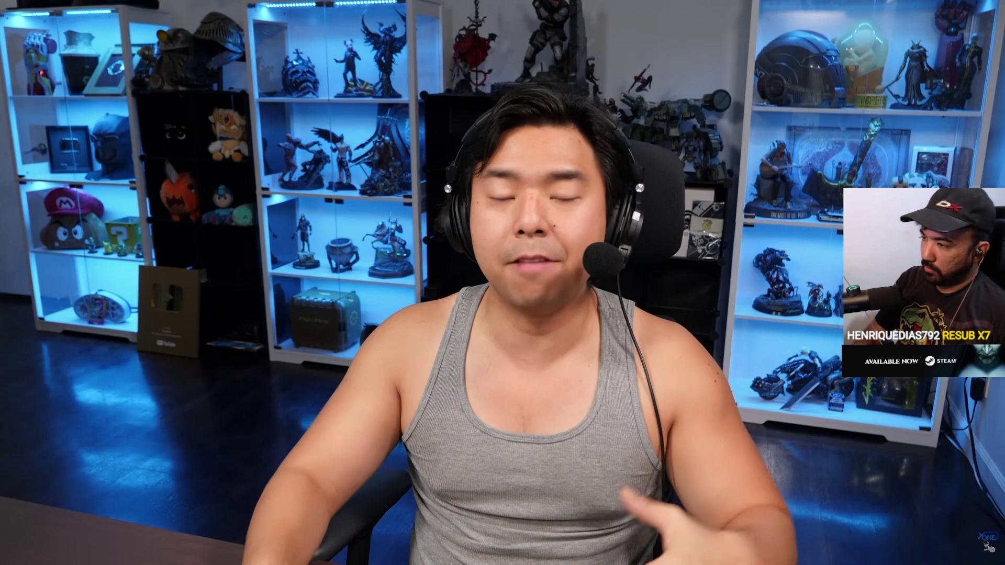
Let the video play on, pause it near 8:58, then resume from 8:58.
click(805, 143)
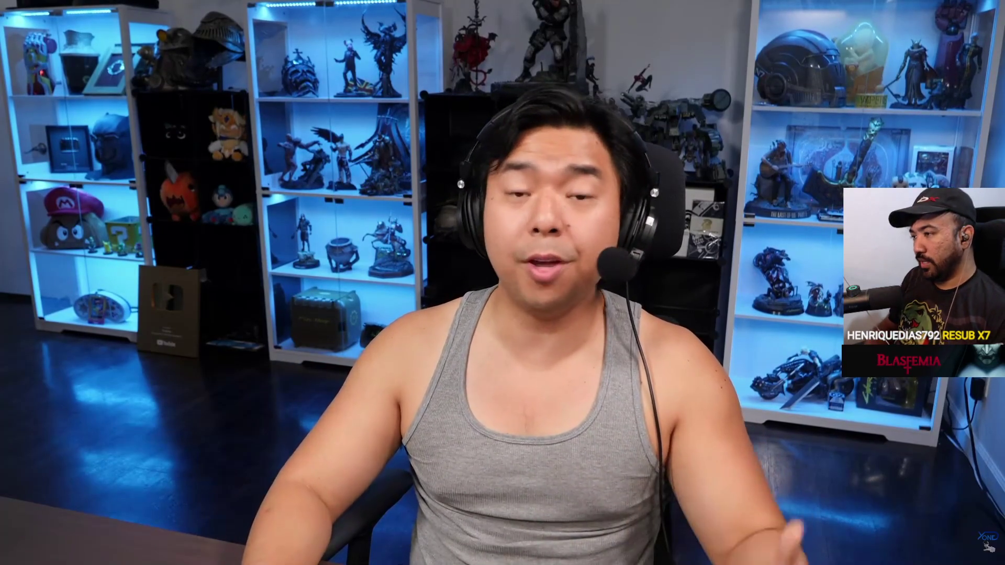
click(805, 143)
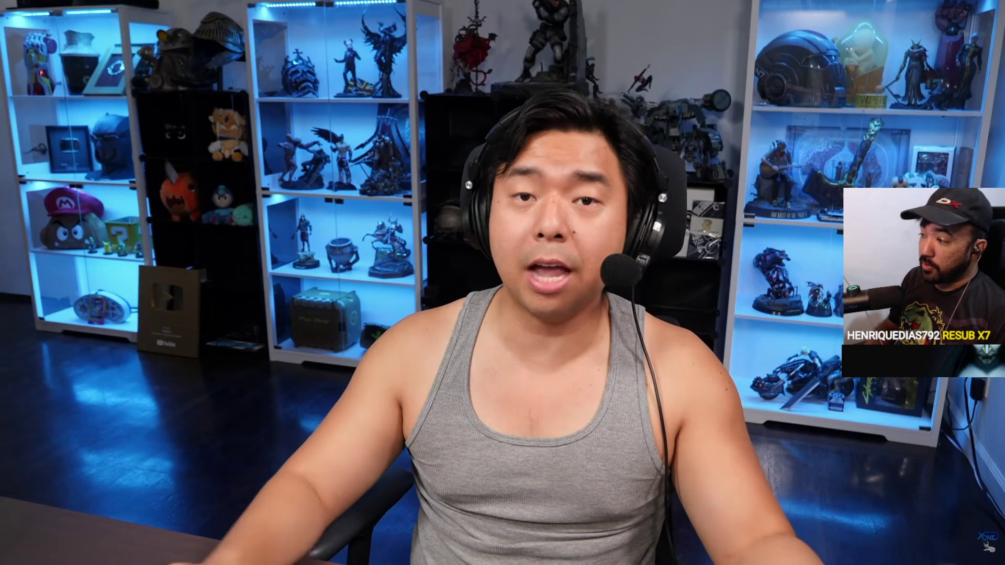
click(805, 144)
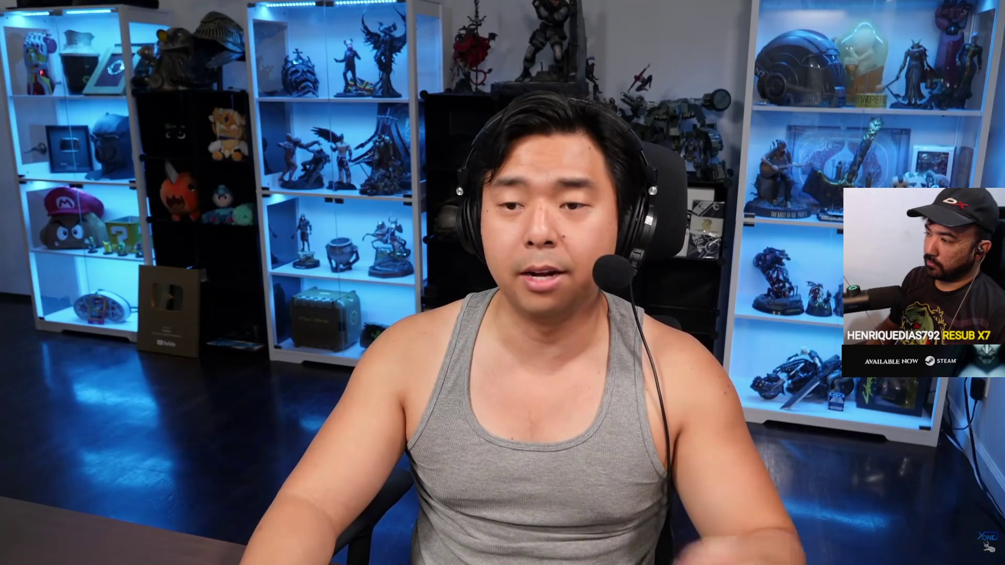
Pause the Highguard video at 9:56 of 13:06 during the host's on-camera commentary.
click(805, 143)
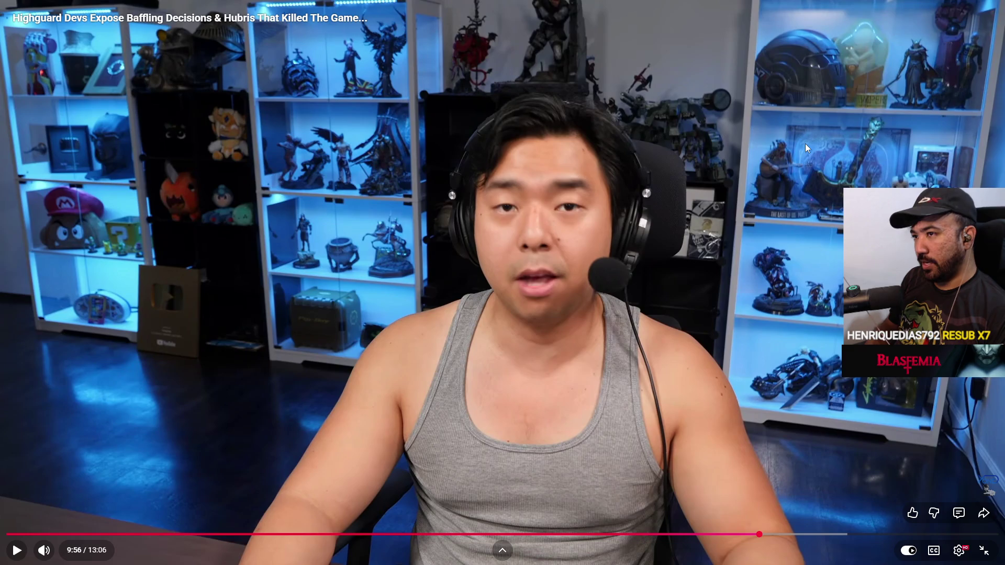
click(805, 143)
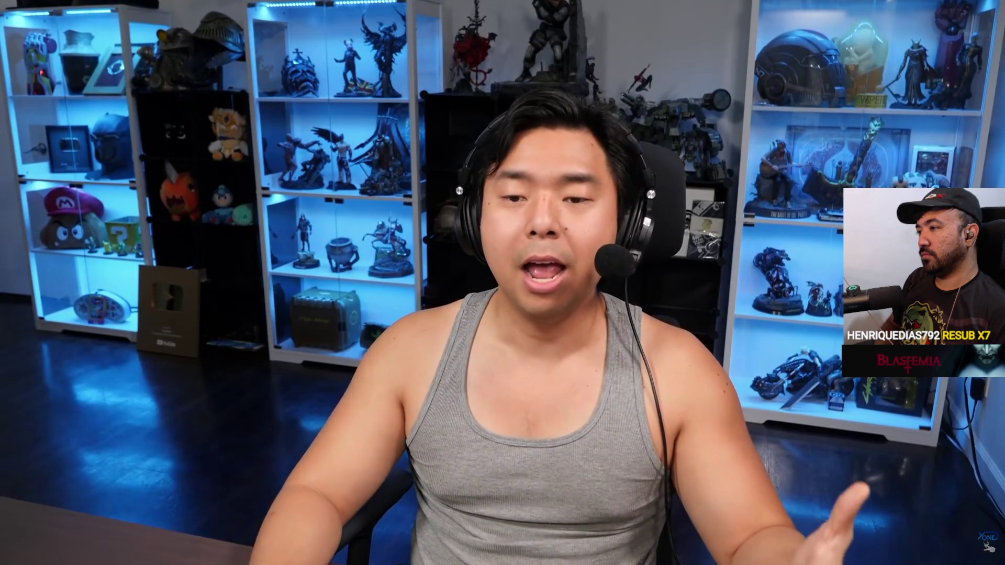
click(805, 144)
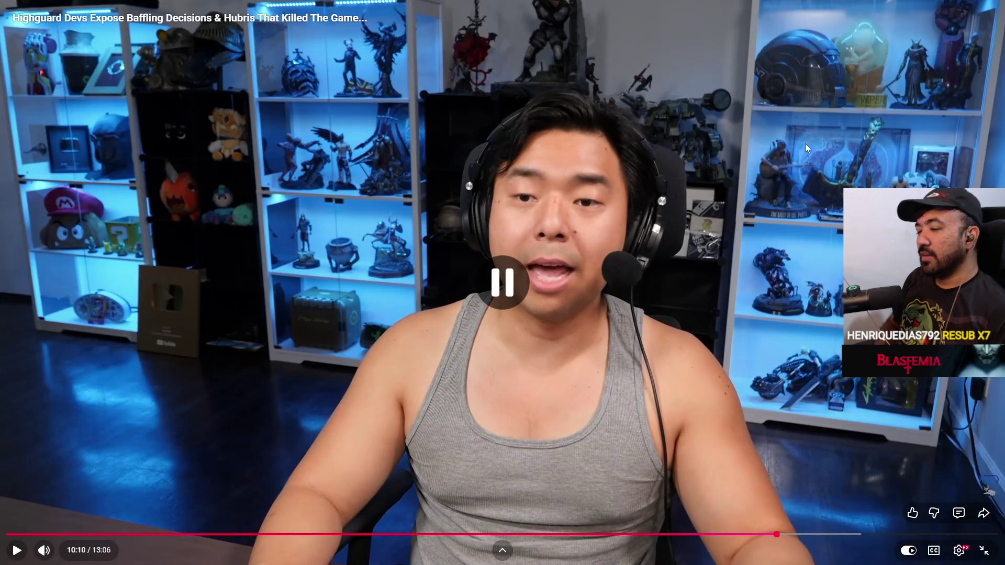
click(805, 143)
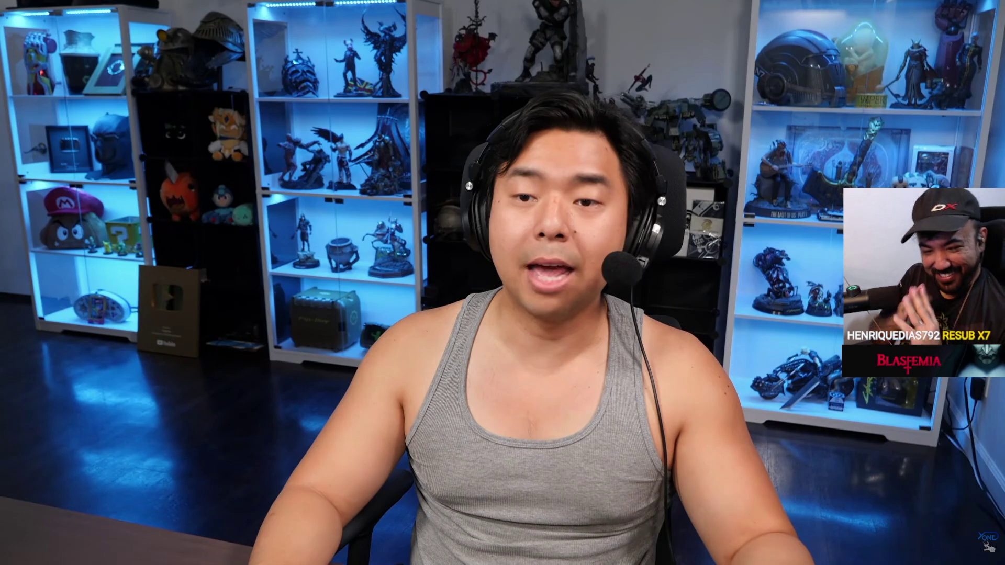
click(805, 143)
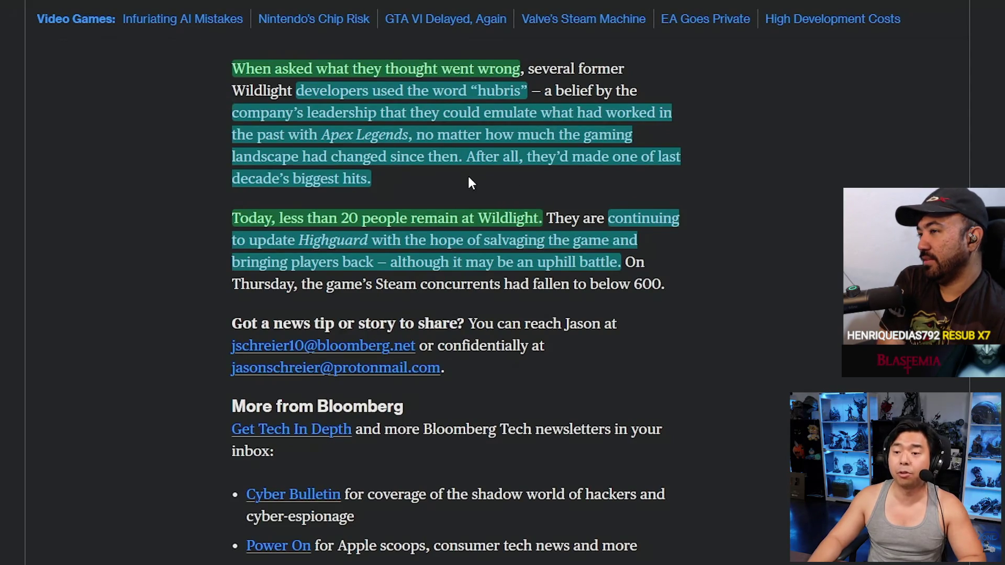
click(803, 145)
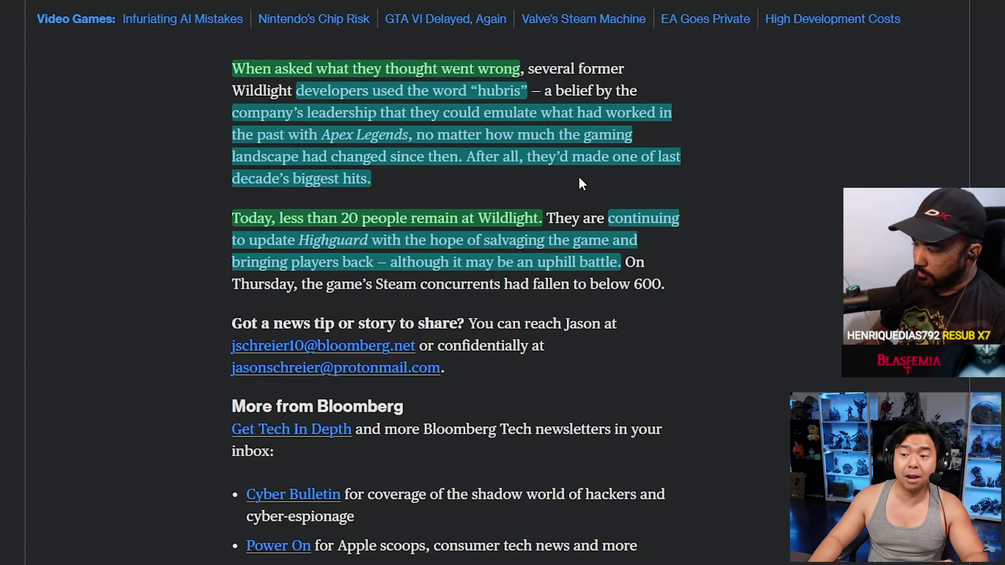
click(806, 149)
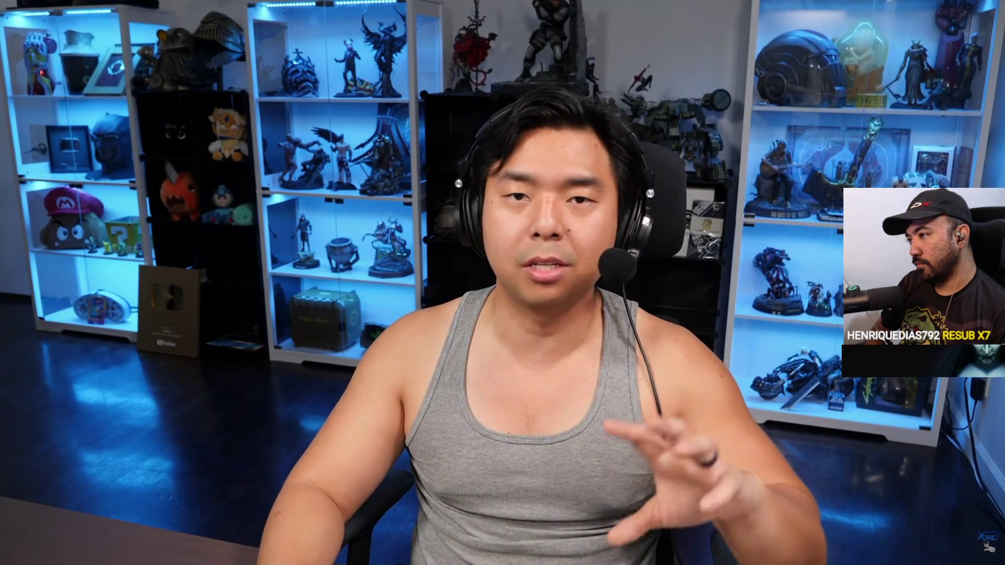
Pause the Highguard video, exit fullscreen, and close the RenegadaGamer, God of War image and kratos search tabs.
click(805, 143)
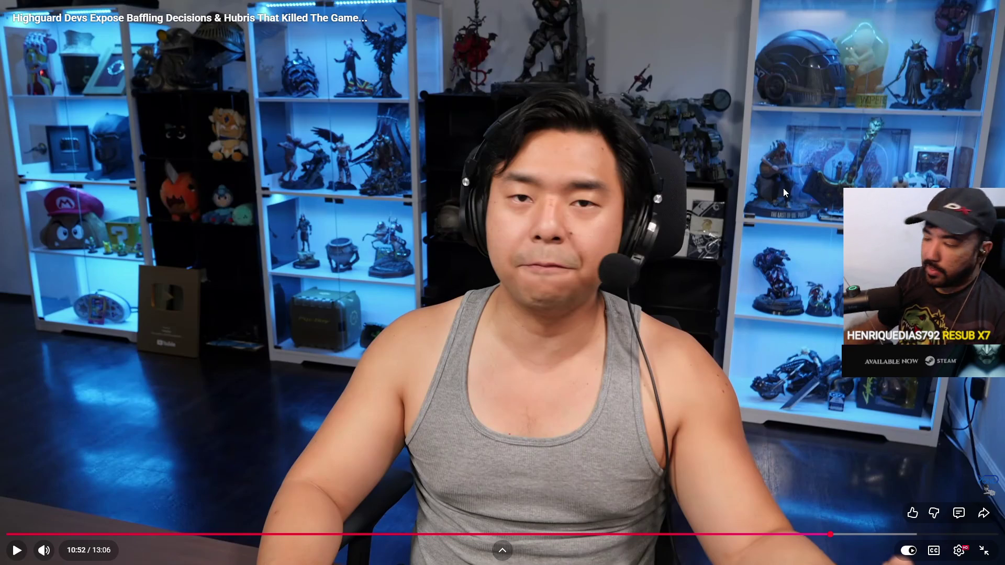
click(984, 550)
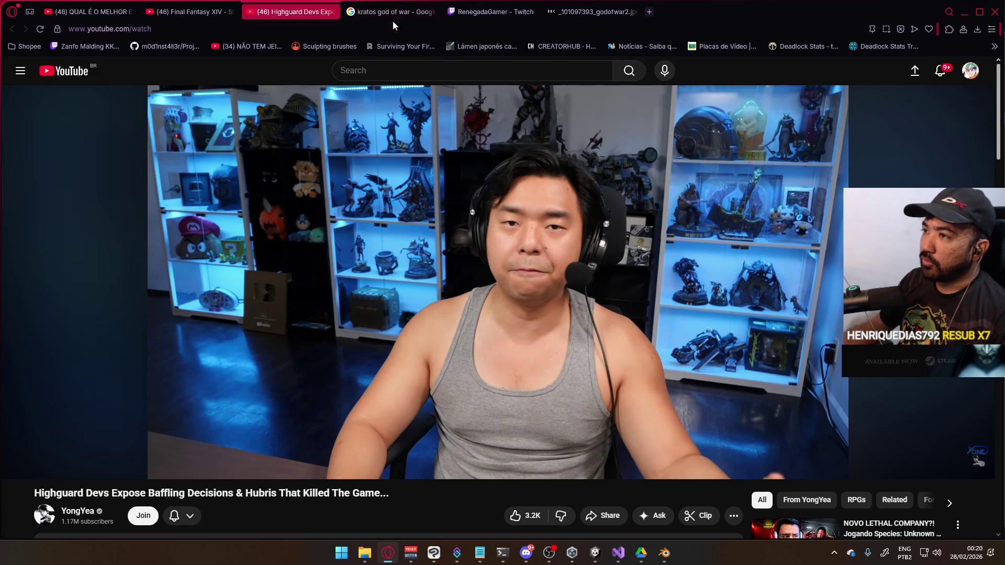
click(535, 11)
click(534, 12)
click(433, 11)
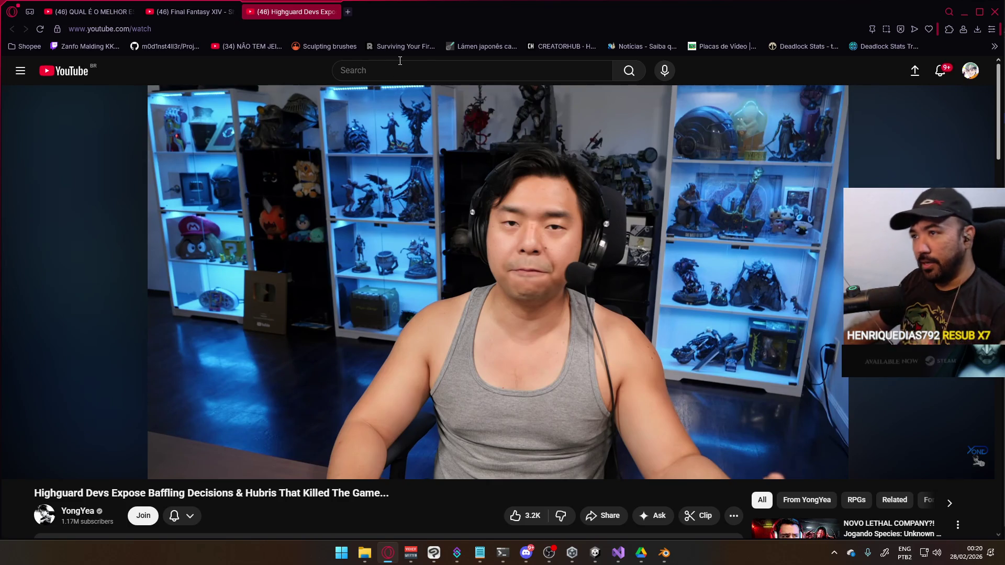
Close the Highguard video tab, pause the Final Fantasy XIV music mix, and return to Blender.
click(333, 11)
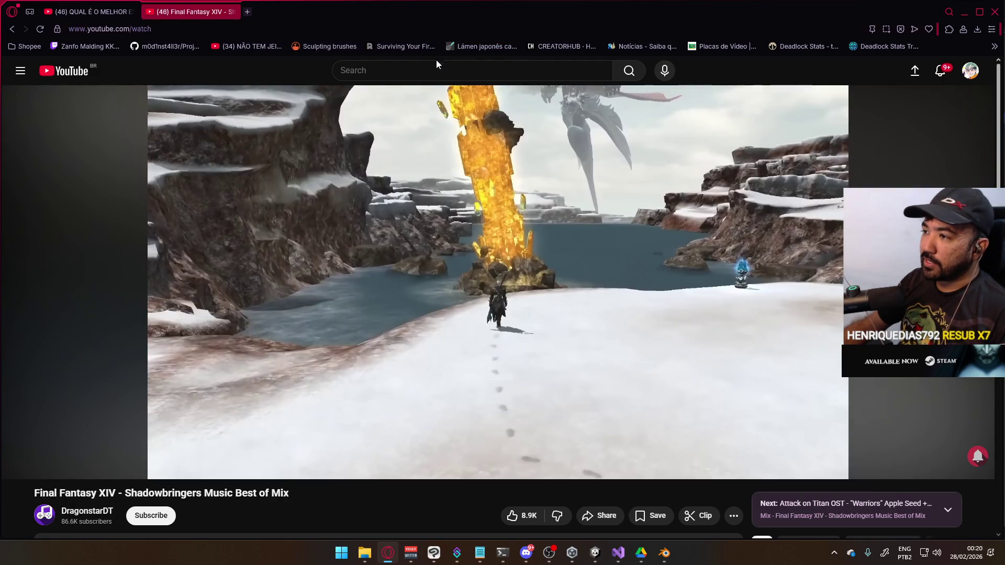
click(471, 188)
key(alt+Tab)
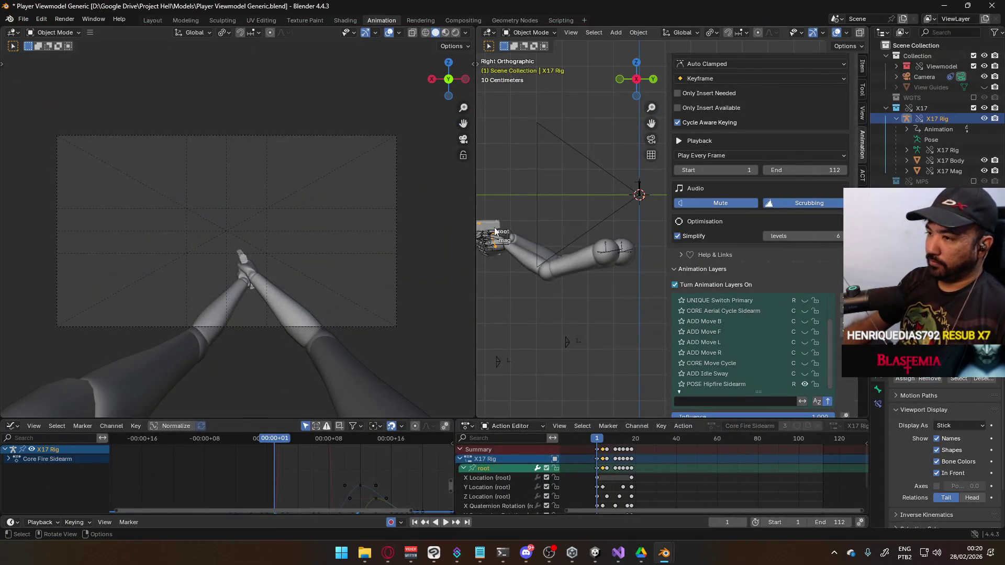
Preview the viewmodel animation, then link the X17 collection into the X17 Export file via File > Link.
key(space)
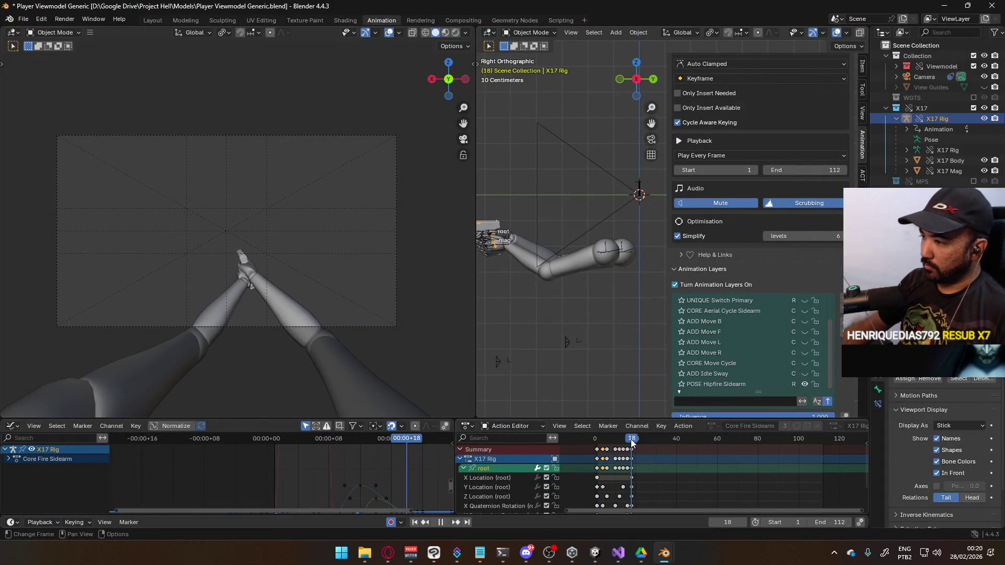
key(Escape)
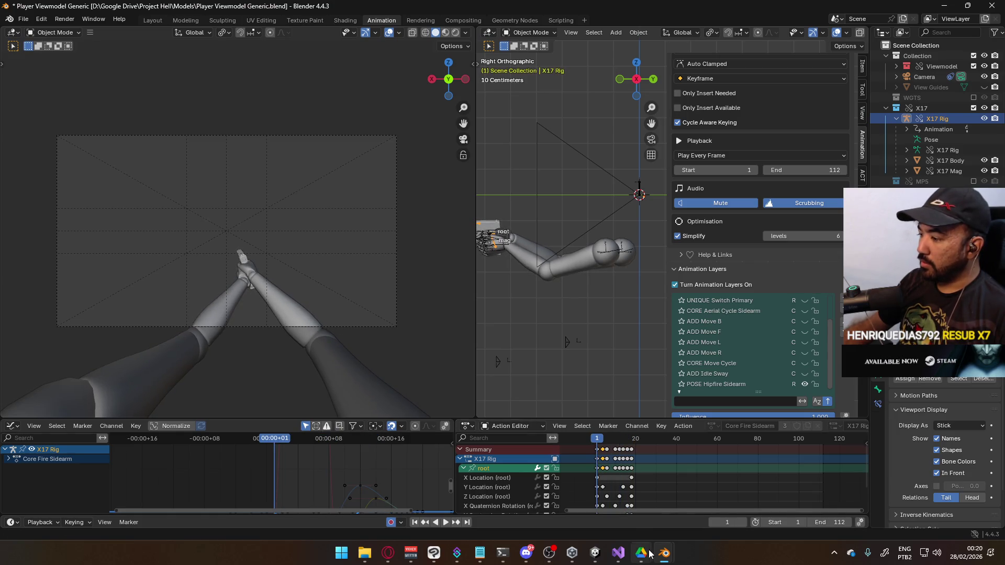
mouse_move(663, 554)
click(723, 495)
click(23, 19)
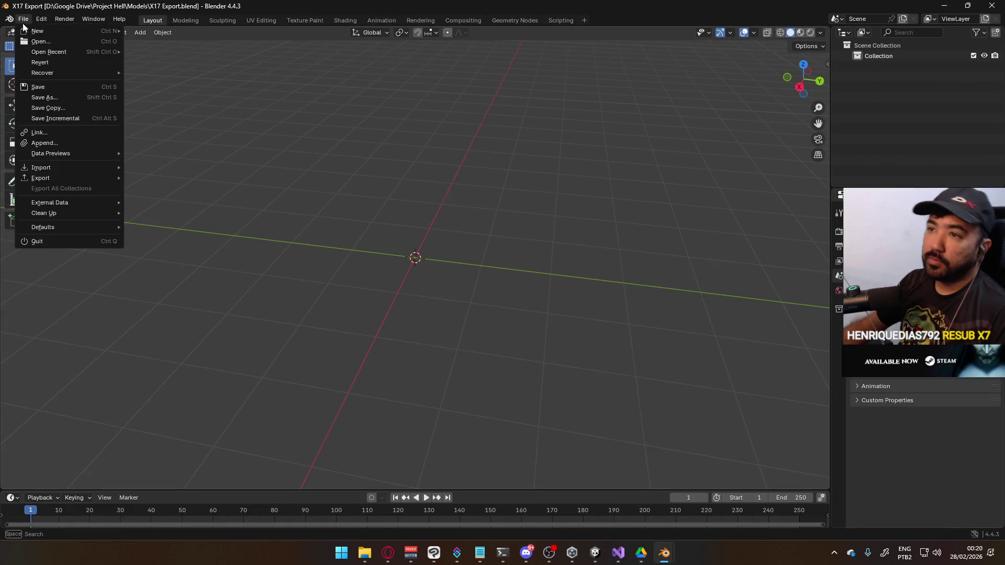
click(76, 135)
double_click(379, 227)
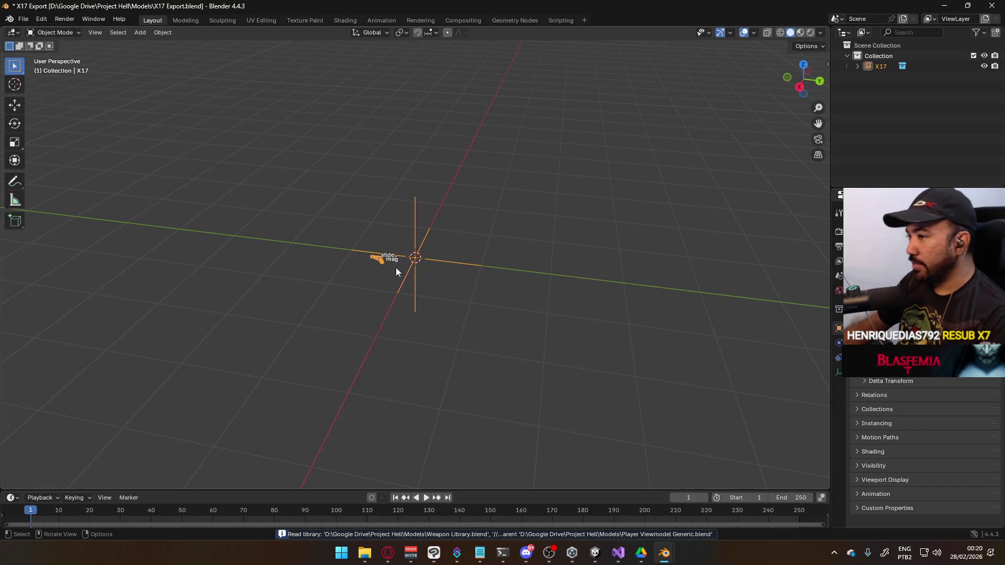
Select the linked X17 collection, view it from the right, and open its Outliner context menu.
click(373, 264)
key(KP_3)
scroll(375, 278, up, 3)
click(856, 65)
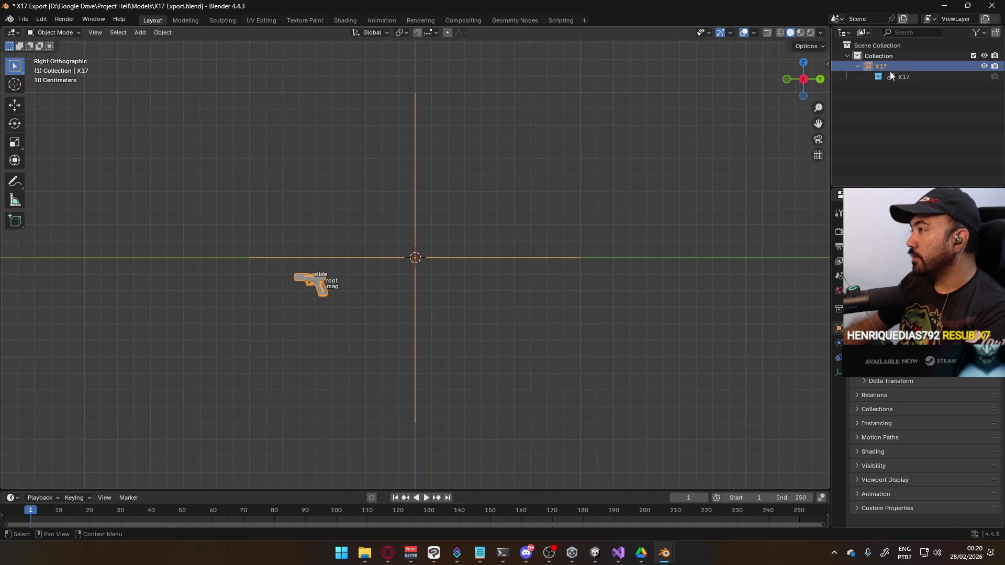
right_click(878, 65)
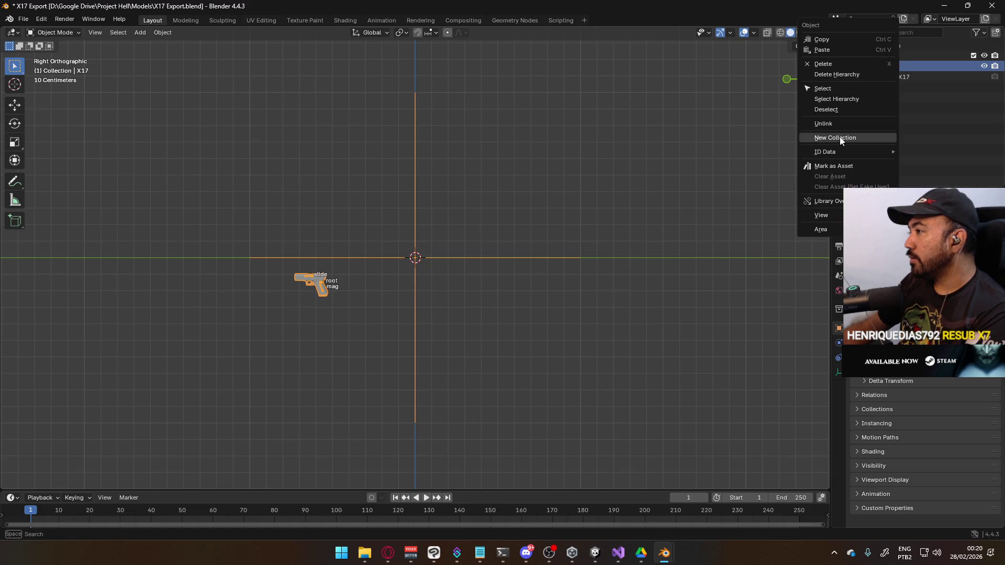
mouse_move(832, 201)
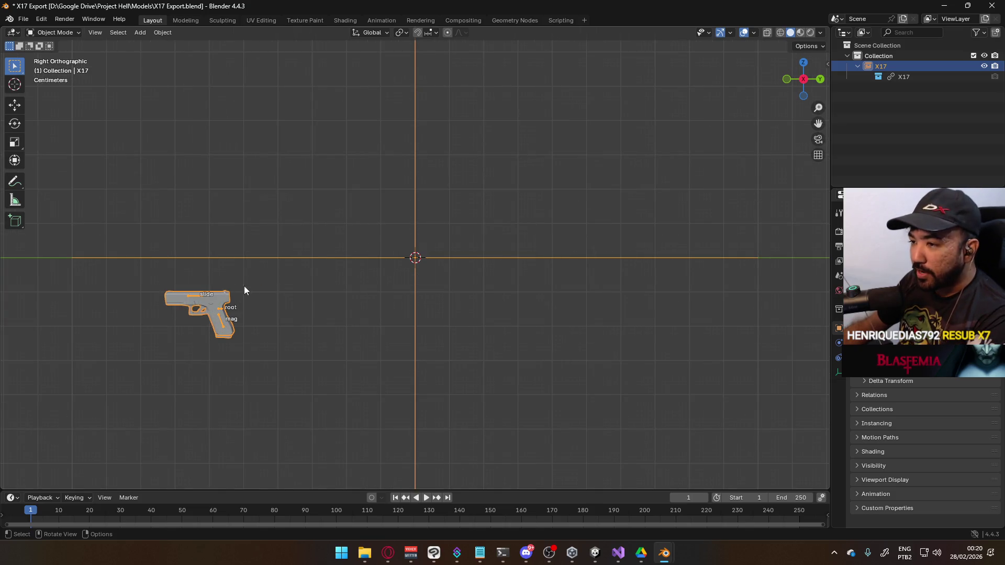
Turn the linked X17 collection into a library override.
click(66, 33)
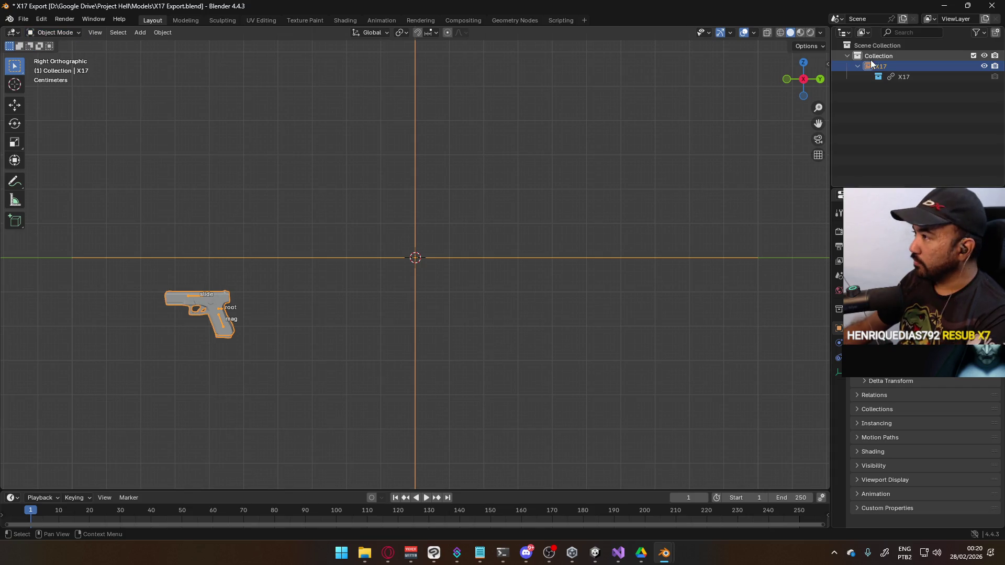
right_click(864, 67)
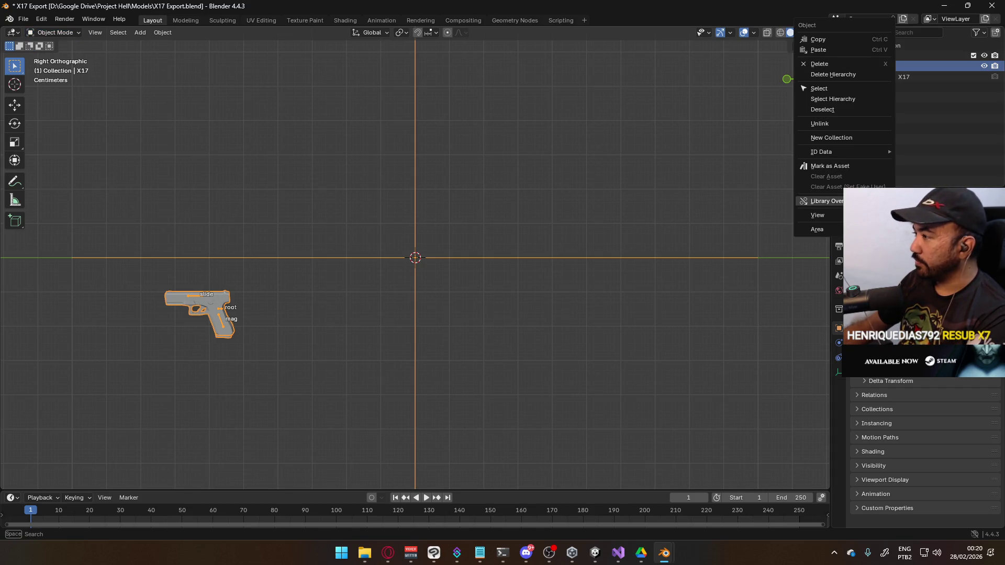
click(921, 209)
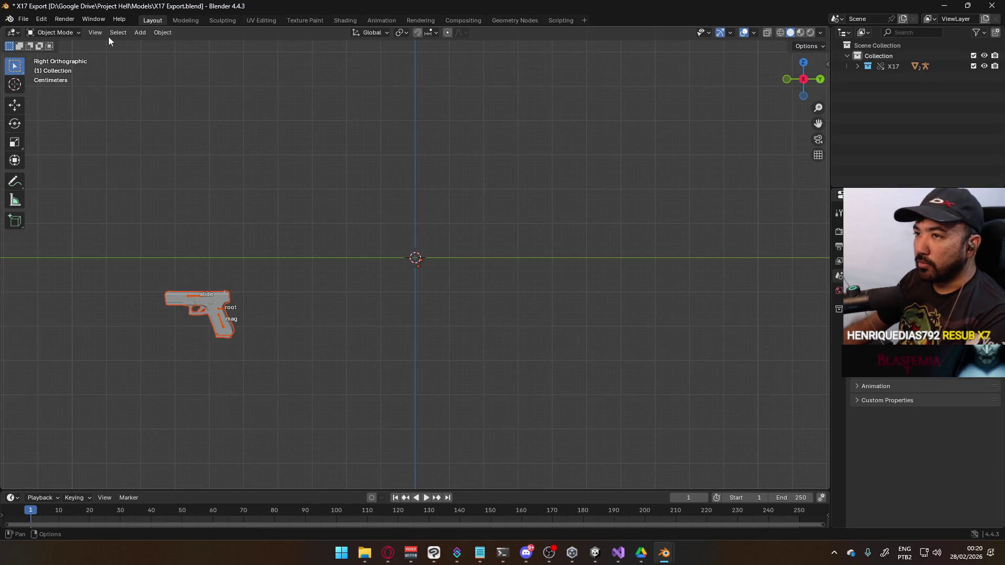
Select the X17 Rig armature and clear its location to 0 m on all axes.
click(202, 289)
click(196, 295)
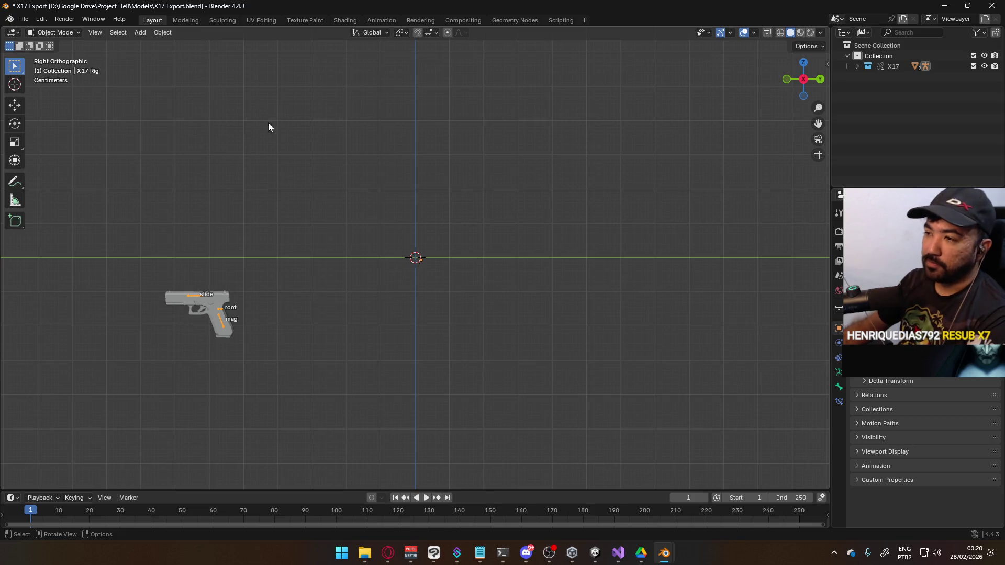
click(65, 33)
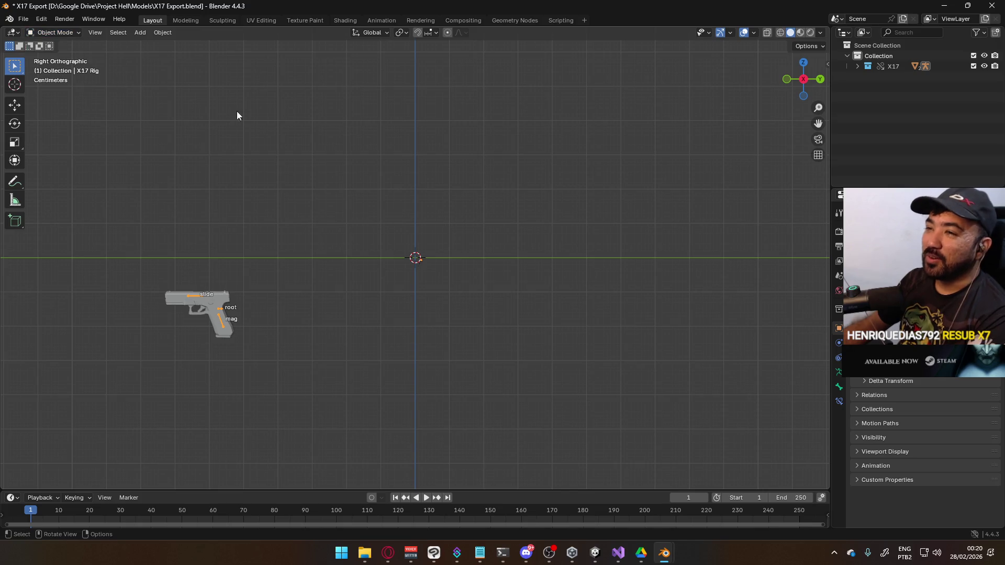
click(827, 64)
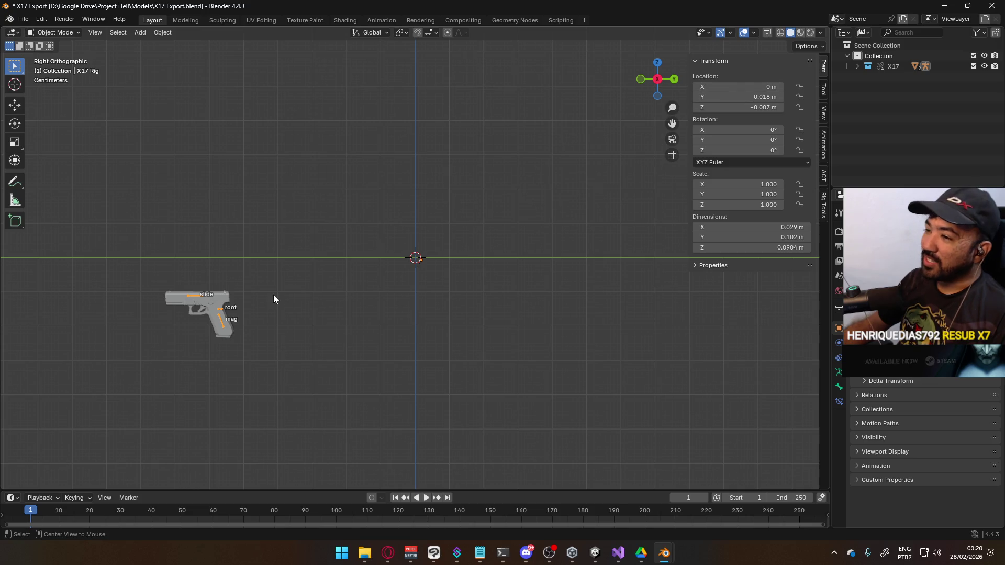
key(alt+g)
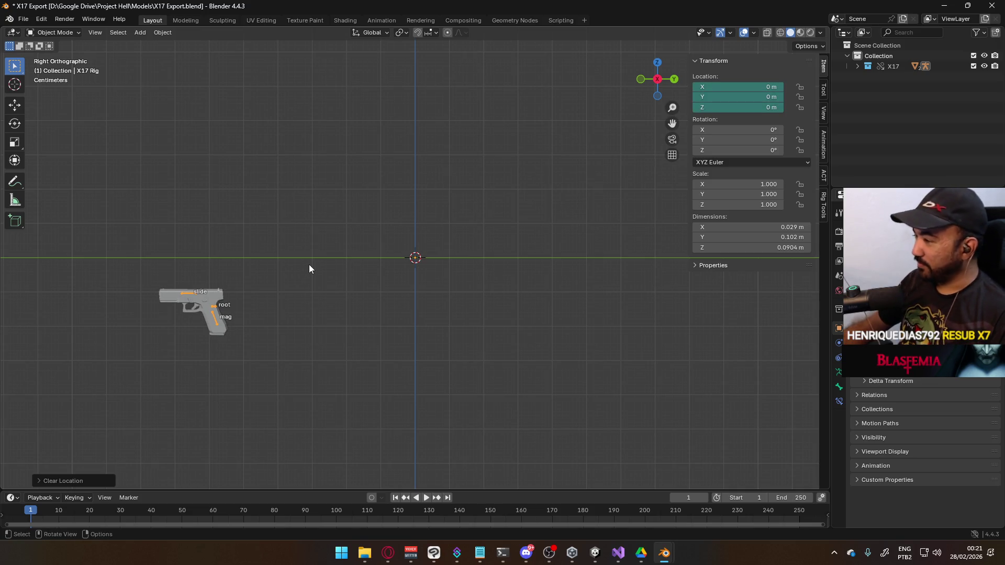
In the Animation workspace's Action Editor, assign 0.T-Pose to the rig, make it local, and enable Fake User.
click(377, 21)
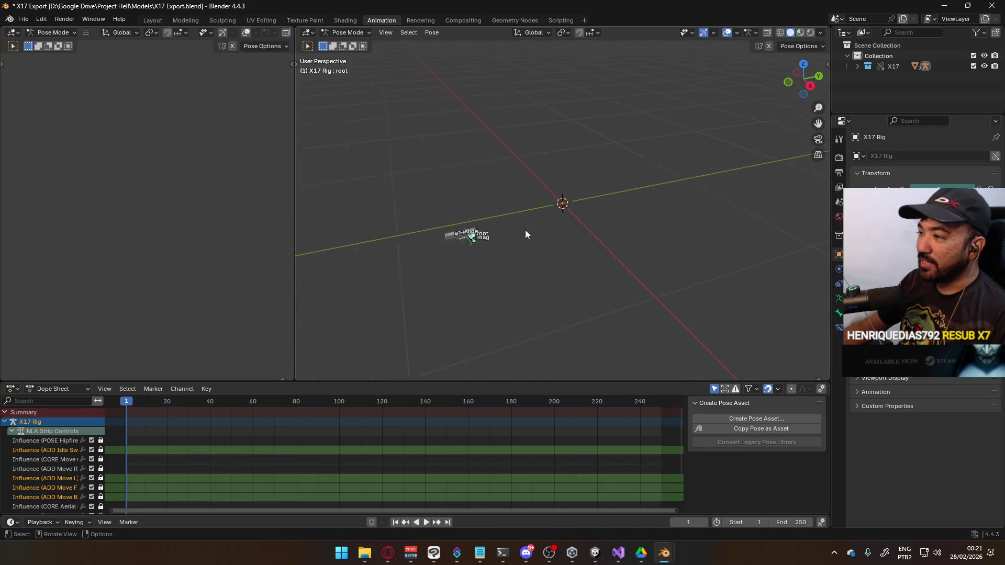
click(347, 33)
click(350, 42)
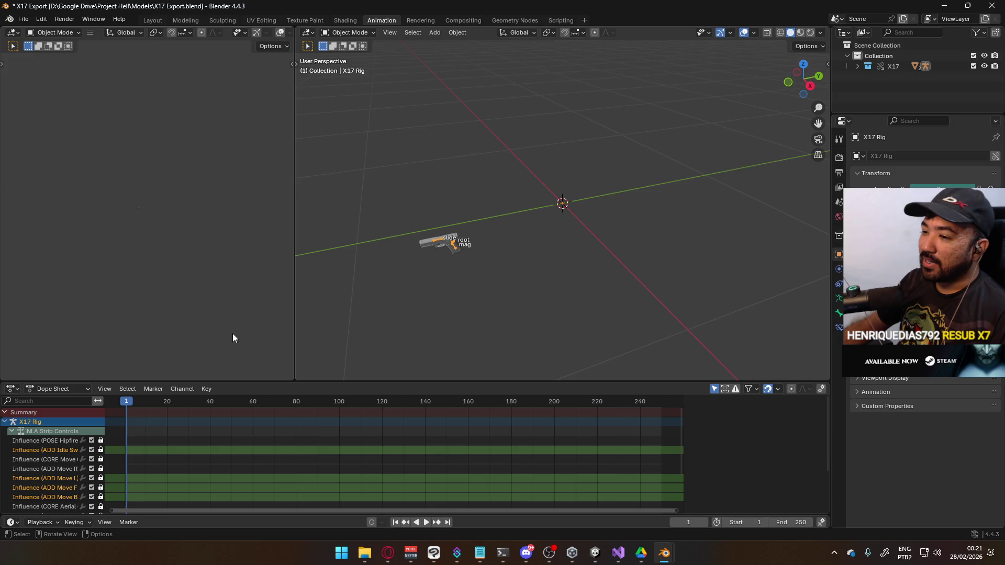
click(63, 390)
click(71, 422)
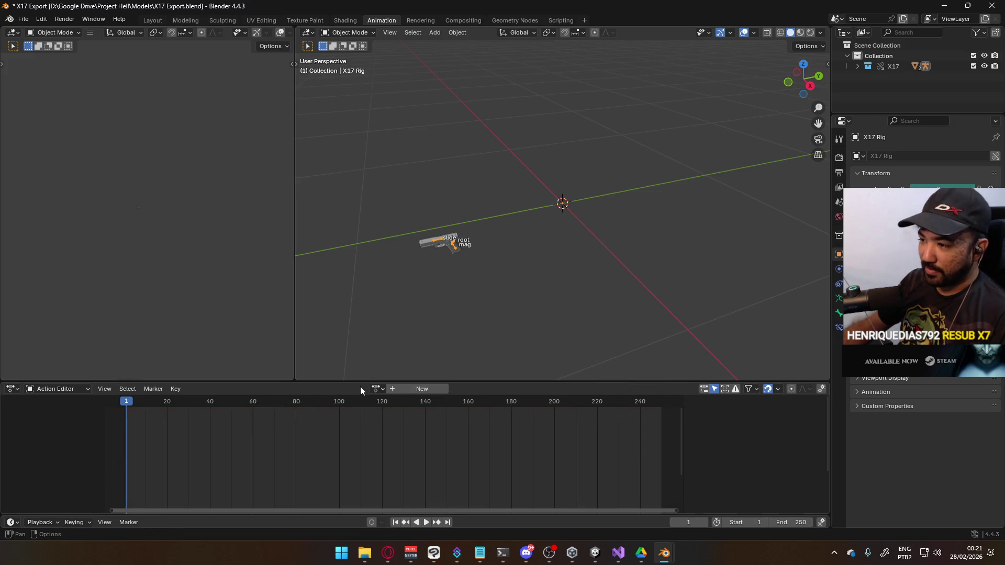
click(378, 389)
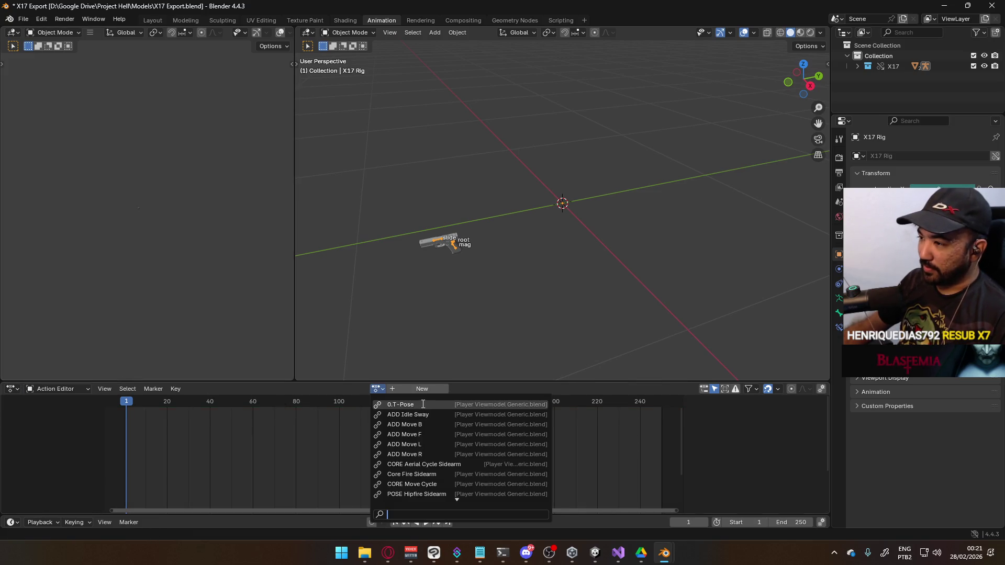
click(404, 404)
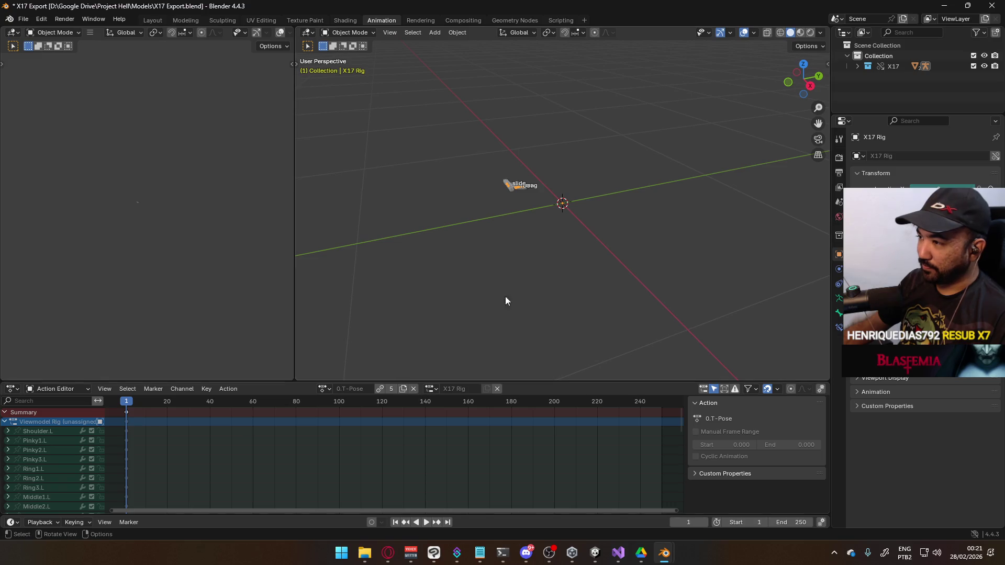
click(379, 390)
click(392, 389)
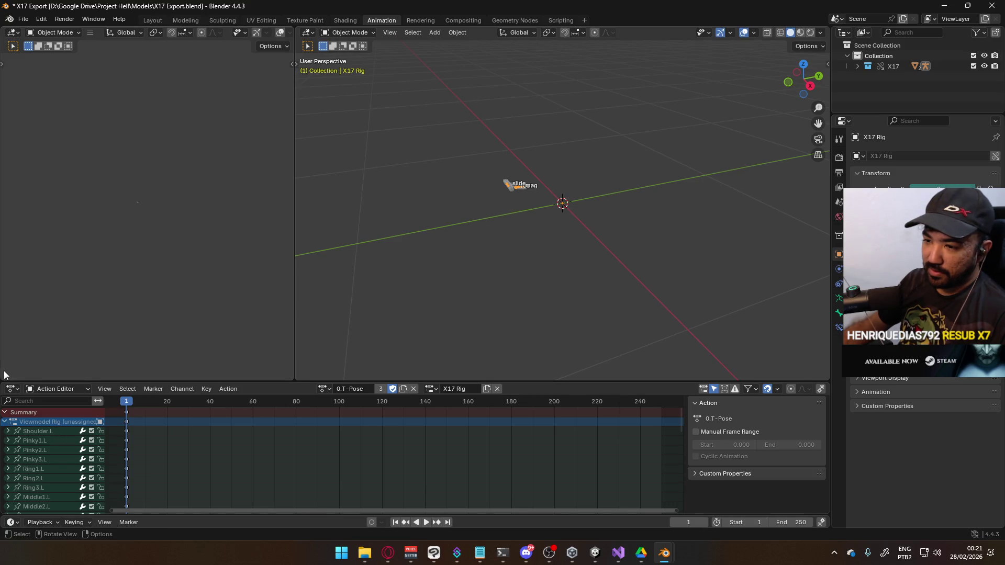
Collapse the Viewmodel Rig channels, expand the X17 Rig channels, and mute the root channel.
key(ctrl+KP_Subtract)
key(a)
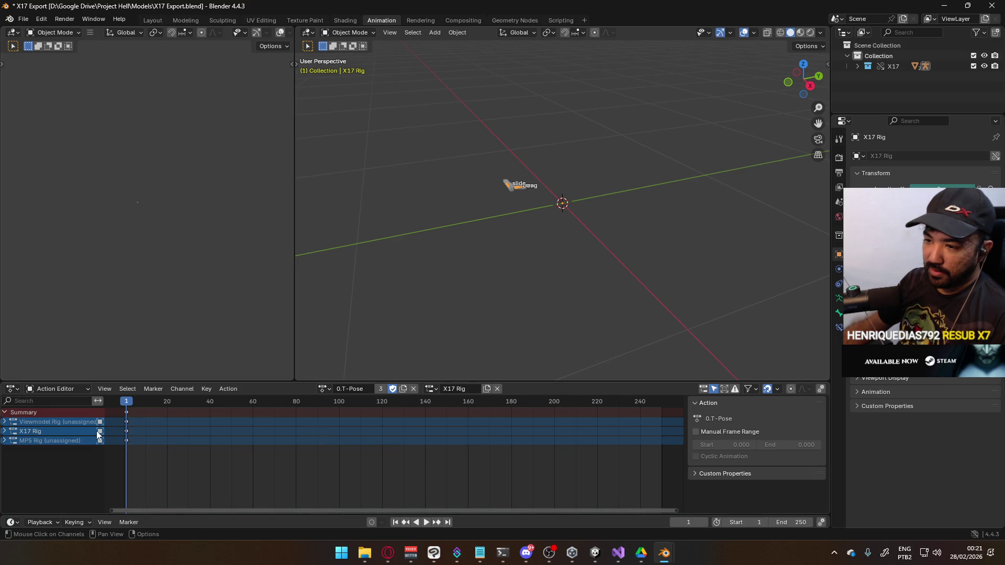
key(KP_Add)
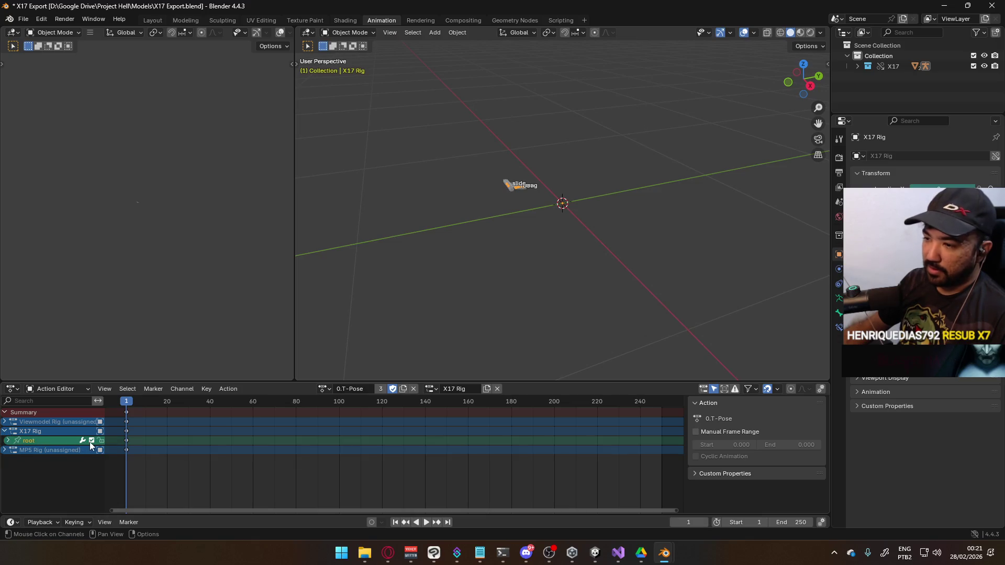
click(91, 441)
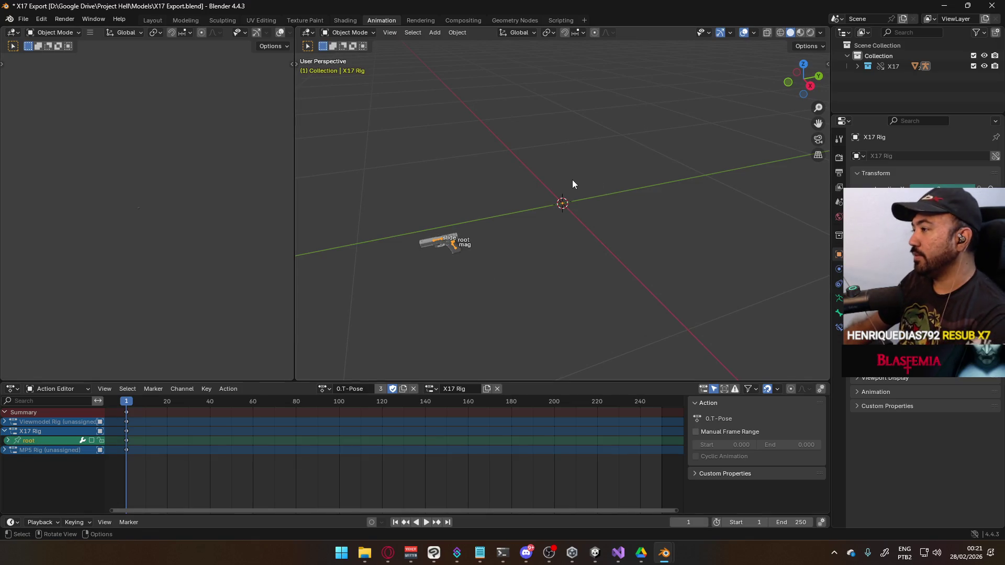
key(KP_3)
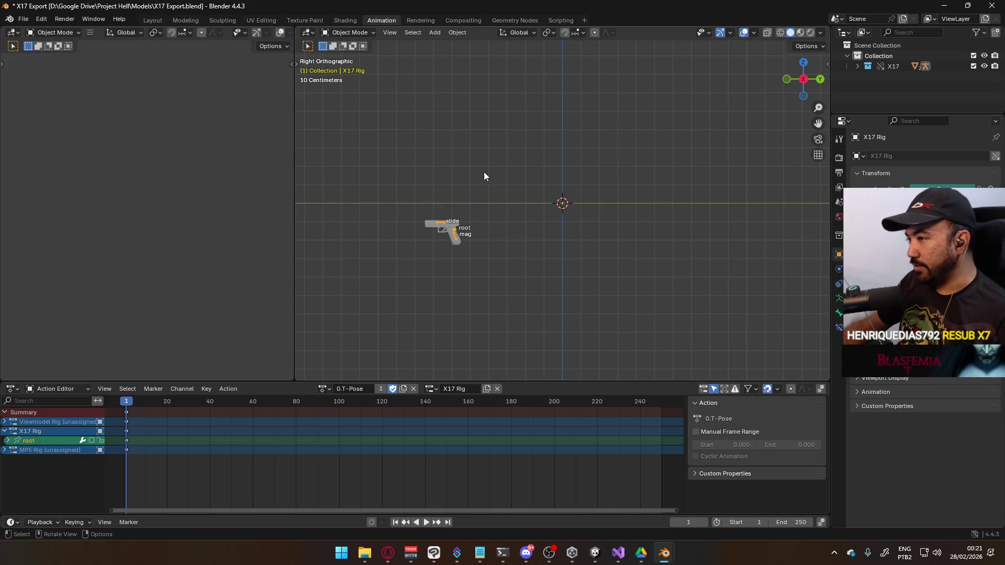
Inspect the gun in Pose Mode with the view centered and orbited, then return to Object Mode.
click(357, 33)
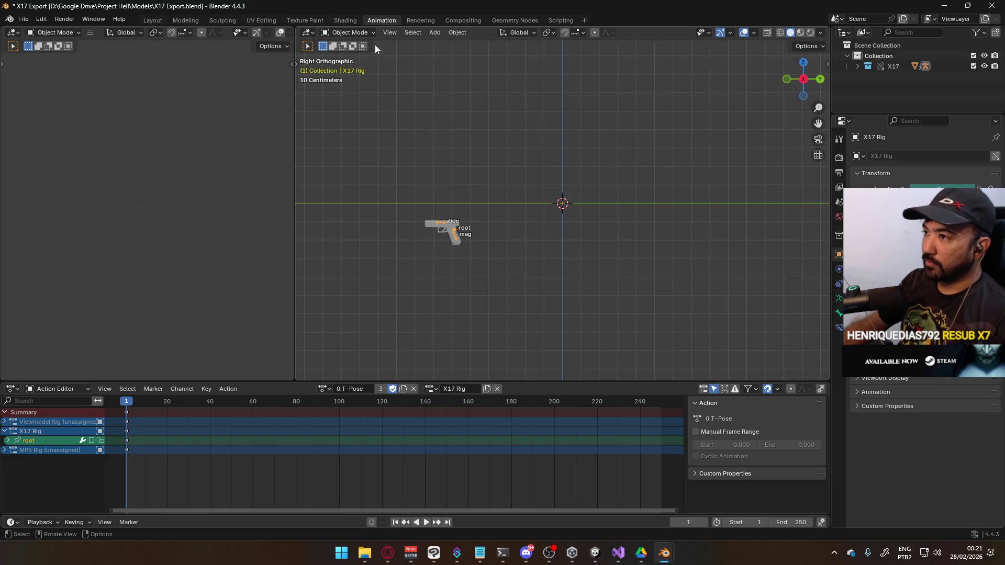
click(348, 33)
click(352, 68)
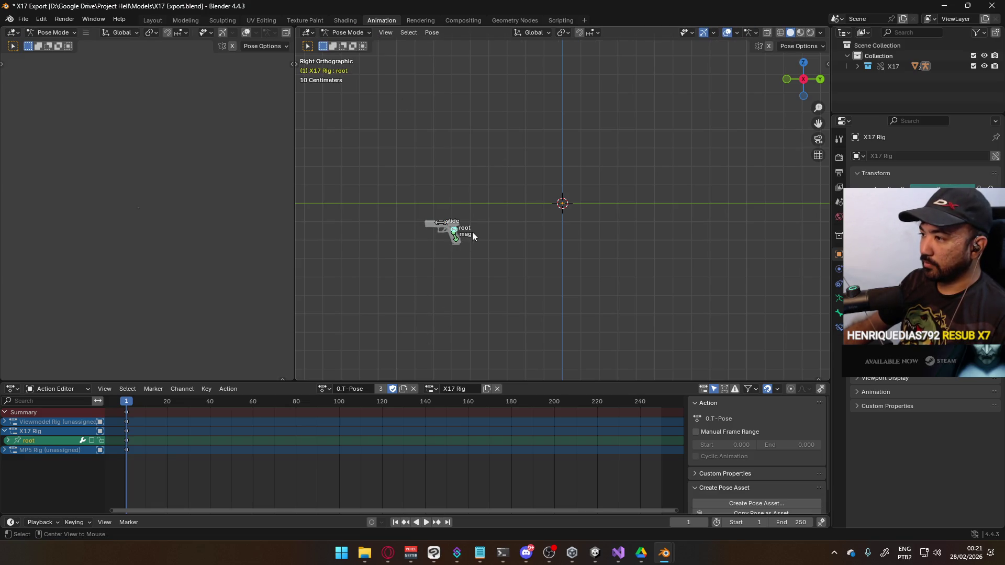
alt+middle_click(472, 231)
mouse_move(489, 180)
middle_down()
mouse_move(634, 206)
mouse_move(539, 211)
mouse_move(522, 162)
middle_up()
click(366, 32)
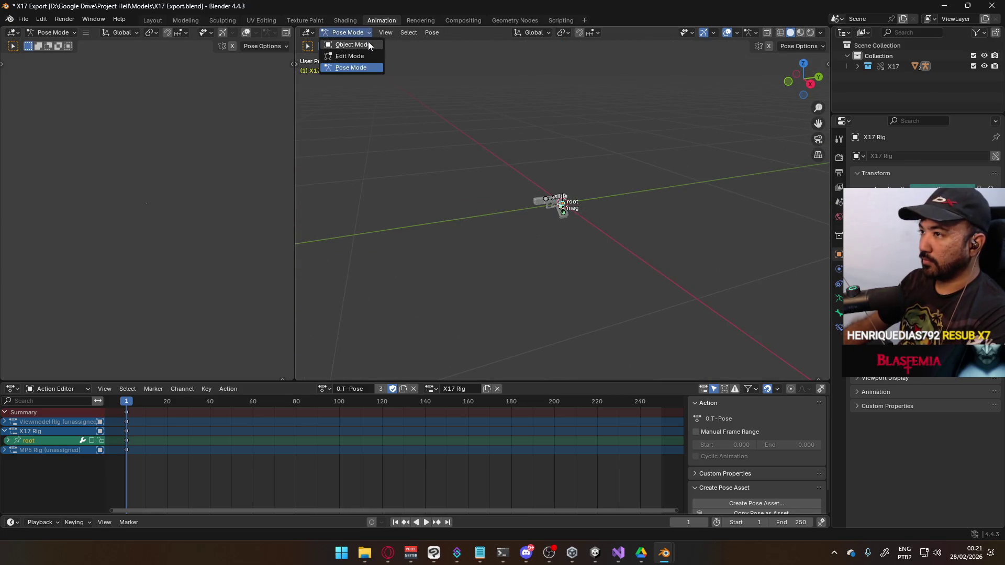
click(342, 33)
click(350, 44)
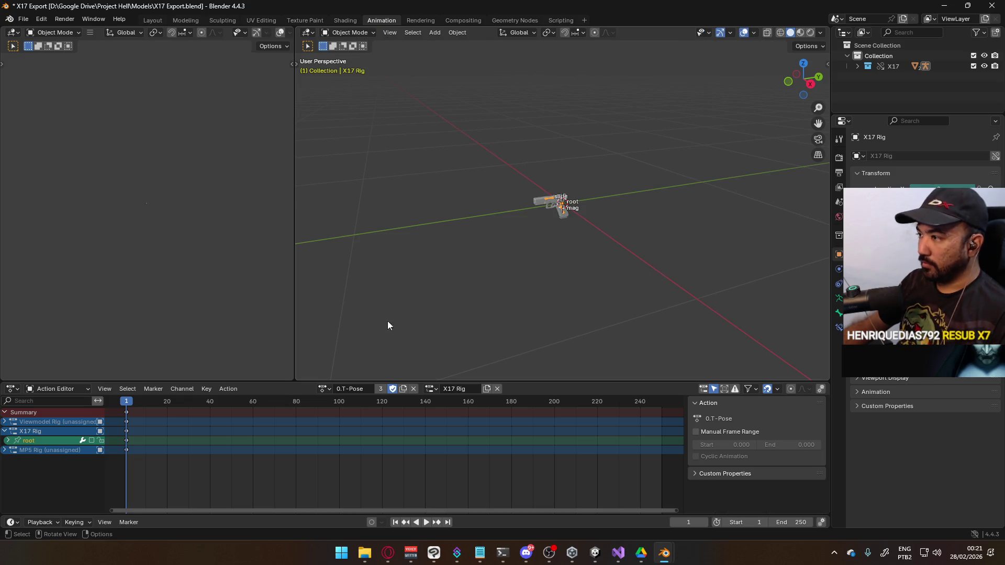
click(323, 388)
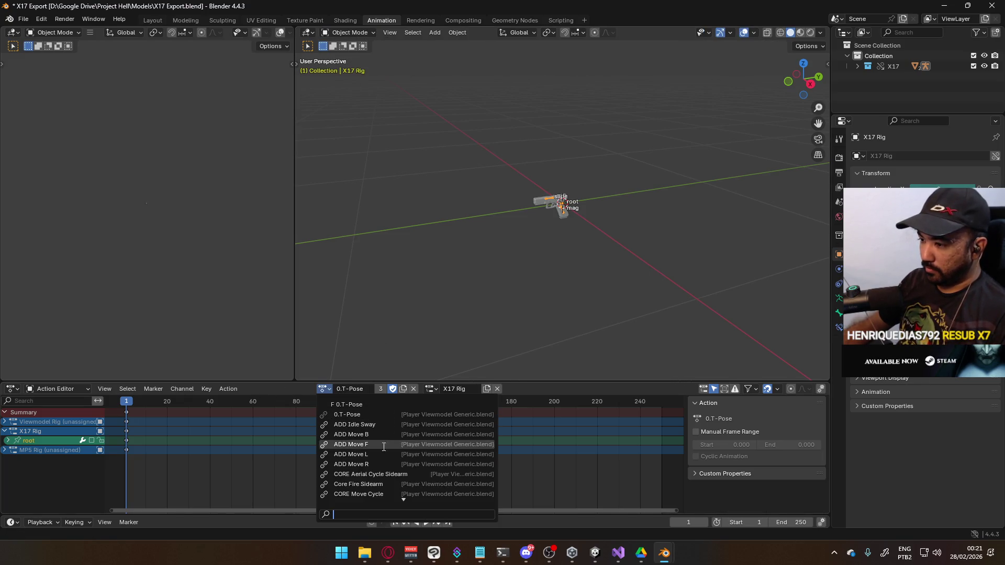
Assign Core Fire Sidearm to the X17 Rig, make it local, and preview the fire animation.
click(407, 481)
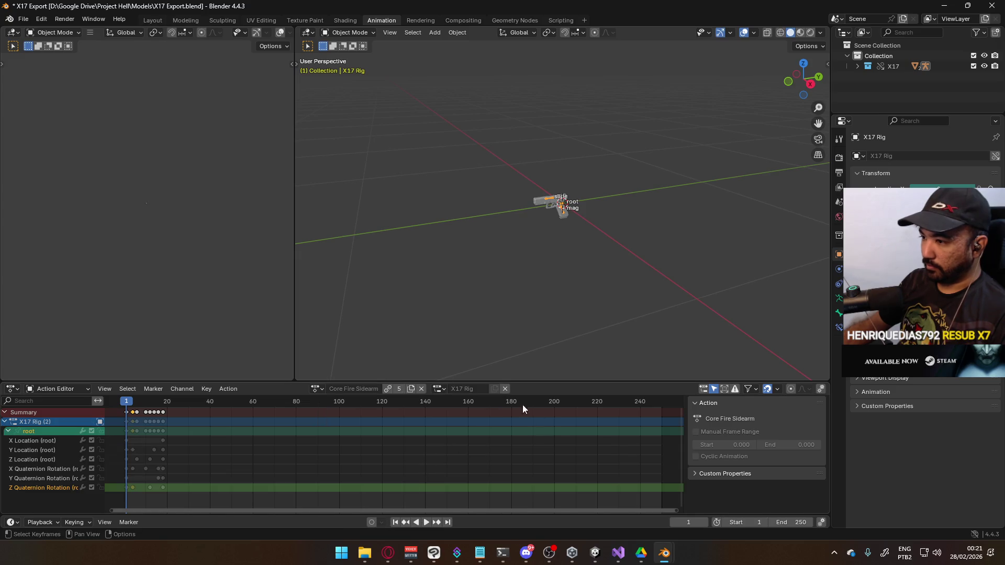
click(389, 390)
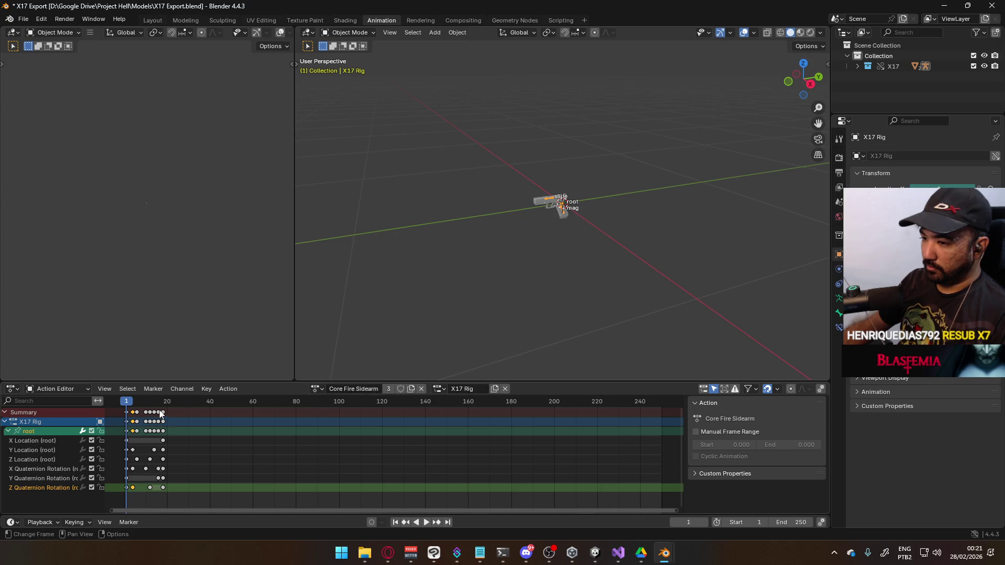
key(space)
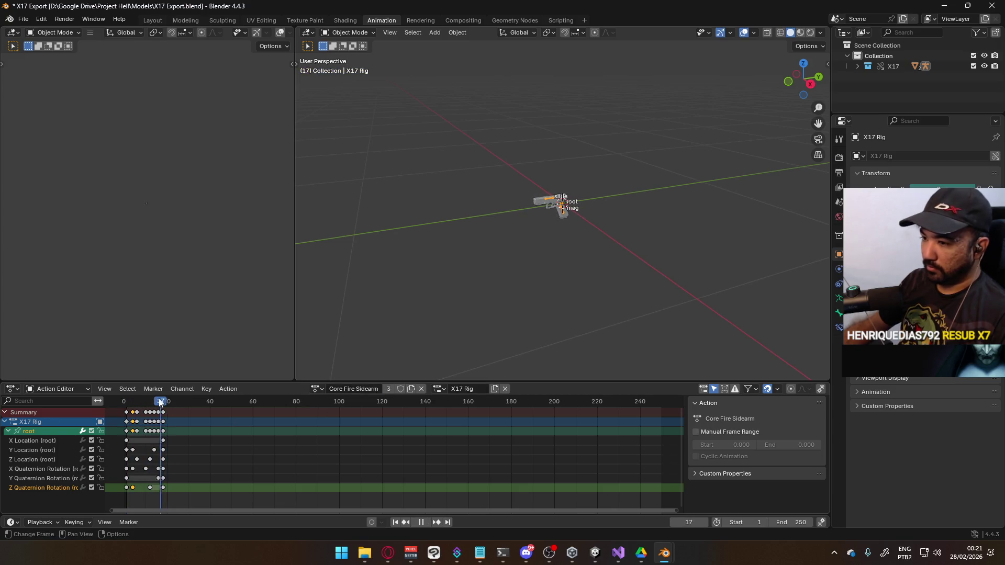
key(Escape)
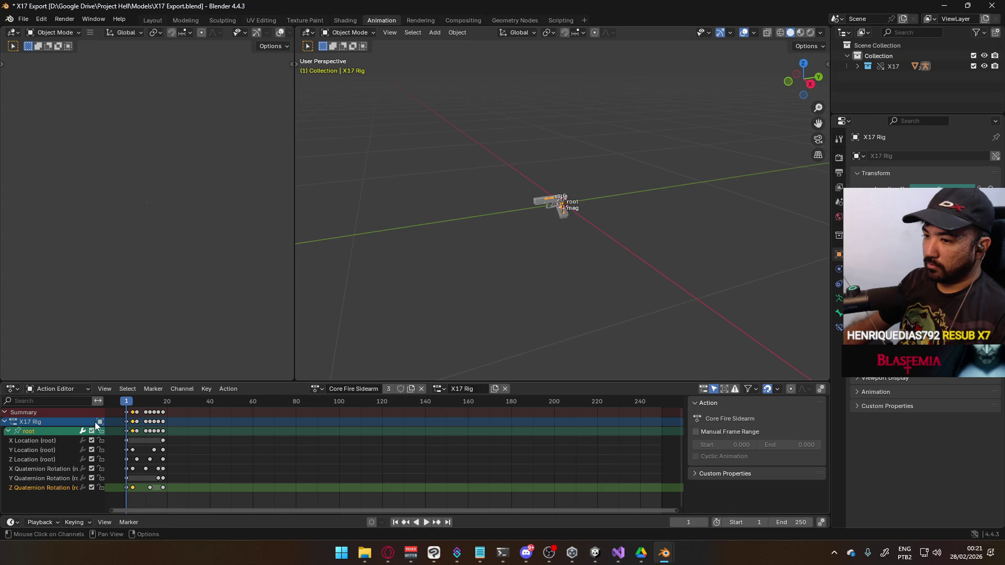
Reassign the linked Core Fire Sidearm action and scrub its fire animation, viewed from the right orthographic.
click(315, 389)
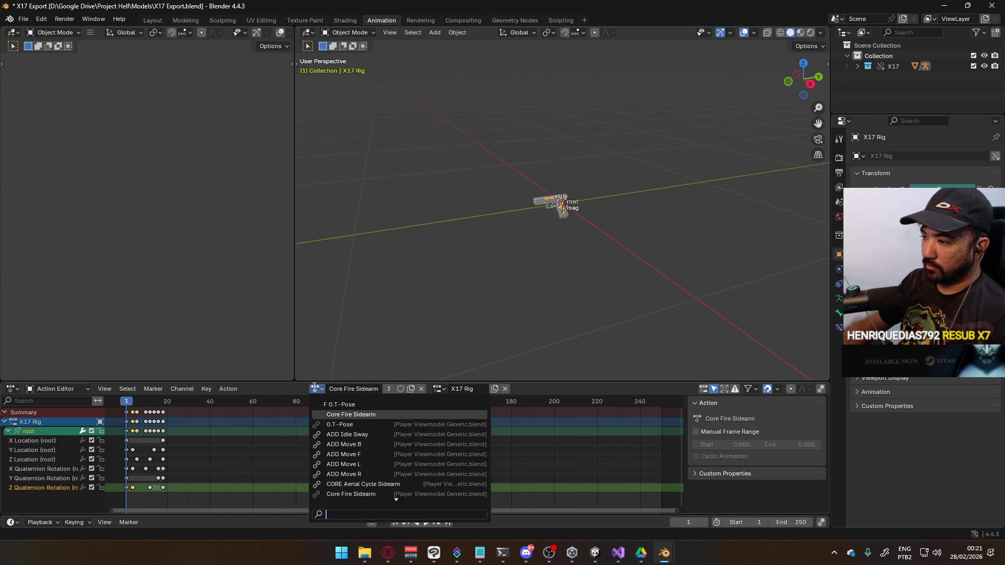
scroll(377, 482, down, 2)
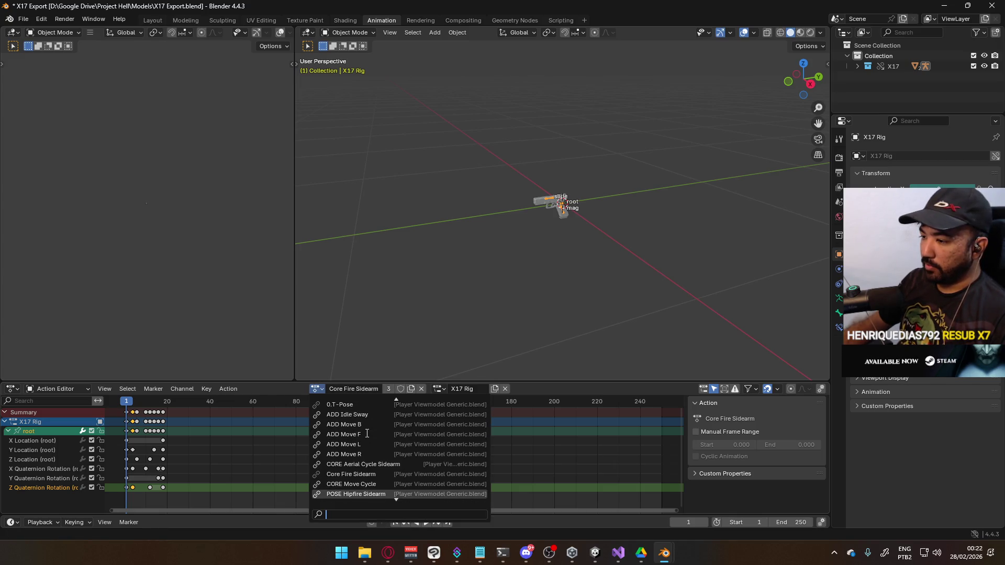
click(383, 475)
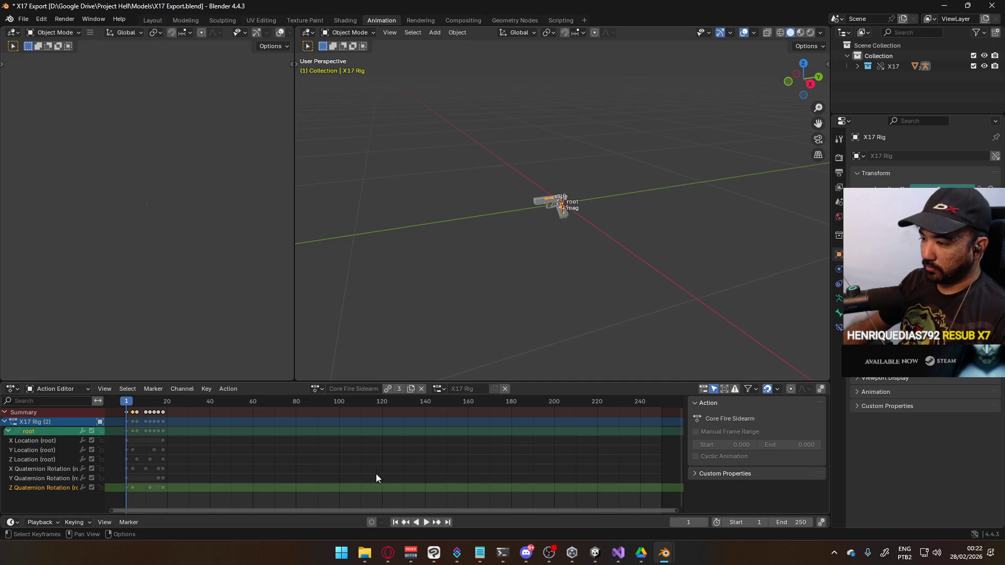
key(space)
mouse_move(130, 407)
mouse_down()
mouse_move(168, 402)
mouse_move(126, 403)
mouse_up()
key(space)
scroll(526, 292, up, 5)
key(KP_3)
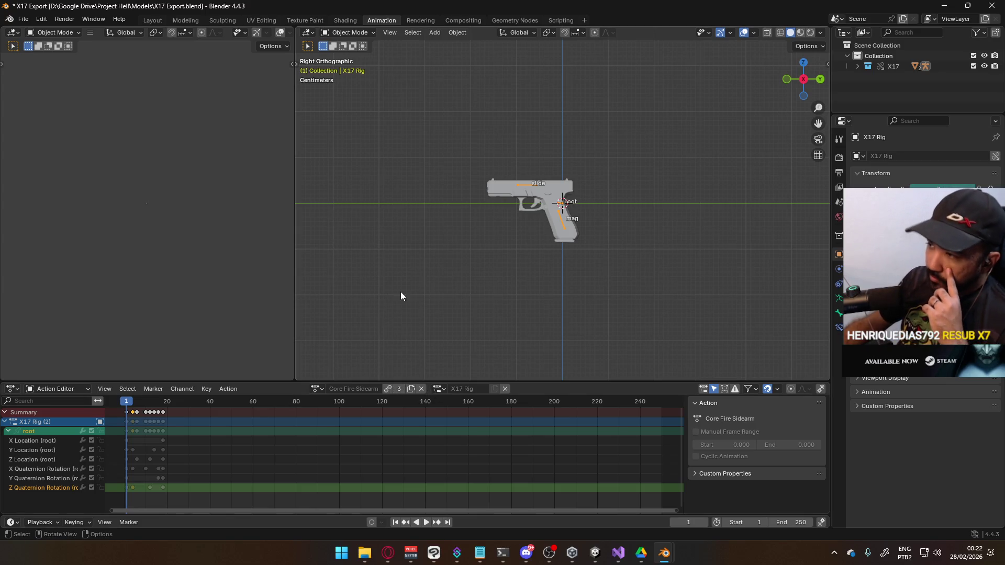
Reassign Core Fire Sidearm, turn off the root channels, and reset the root bone to the origin in Pose Mode.
click(318, 389)
click(383, 413)
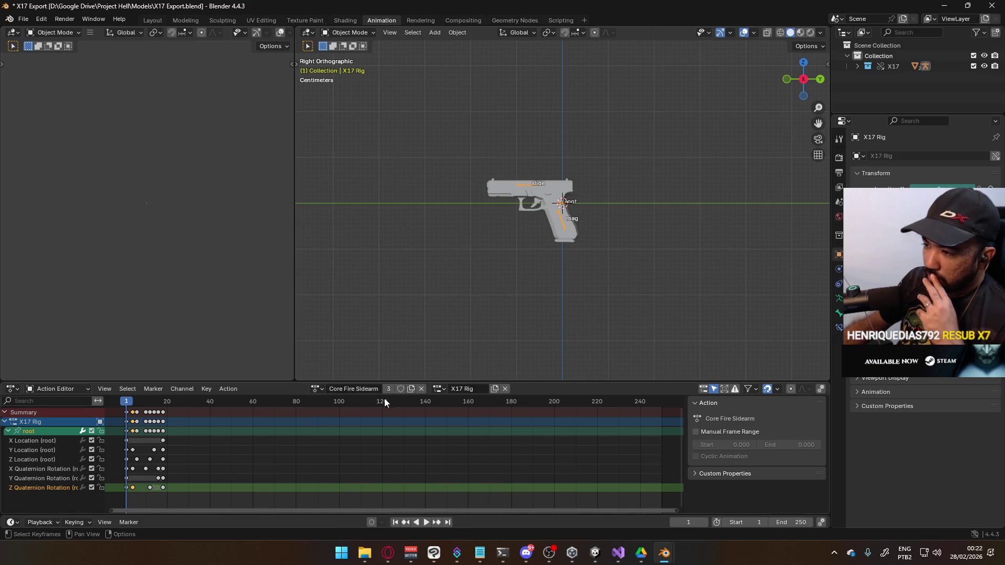
click(92, 432)
scroll(399, 302, down, 3)
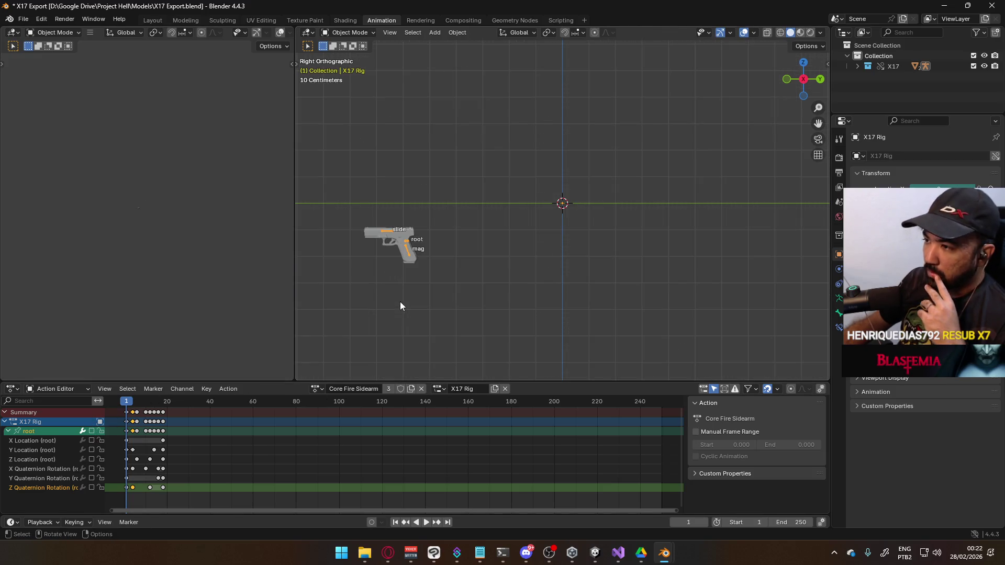
click(351, 33)
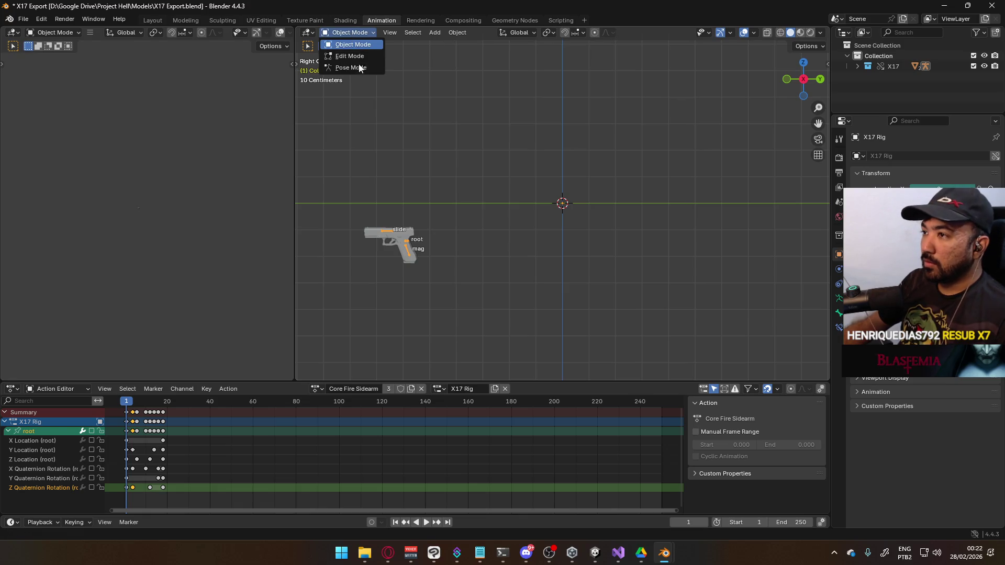
click(346, 67)
key(alt+g)
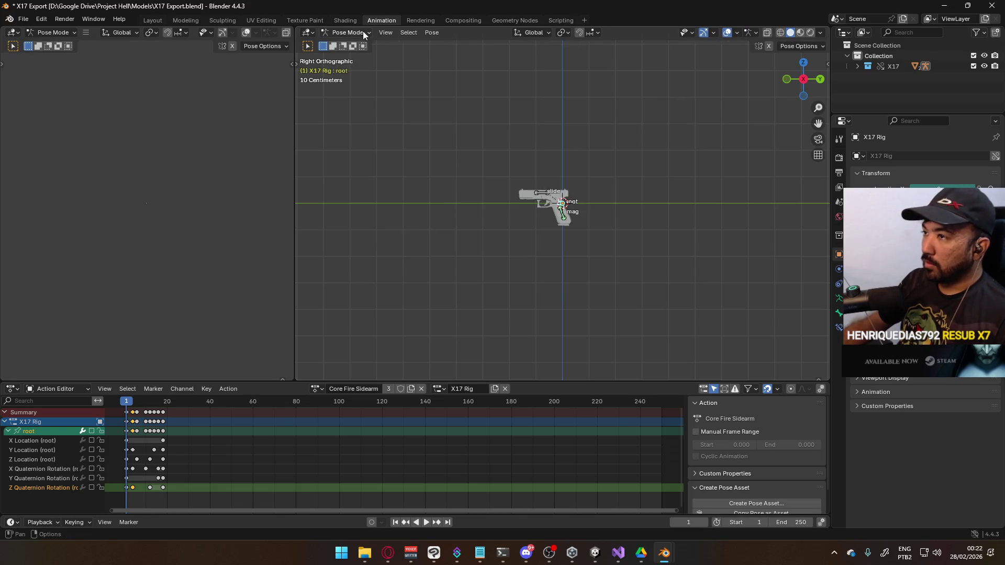
click(351, 33)
click(362, 44)
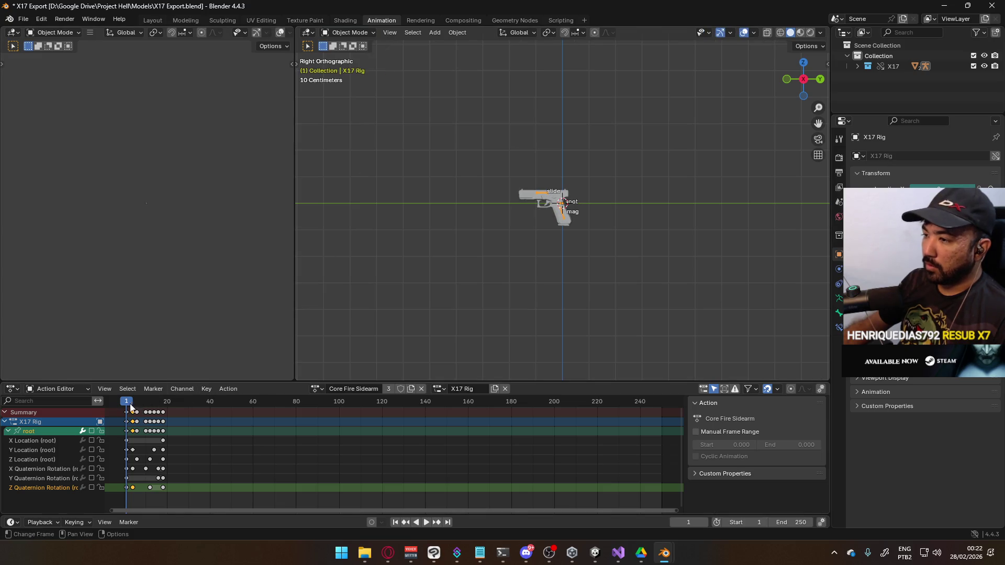
Replay the fire animation from frame 1, then switch to Pose Mode and scrub to frame 41.
key(space)
drag(144, 403, 129, 408)
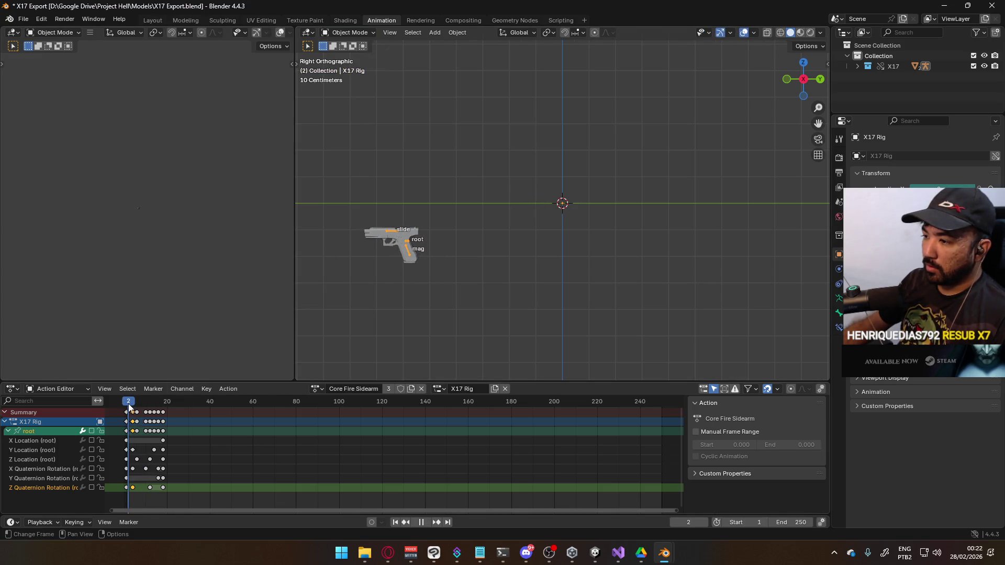
key(Escape)
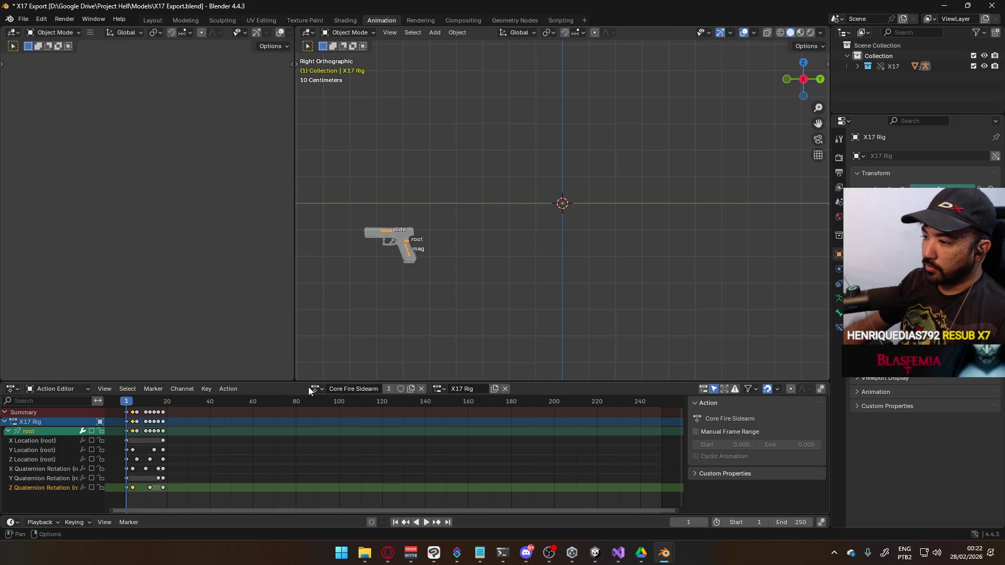
click(310, 392)
key(Escape)
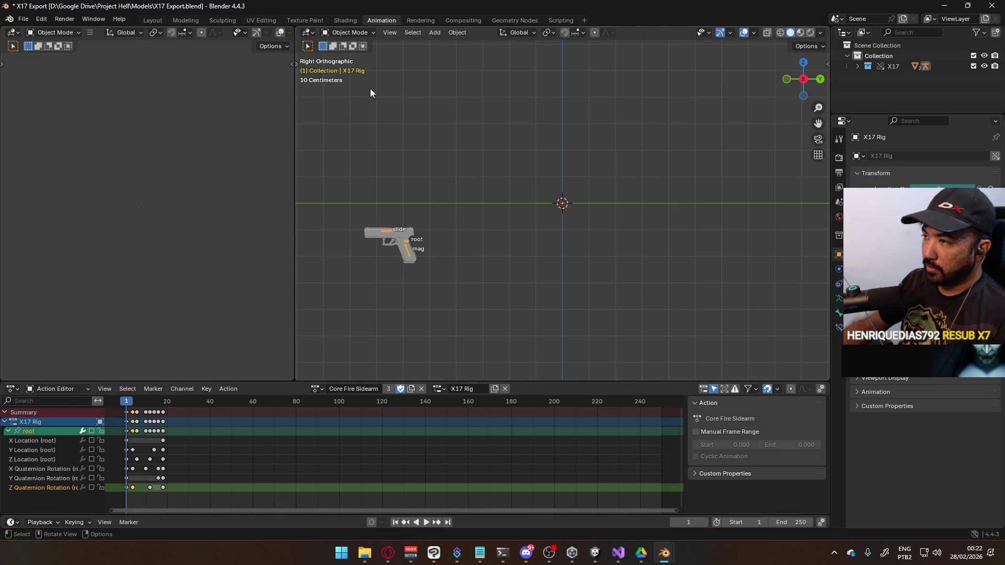
click(352, 31)
click(350, 68)
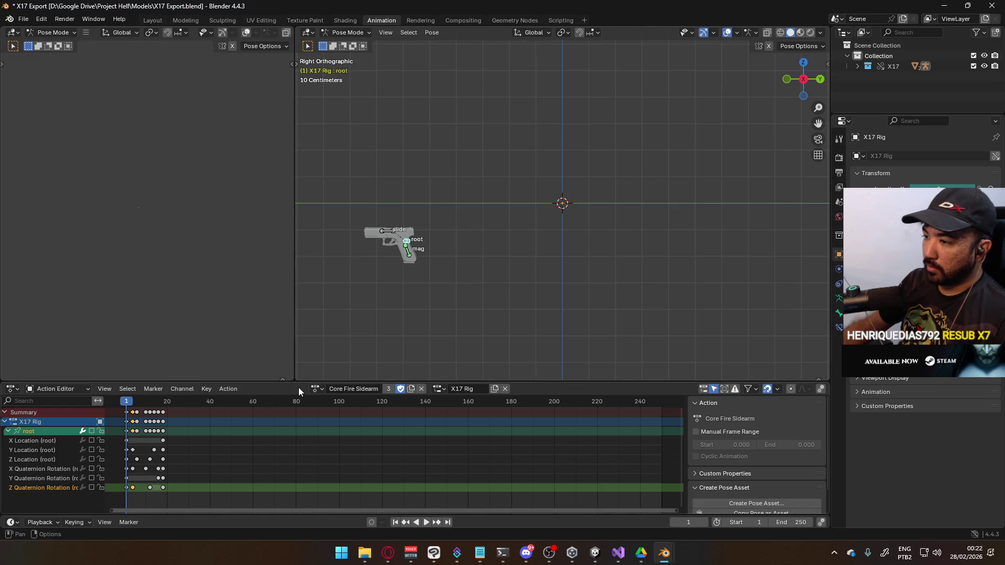
mouse_move(132, 401)
mouse_down()
mouse_move(215, 402)
mouse_move(127, 401)
mouse_up()
click(36, 390)
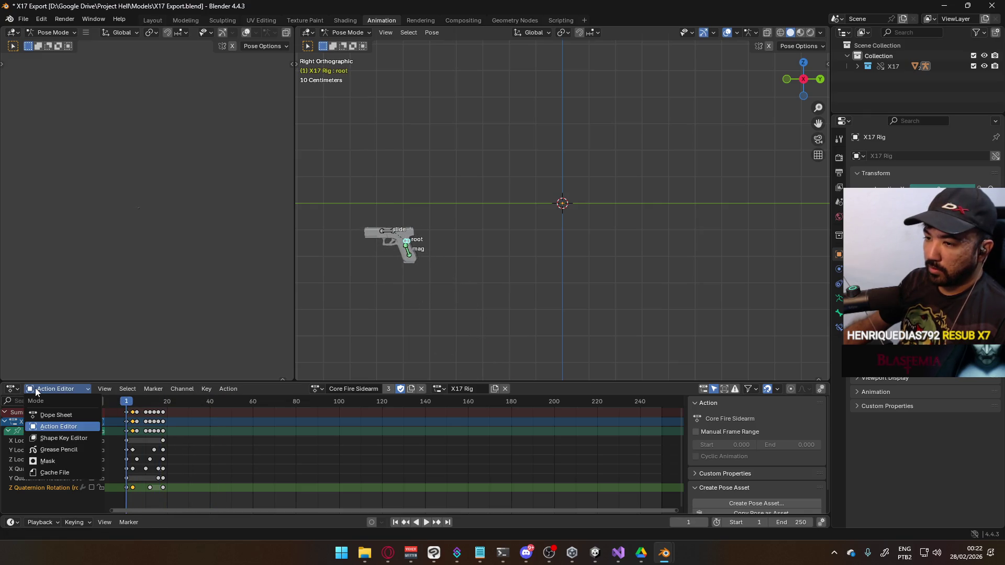
Switch the bottom editor to Nonlinear Animation and bring the X17 Rig action tracks into view.
click(12, 389)
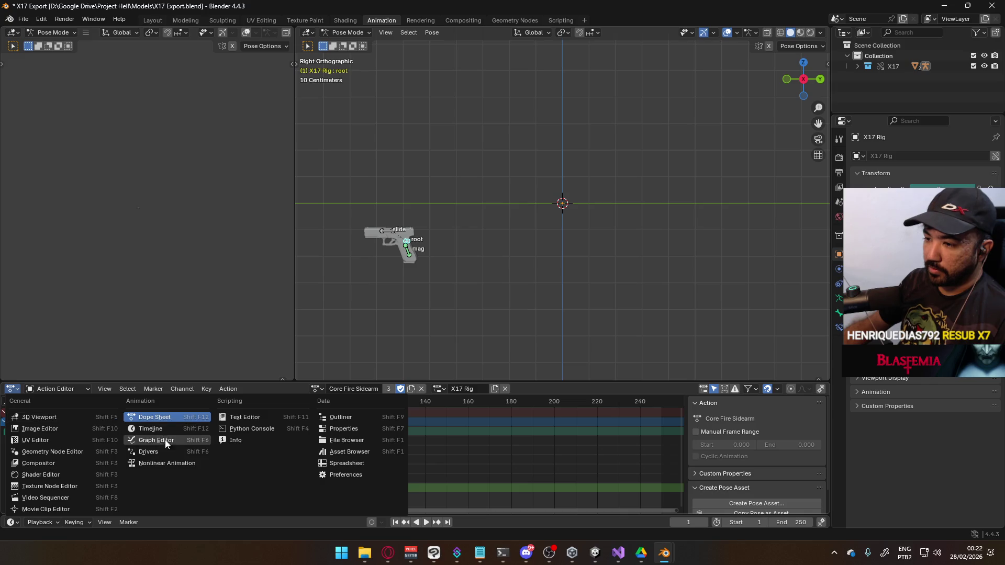
click(169, 464)
mouse_move(263, 459)
middle_down()
mouse_move(278, 411)
mouse_move(294, 464)
mouse_move(294, 421)
mouse_move(314, 513)
middle_up()
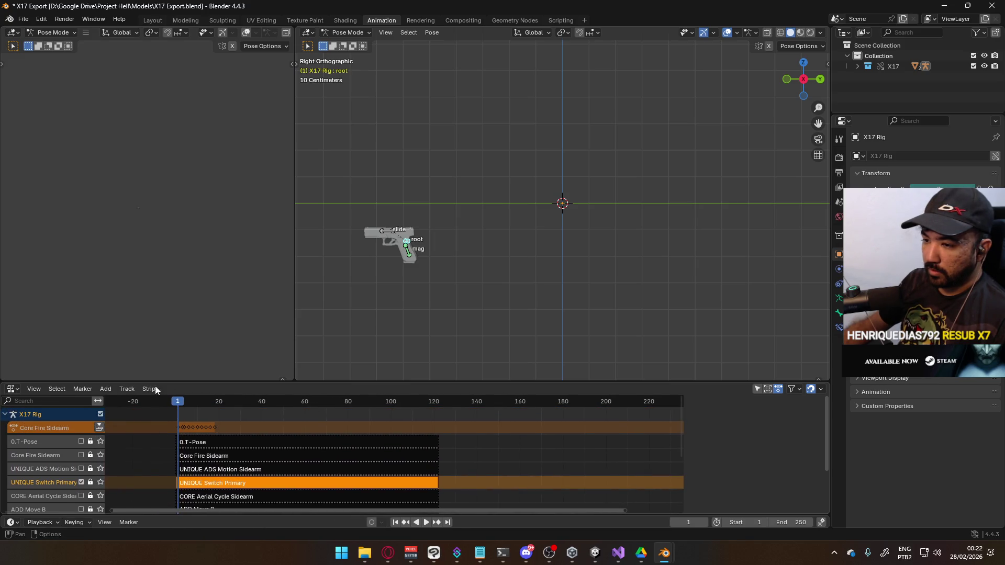
right_click(56, 443)
click(76, 491)
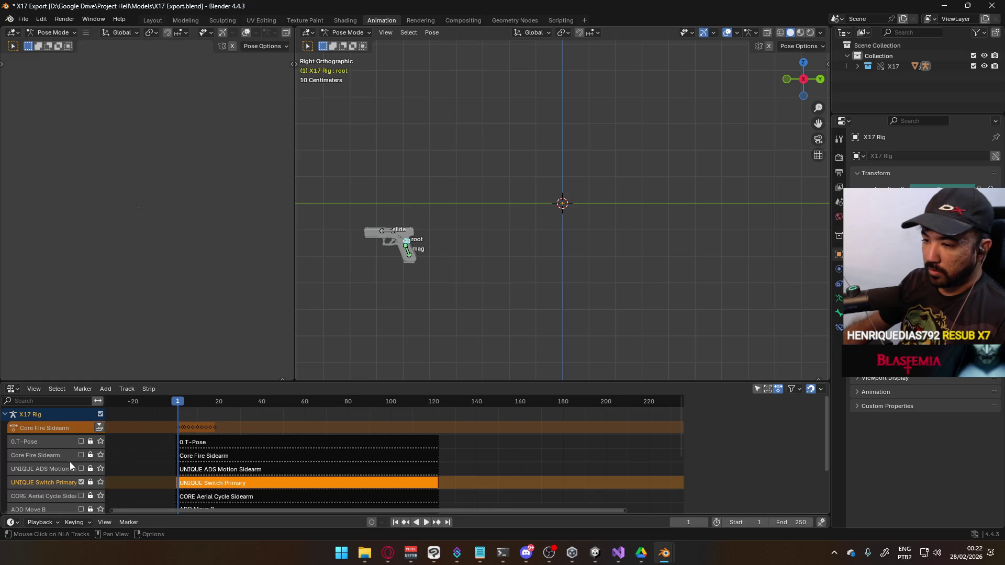
right_click(74, 459)
click(79, 443)
Unlock the tracks from 0.T-Pose through POSE Hipfire Sidearm, then return the rig to Object Mode.
drag(90, 441, 90, 496)
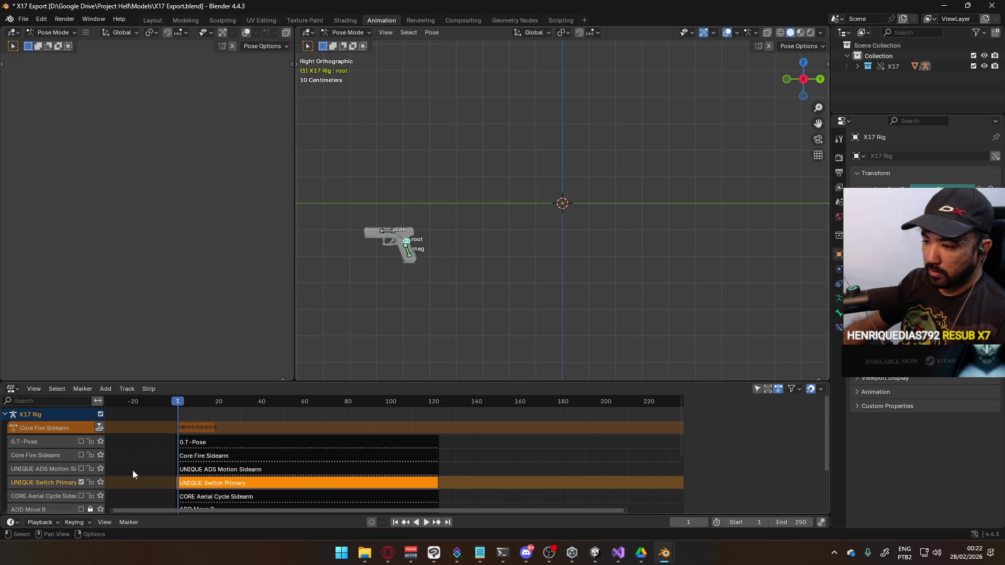
scroll(137, 470, down, 3)
scroll(126, 479, down, 3)
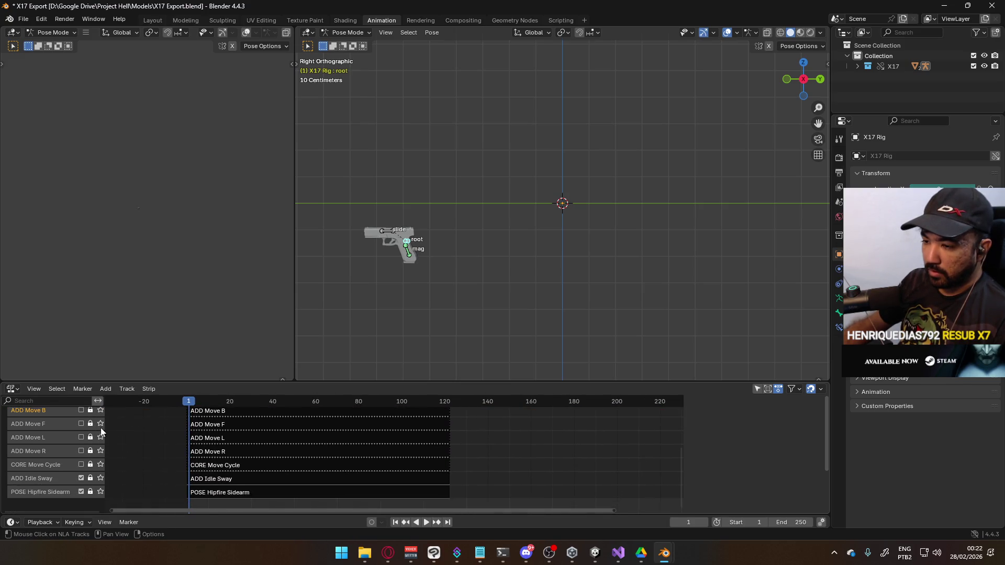
drag(90, 453, 90, 493)
right_click(34, 491)
key(Escape)
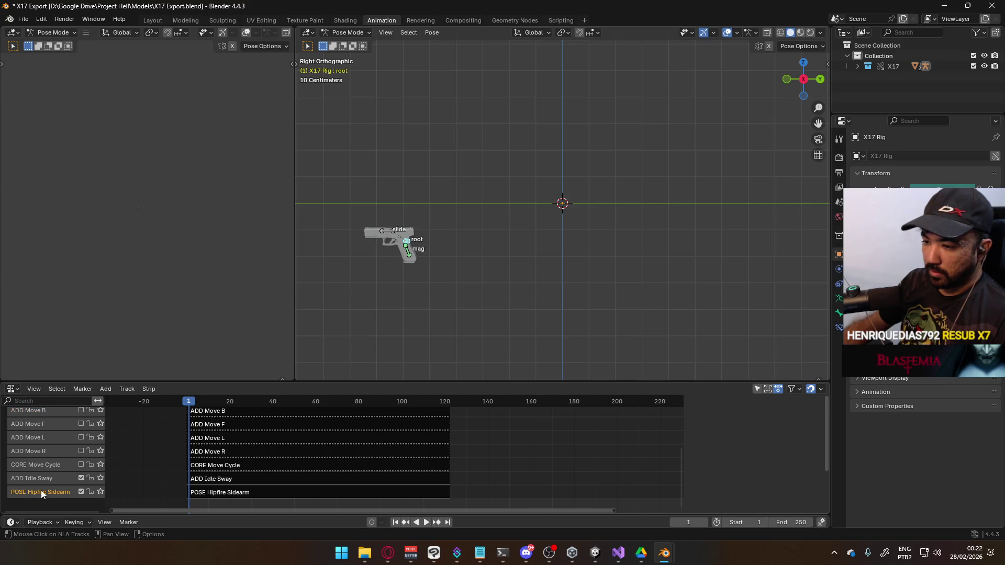
right_click(42, 479)
key(Escape)
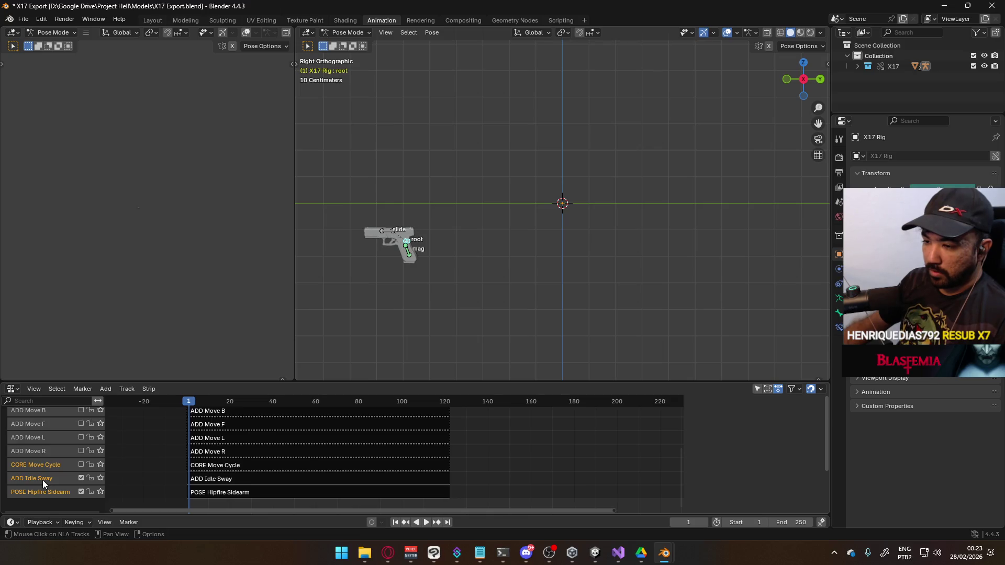
scroll(53, 445, up, 5)
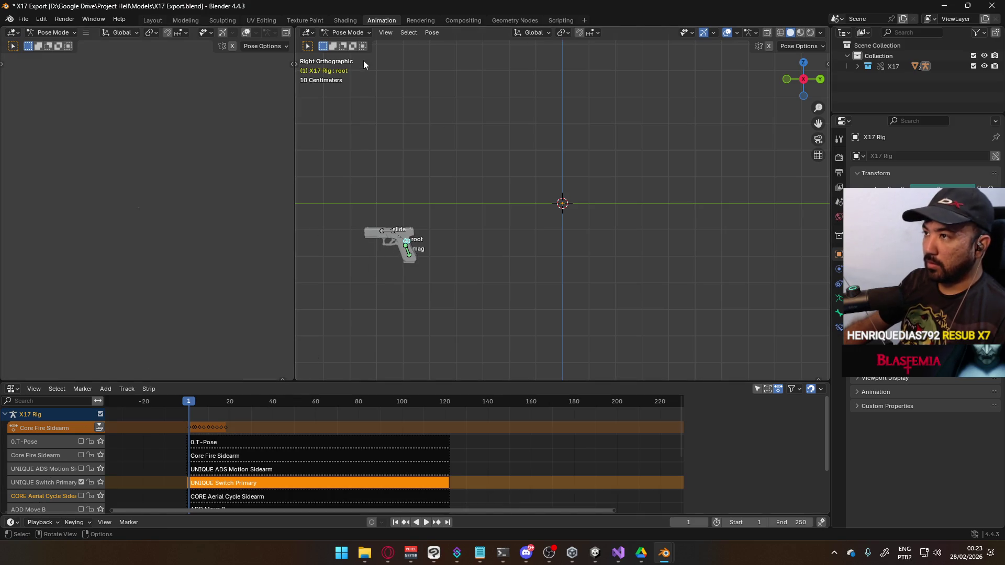
key(ctrl+Tab)
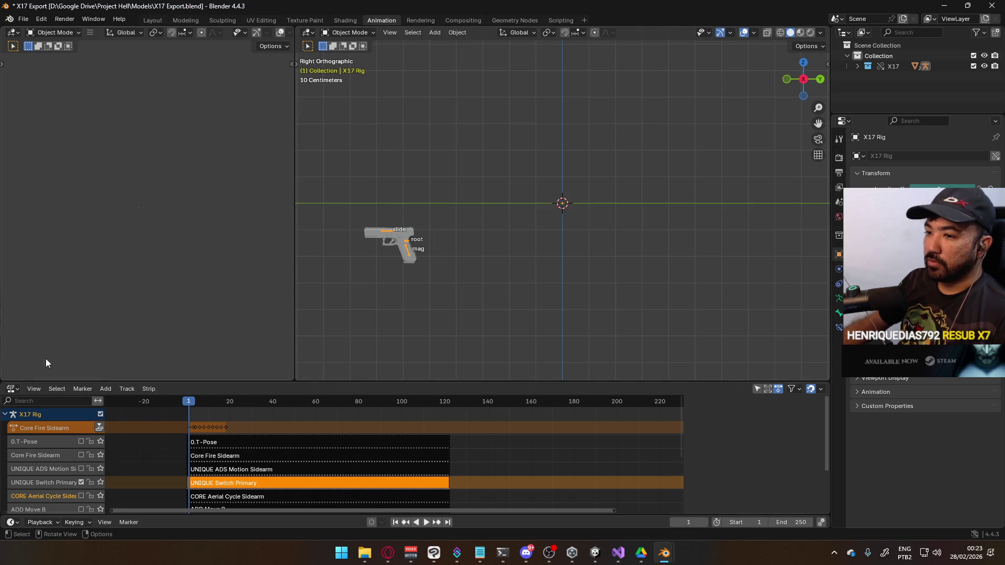
Switch the bottom editor back to the Action Editor and preview the Core Fire Sidearm animation.
click(10, 389)
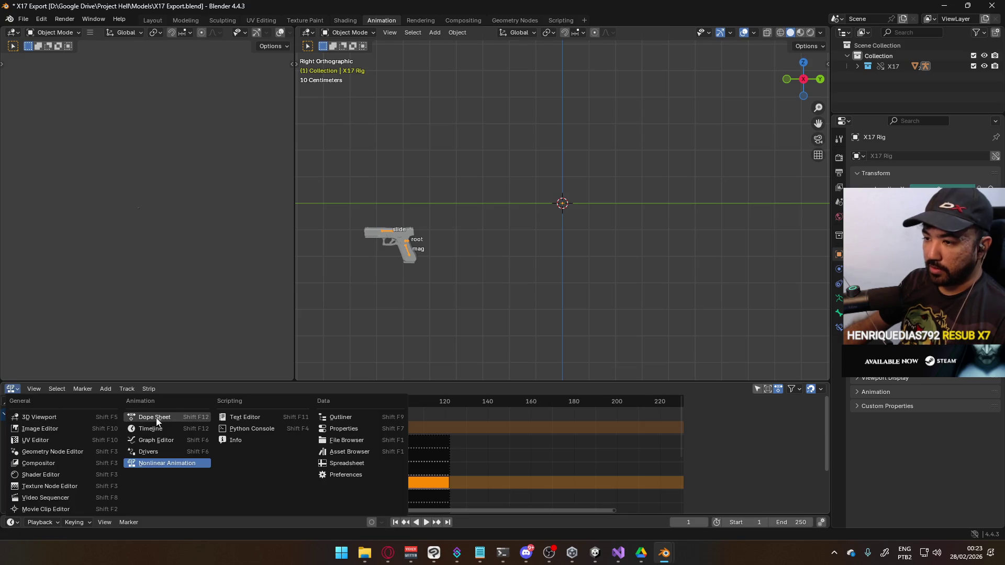
click(155, 417)
click(454, 391)
key(space)
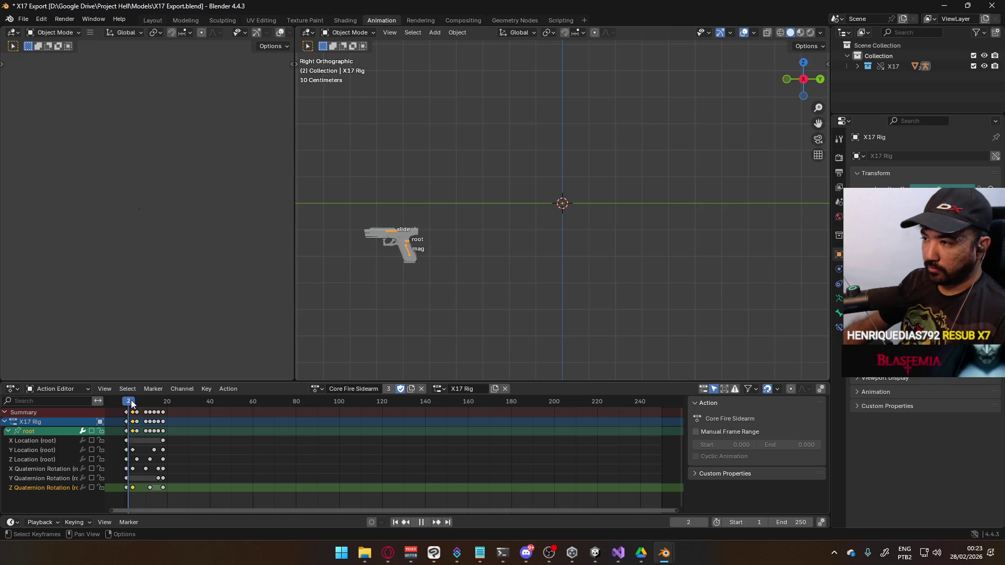
drag(124, 400, 126, 394)
key(space)
Assign 0.T-Pose to the X17 Rig, preview it, then close X17 Export without saving.
click(315, 388)
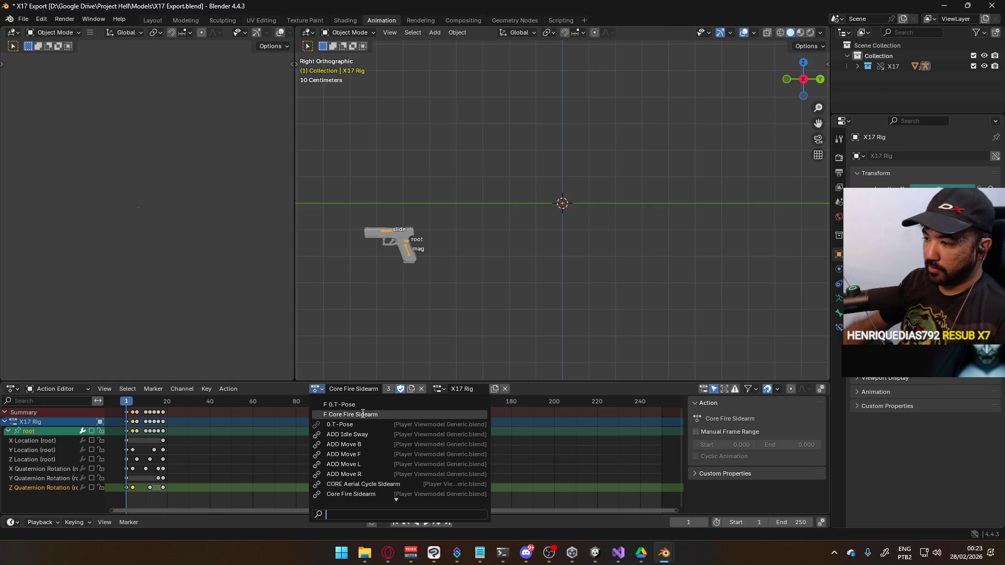
click(340, 404)
key(space)
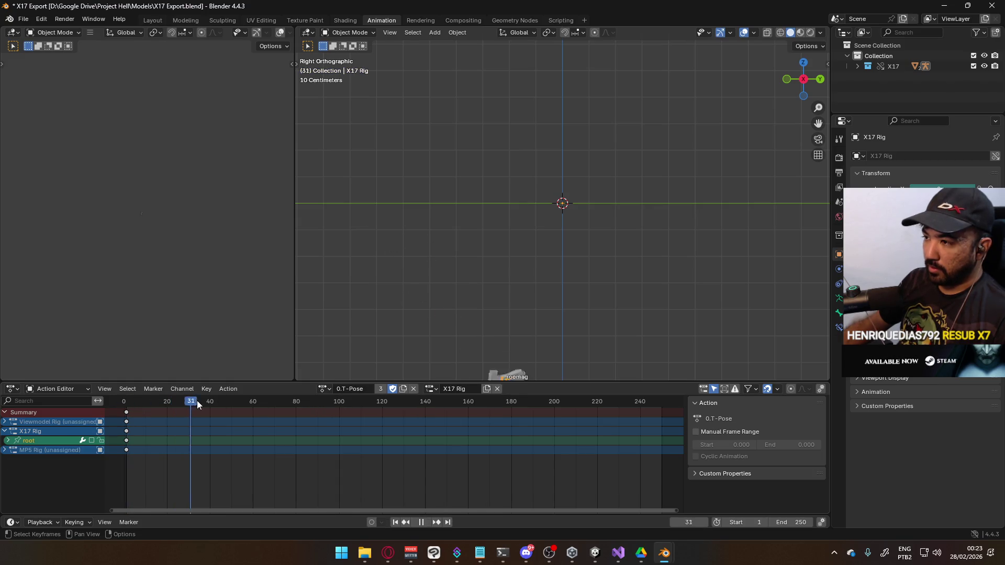
mouse_move(145, 403)
mouse_down()
mouse_move(232, 405)
mouse_move(127, 404)
mouse_up()
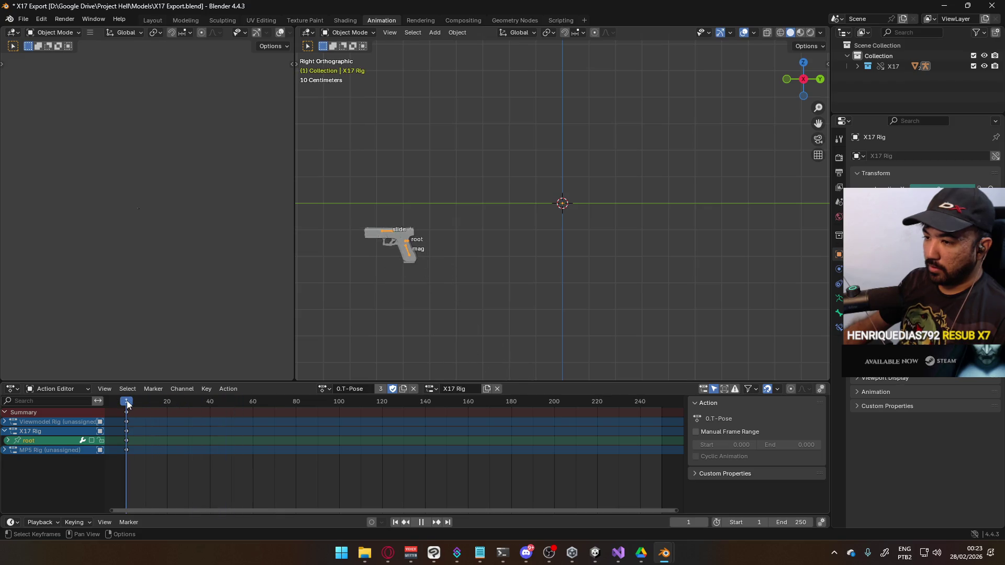
click(5, 422)
click(6, 422)
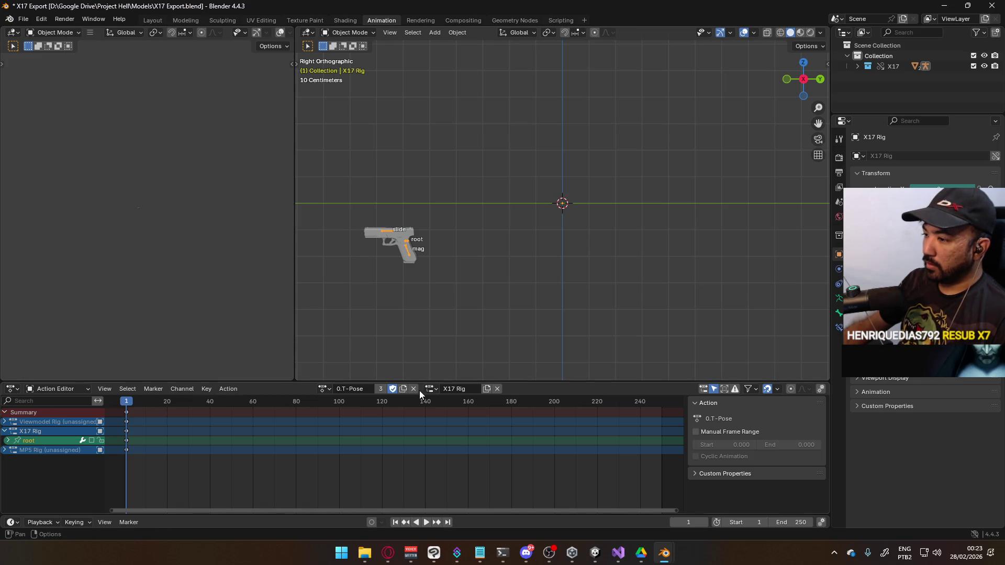
click(992, 6)
click(507, 291)
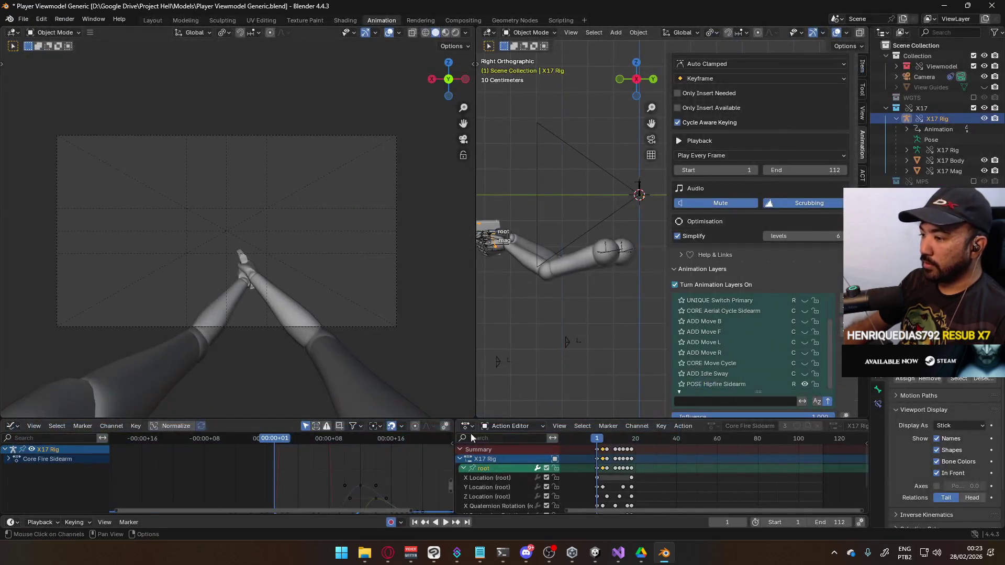
Play the animation, rewind to frame 1, and save Player Viewmodel Generic.
key(space)
click(601, 439)
drag(601, 440, 596, 441)
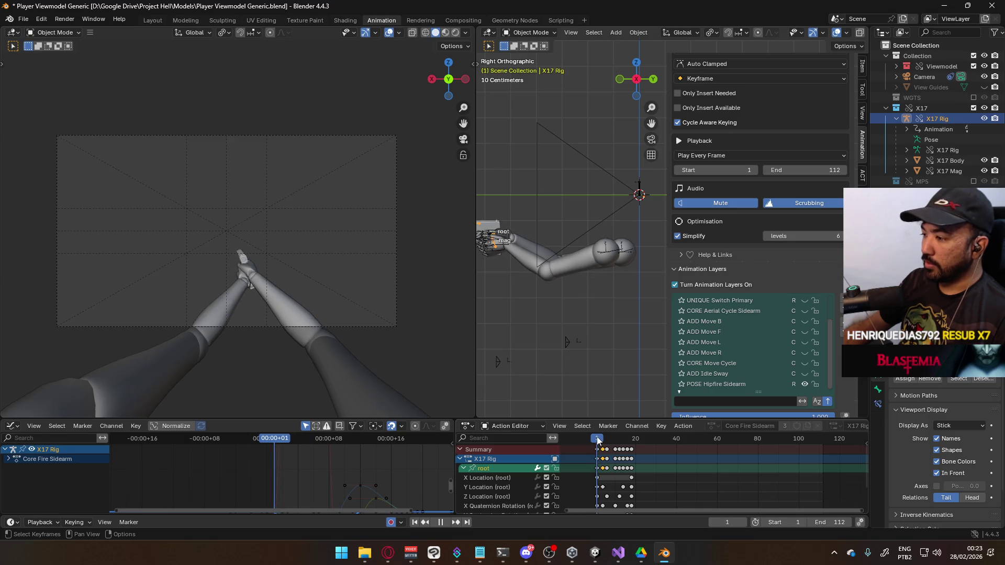
key(space)
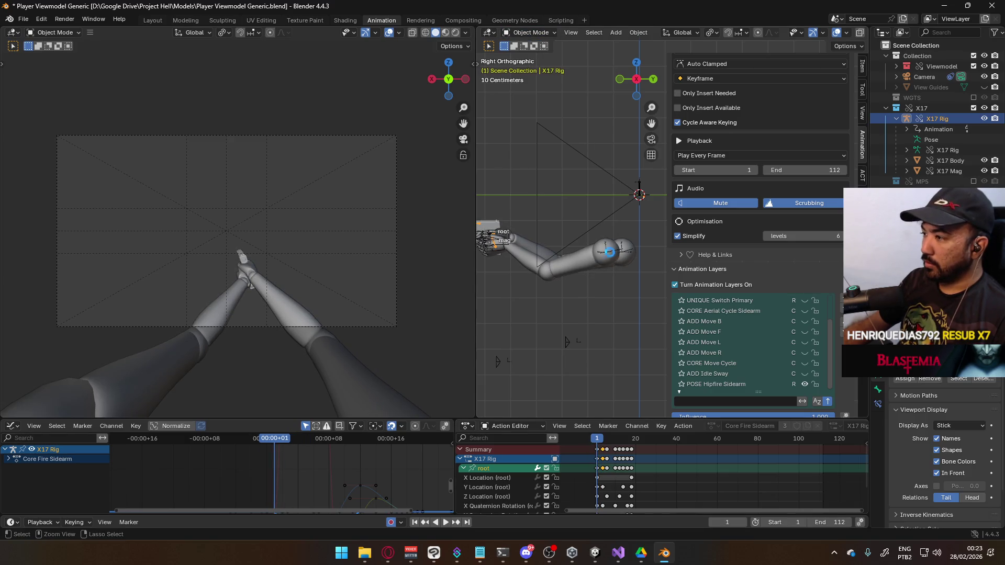
key(ctrl+s)
Make POSE Hipfire Sidearm the Viewmodel Rig's active animation layer.
click(616, 263)
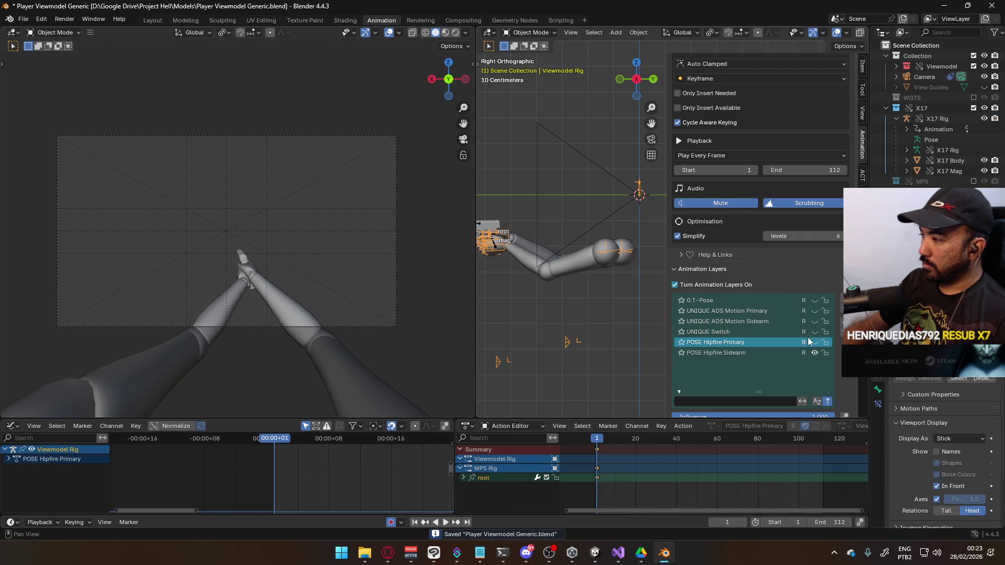
click(744, 353)
click(552, 279)
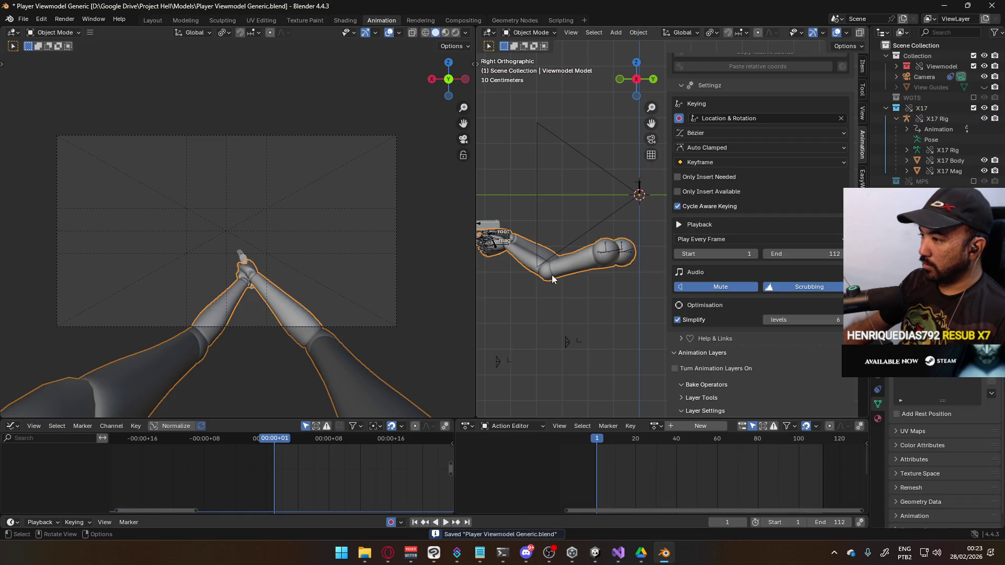
click(496, 246)
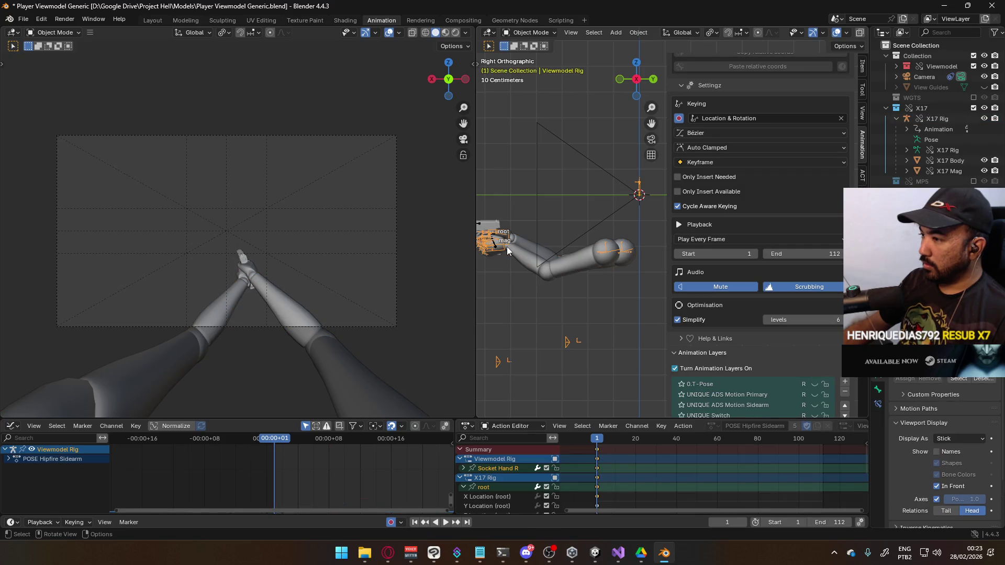
scroll(774, 357, down, 3)
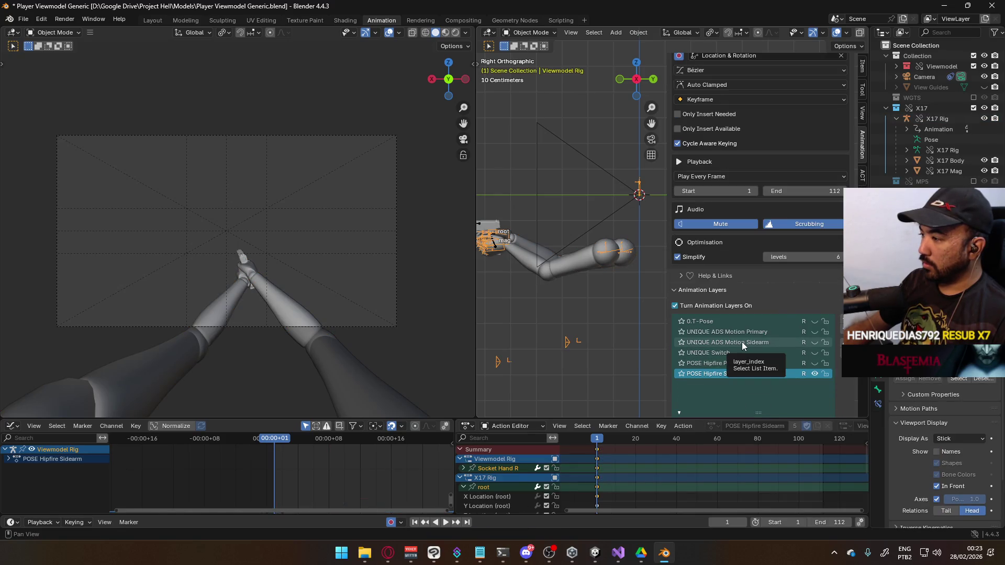
Include MP5, make its POSE Hipfire Primary layer visible and active, then exclude MP5 again.
click(974, 181)
click(775, 352)
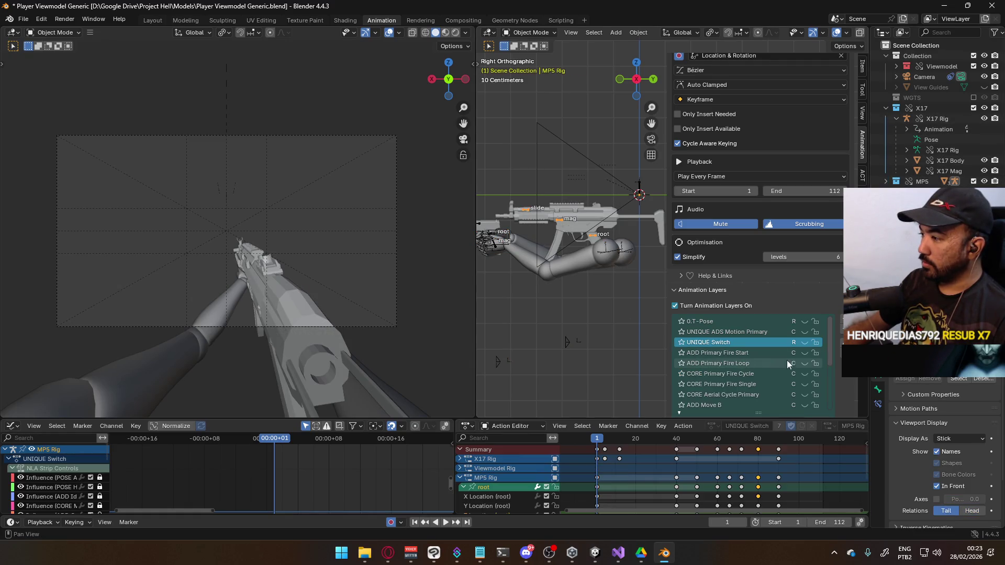
click(766, 320)
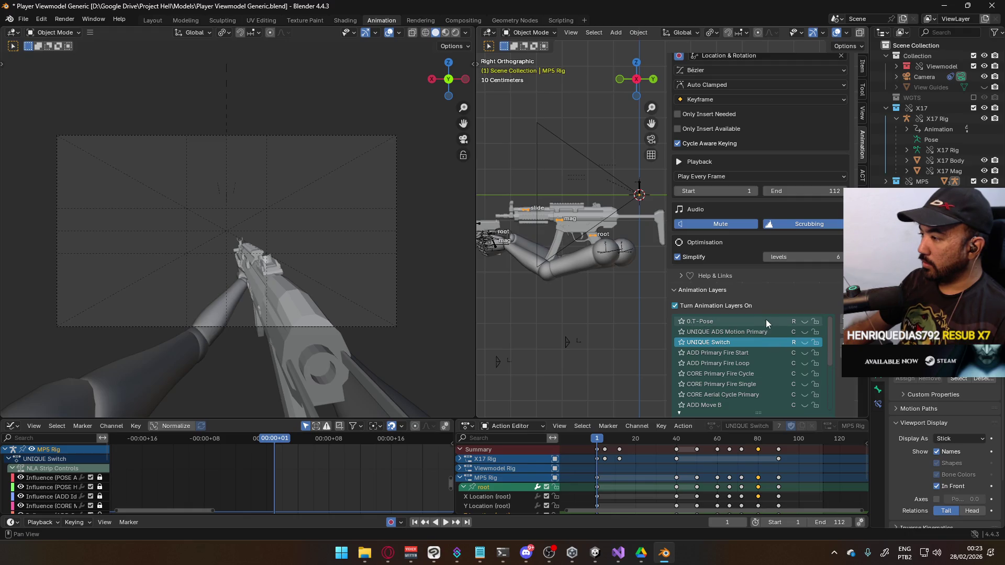
drag(826, 327, 829, 394)
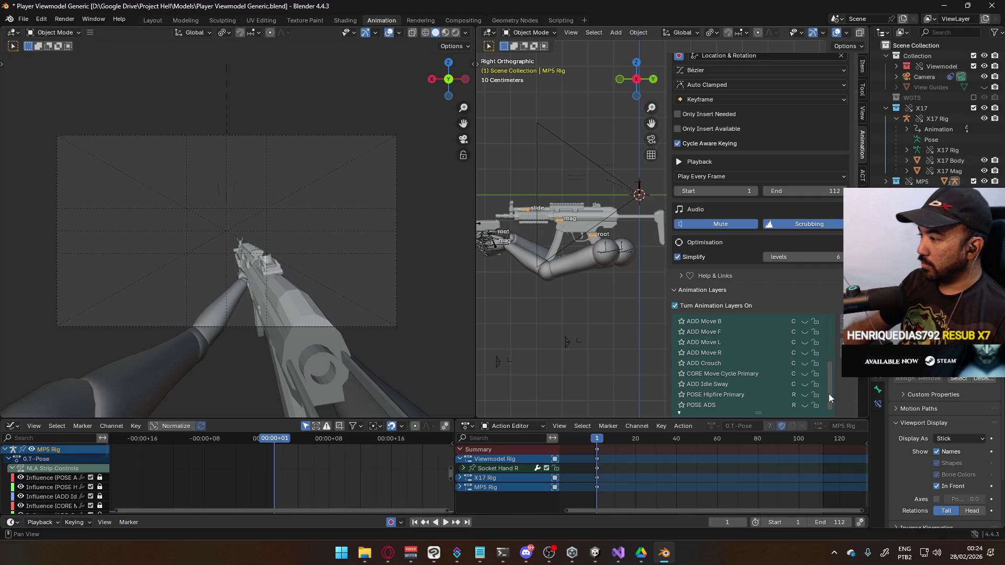
click(804, 395)
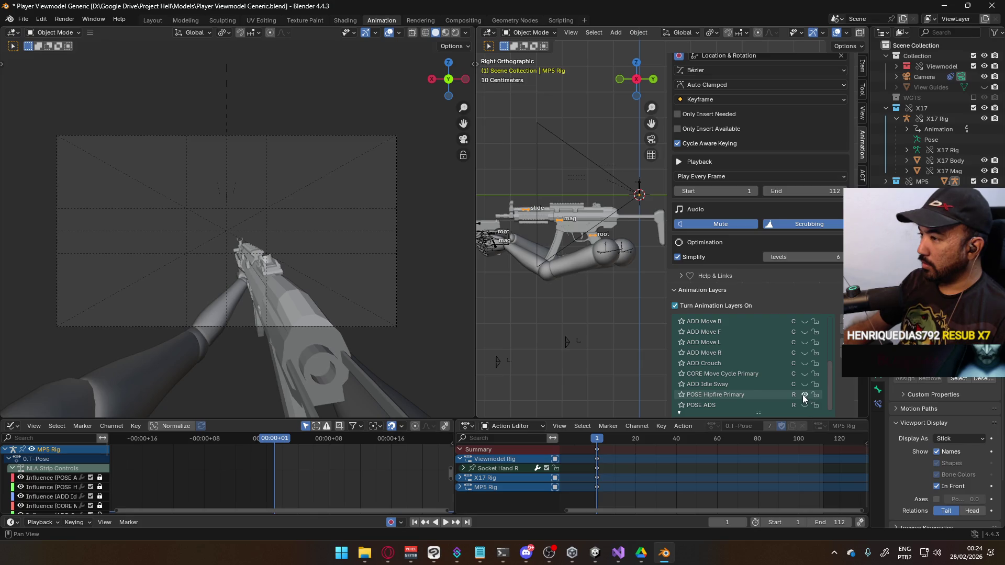
click(750, 394)
drag(829, 385, 808, 303)
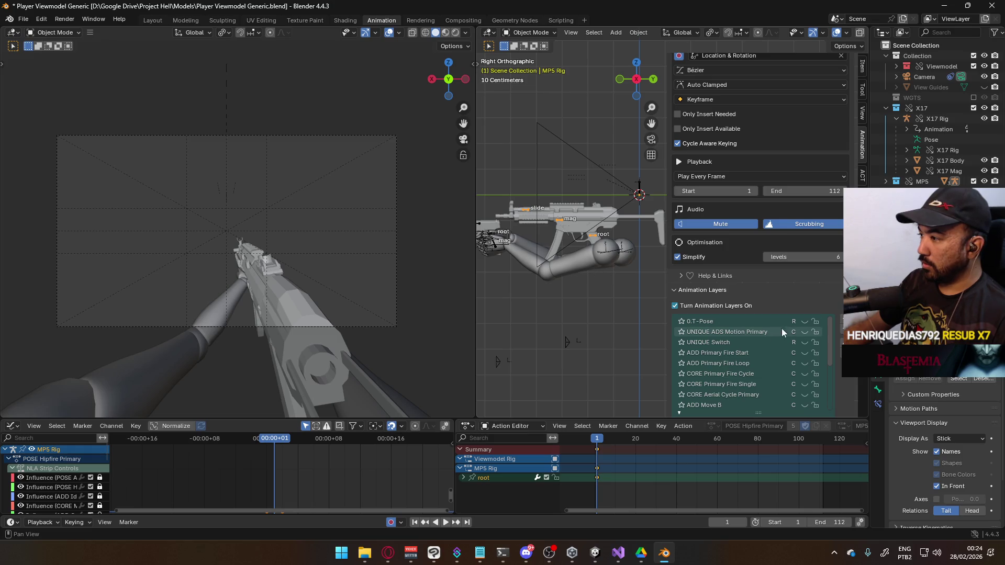
click(973, 182)
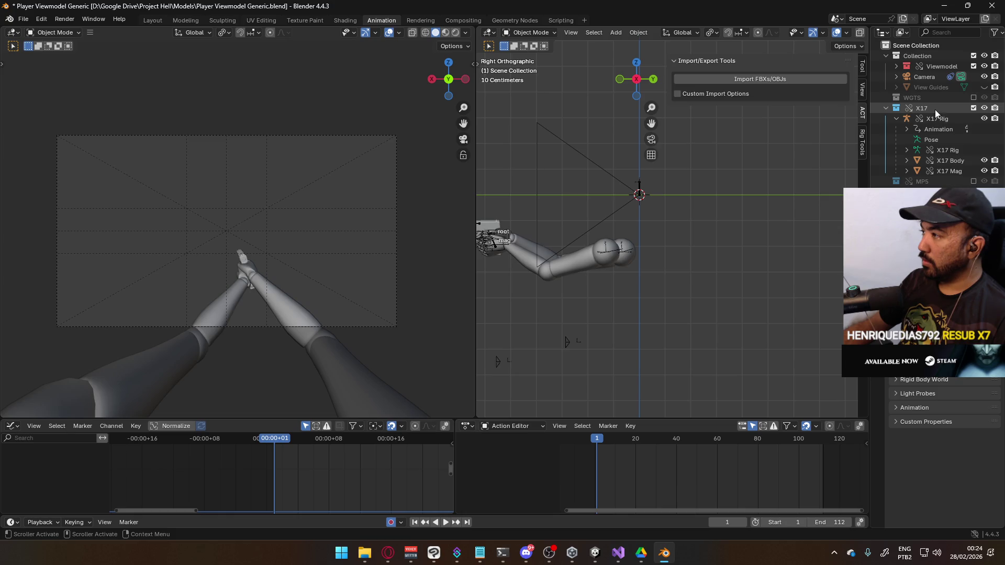
Play the X17 Rig's animation from the start and save the file.
click(485, 227)
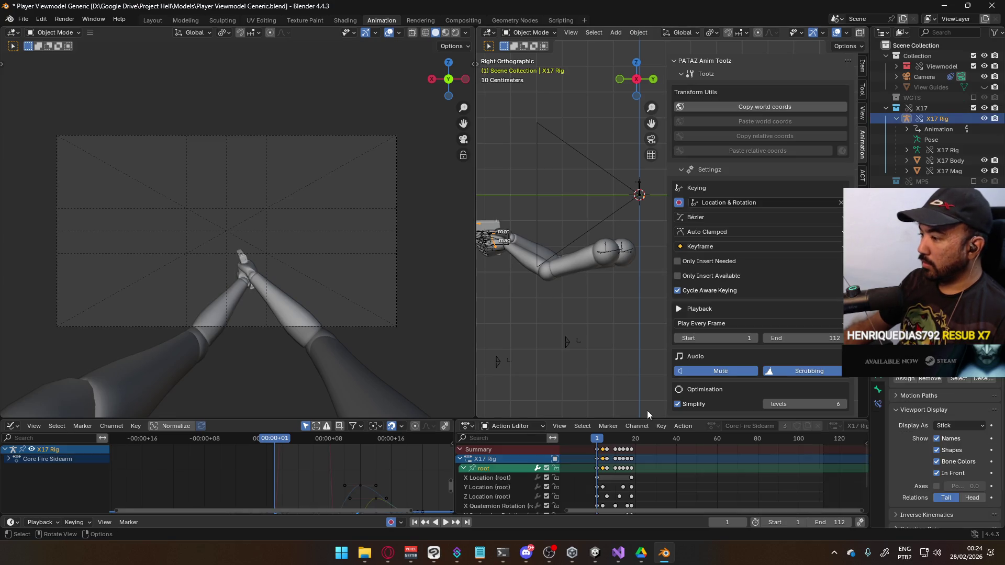
click(596, 439)
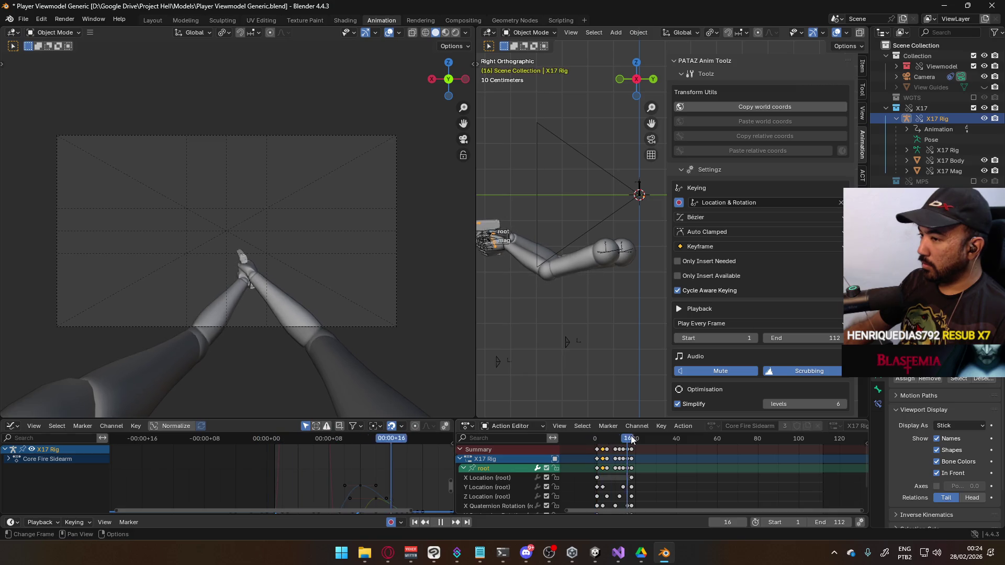
key(space)
key(space)
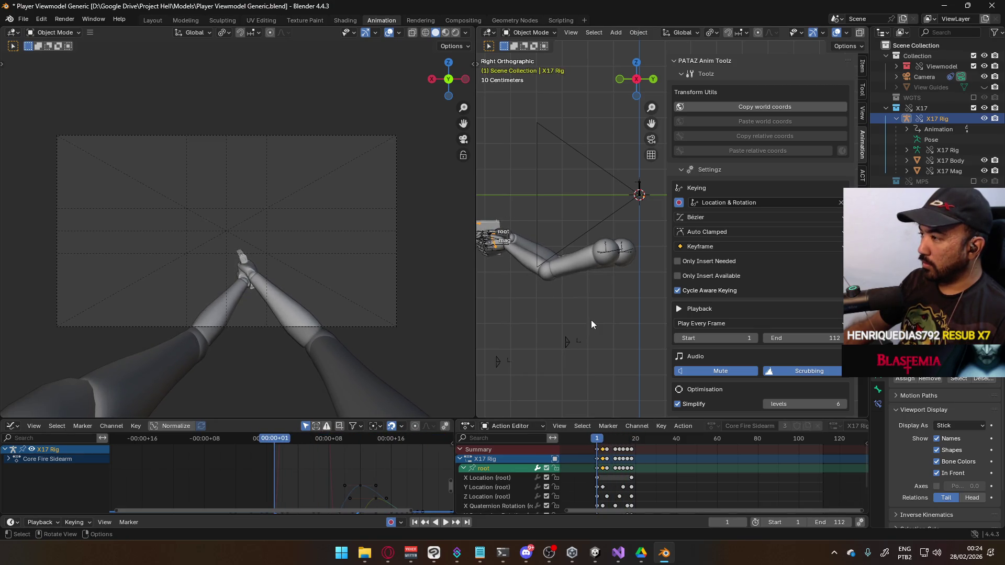
key(ctrl+s)
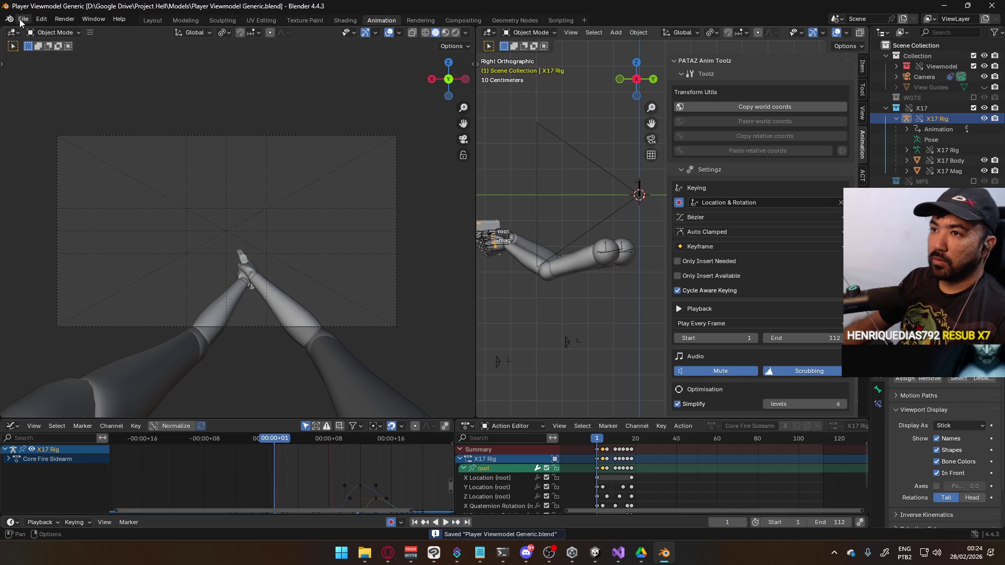
Browse the File menu's Open Recent list and reveal the New template submenu.
click(23, 19)
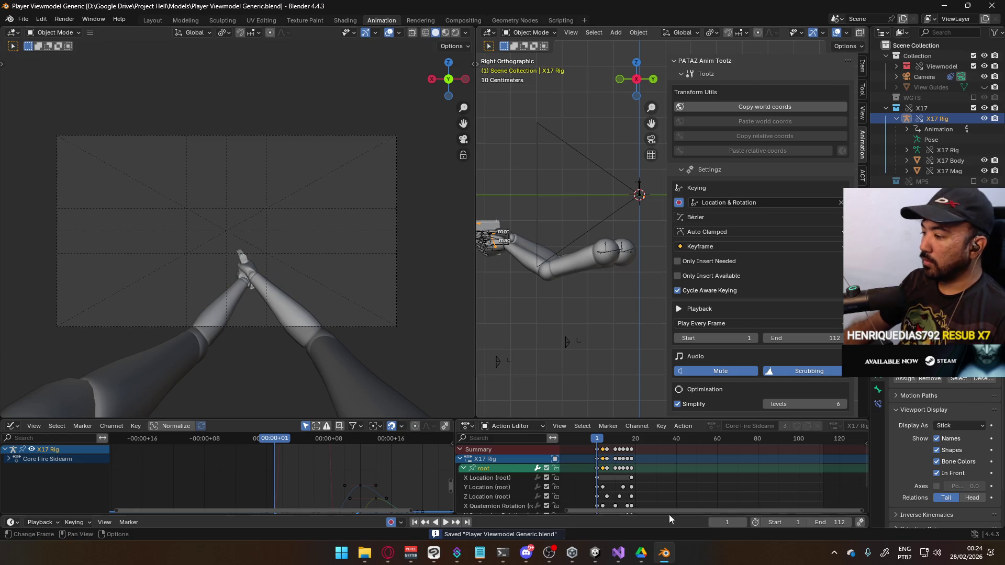
click(23, 19)
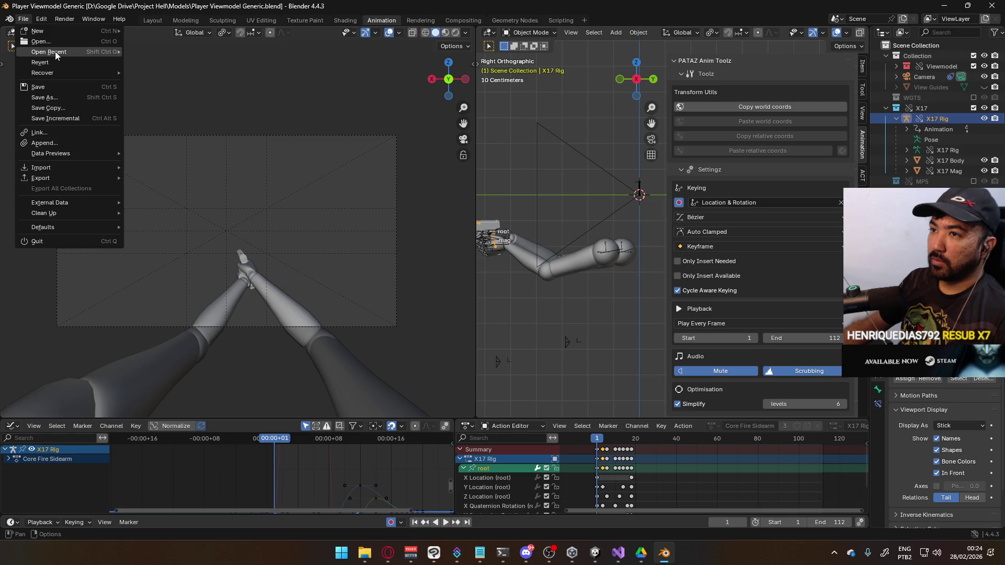
mouse_move(68, 52)
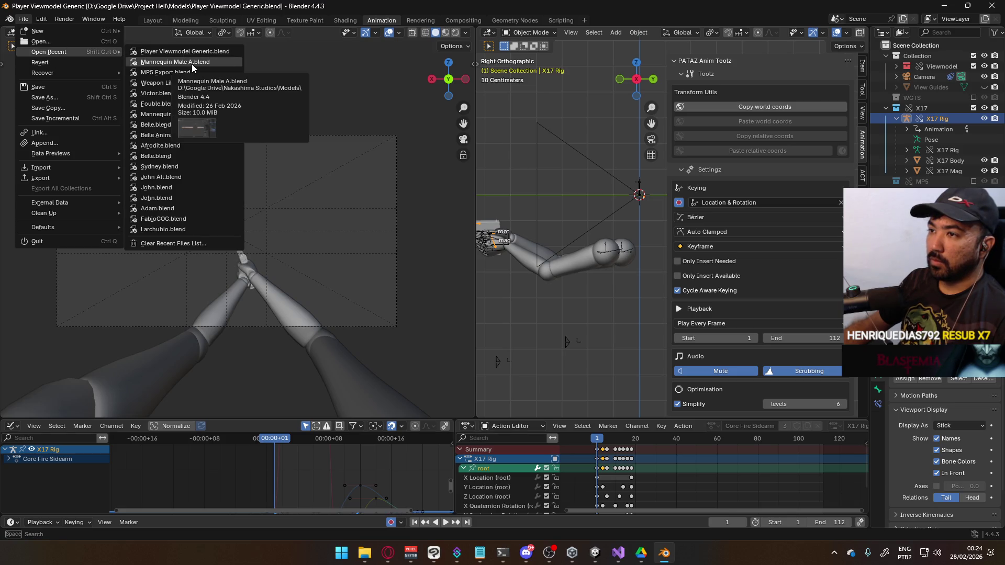
Start a new General file and delete the default camera, cube and light.
mouse_move(38, 31)
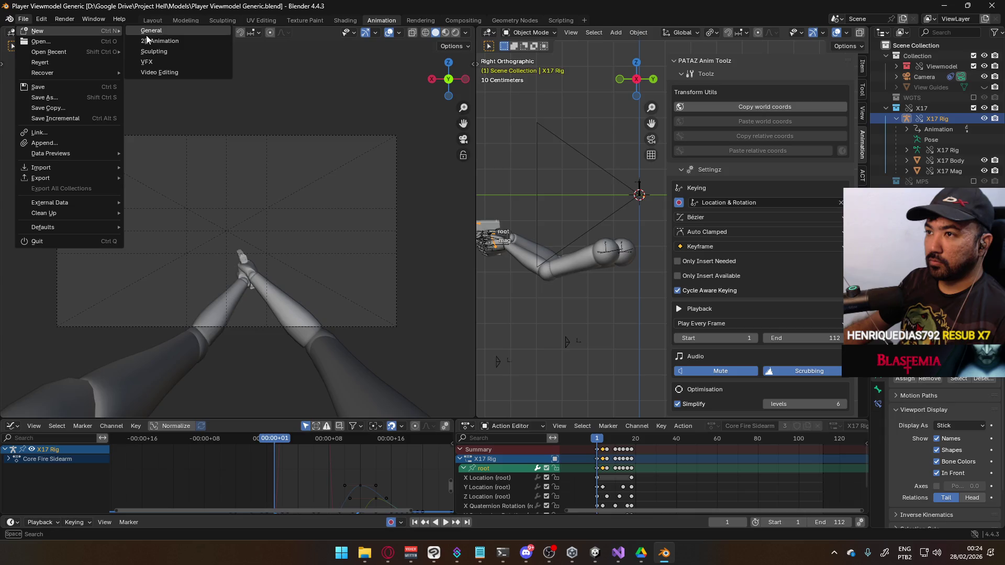
click(157, 36)
drag(182, 63, 576, 328)
key(Delete)
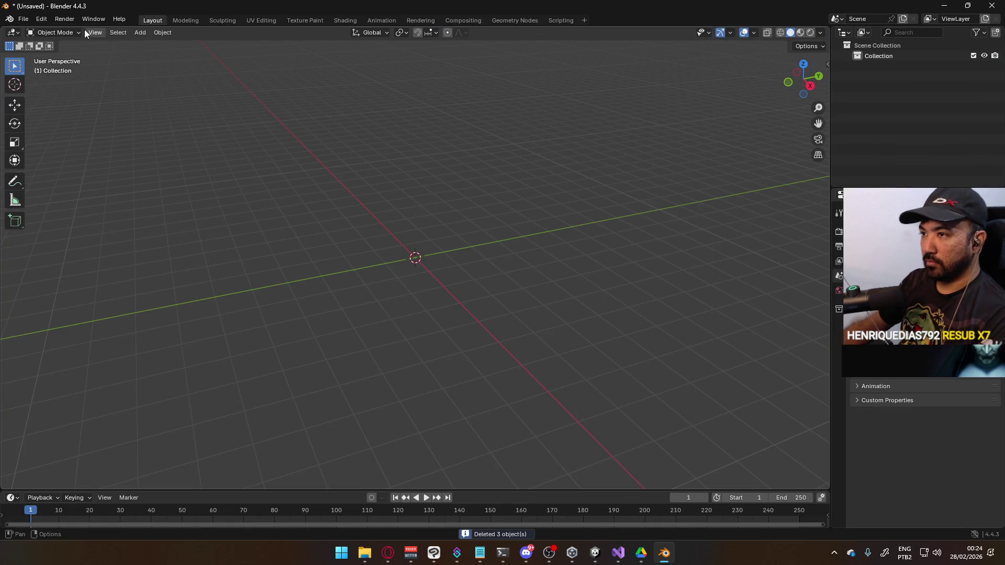
Link the X17 collection from Player Viewmodel Generic.blend in the Models folder.
click(23, 19)
click(84, 133)
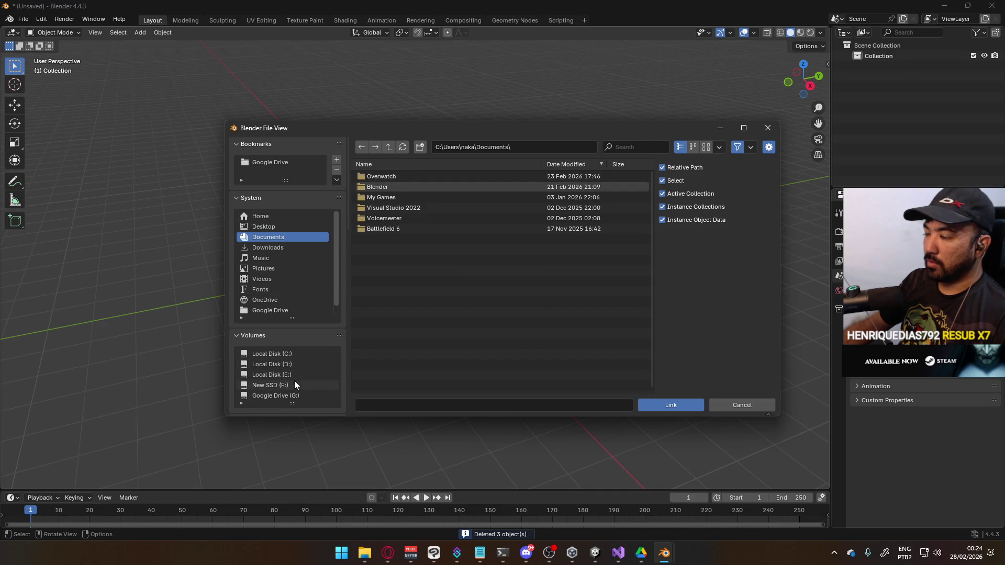
scroll(319, 205, down, 5)
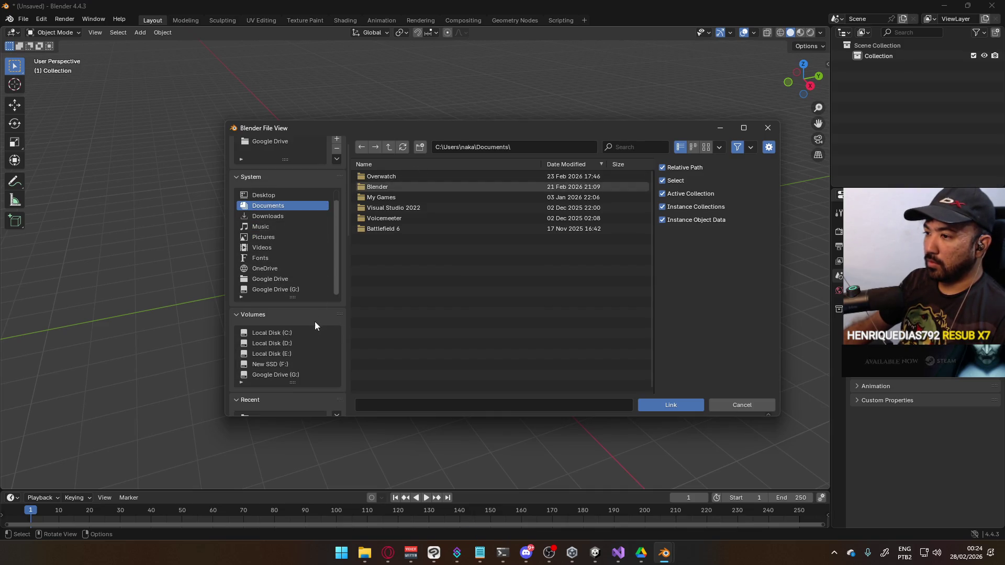
click(285, 359)
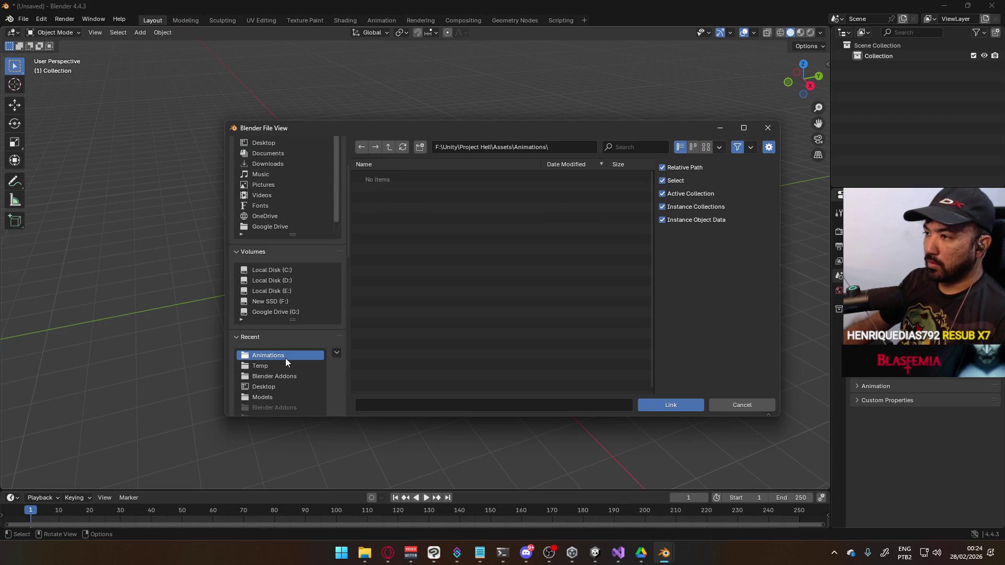
click(284, 398)
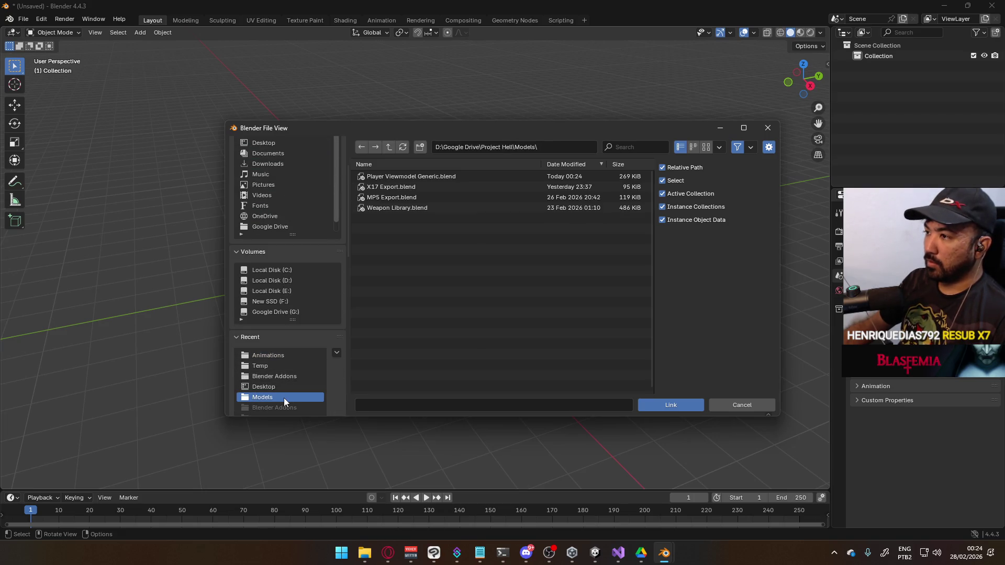
double_click(432, 175)
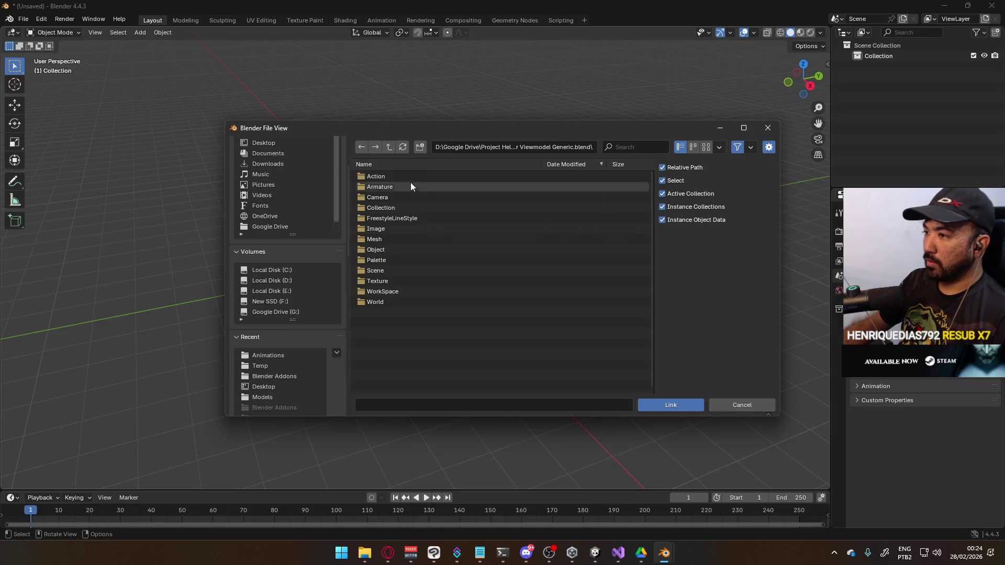
double_click(396, 208)
click(396, 229)
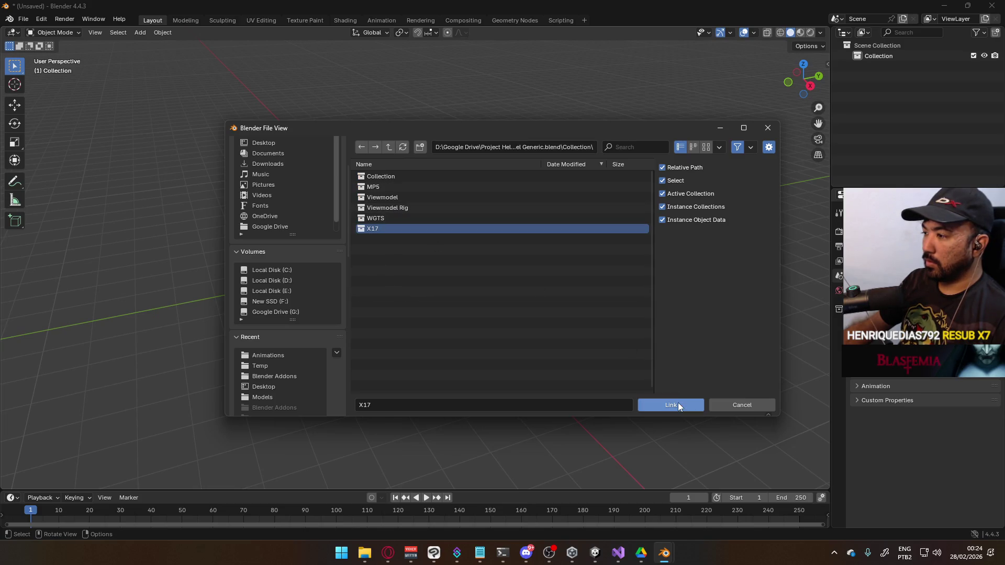
click(677, 402)
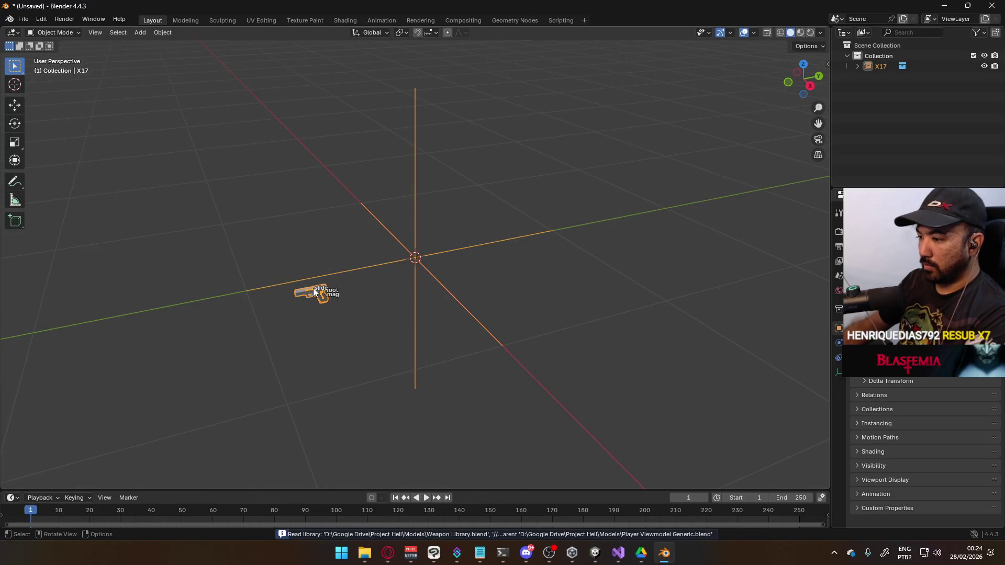
View the linked X17 from the right in the Animation workspace, with the Dope Sheet in Action Editor mode.
click(312, 290)
key(KP_3)
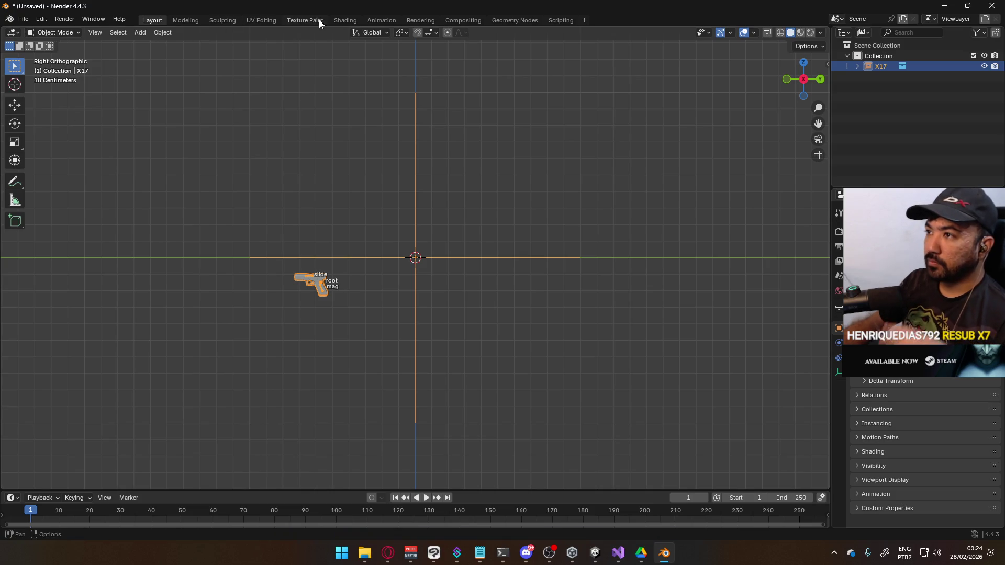
click(376, 21)
click(49, 390)
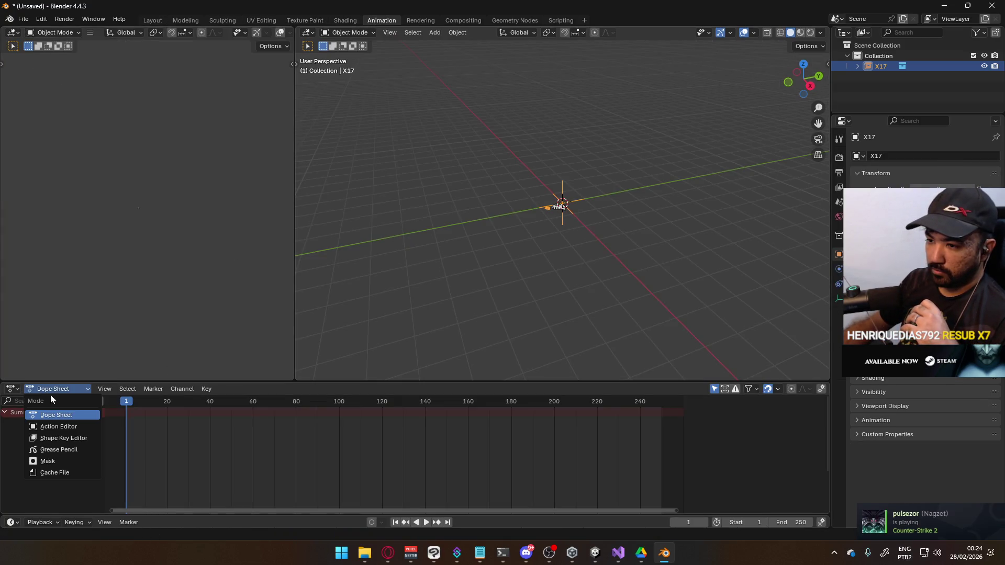
click(74, 428)
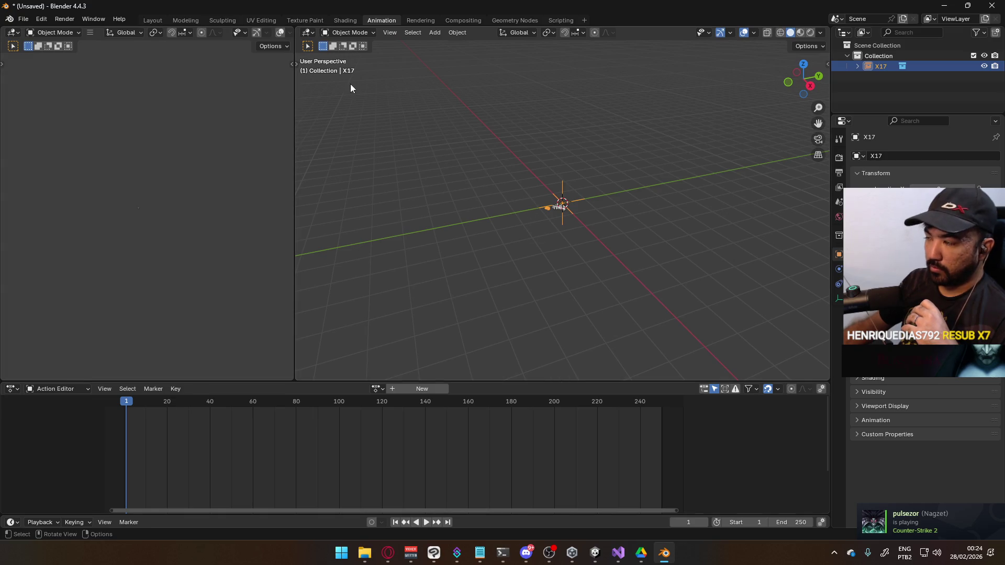
scroll(529, 252, up, 8)
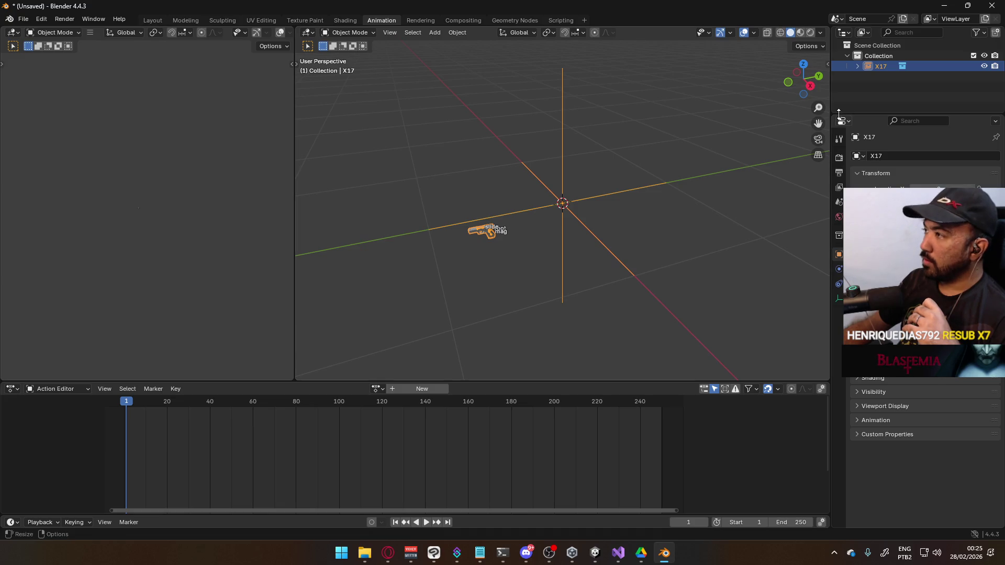
Make X17 a library override and put the X17 Rig into Pose Mode, clearing bone locations.
right_click(869, 64)
click(862, 56)
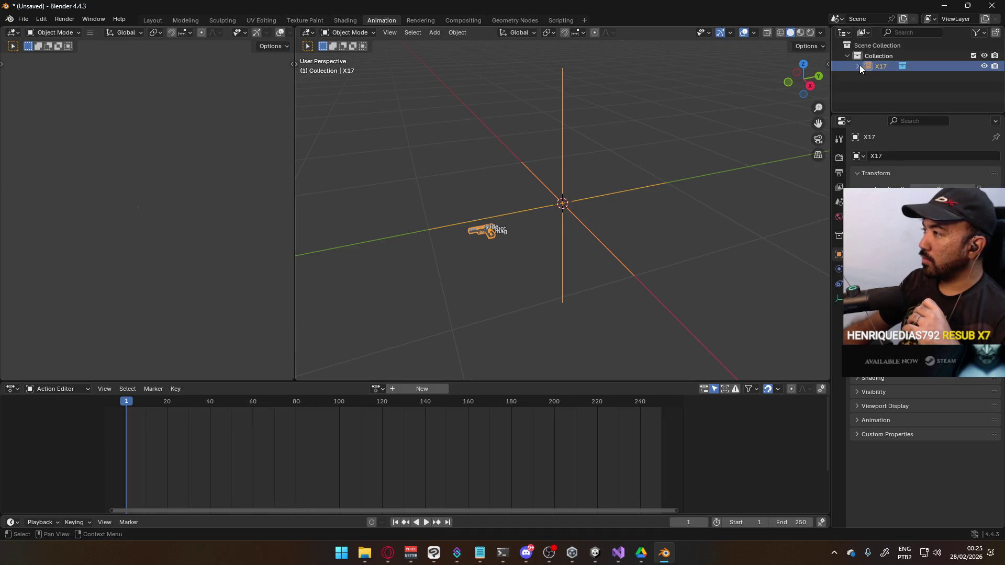
click(348, 32)
click(346, 65)
key(alt+g)
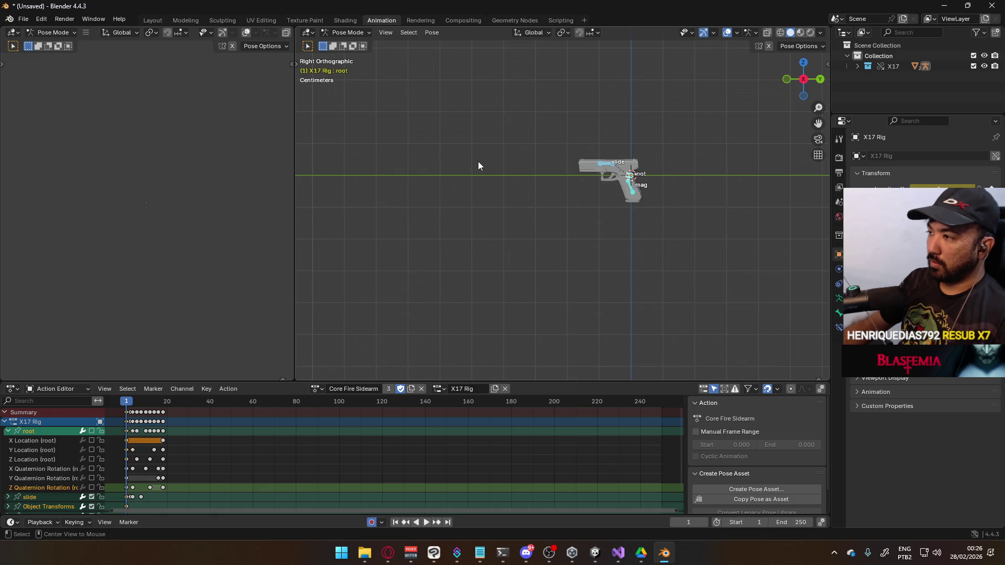
Cancel the save dialog and return the X17 Rig to Object Mode.
key(ctrl+s)
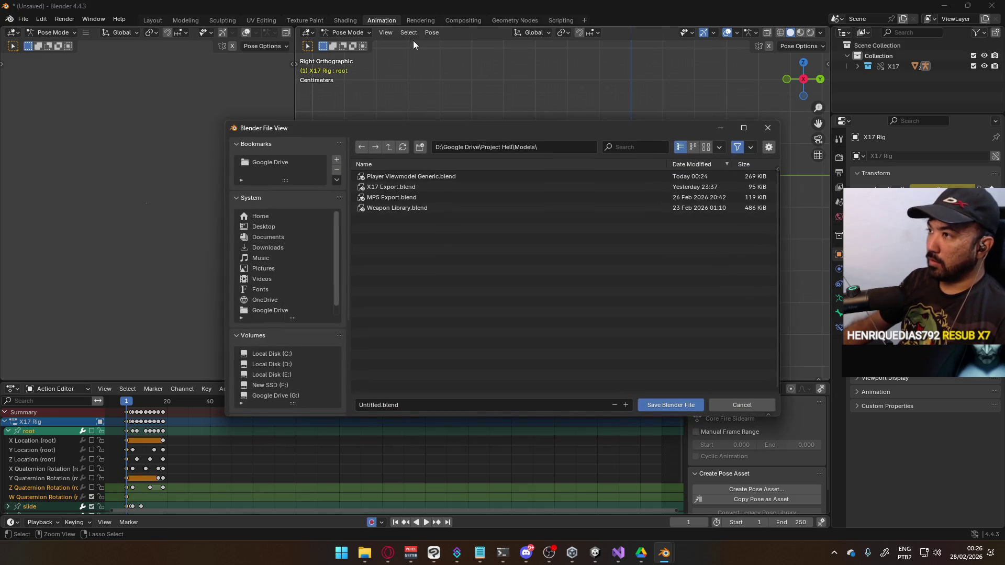
click(742, 405)
click(348, 33)
click(346, 47)
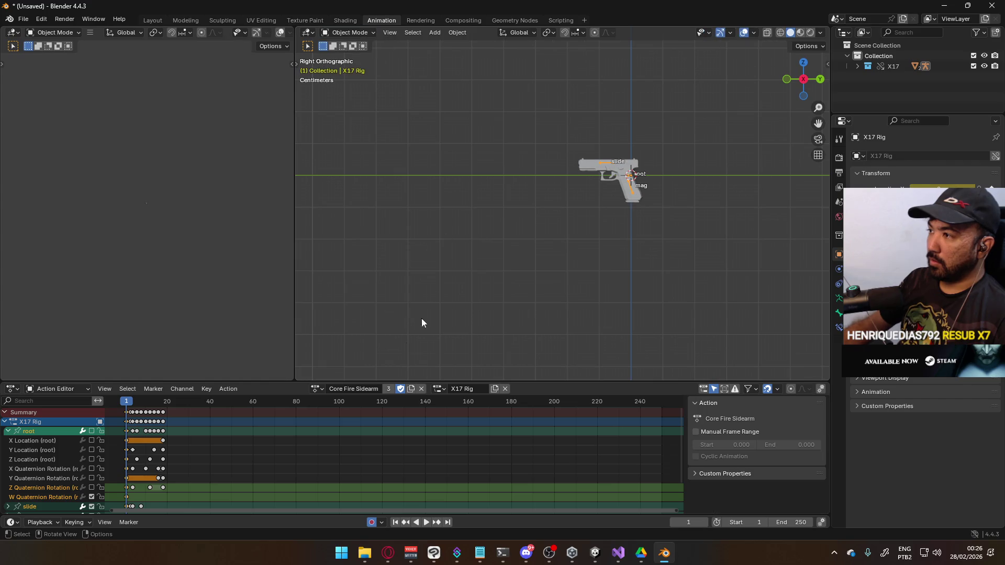
Play the rig's animation, reset to frame 1, and list the available actions.
click(124, 401)
key(space)
drag(125, 402, 126, 403)
click(320, 388)
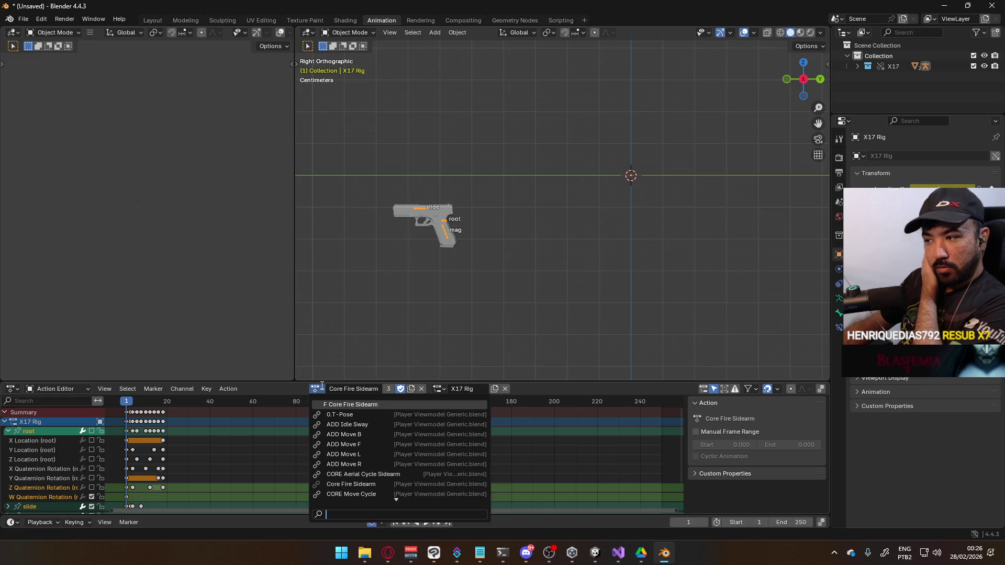
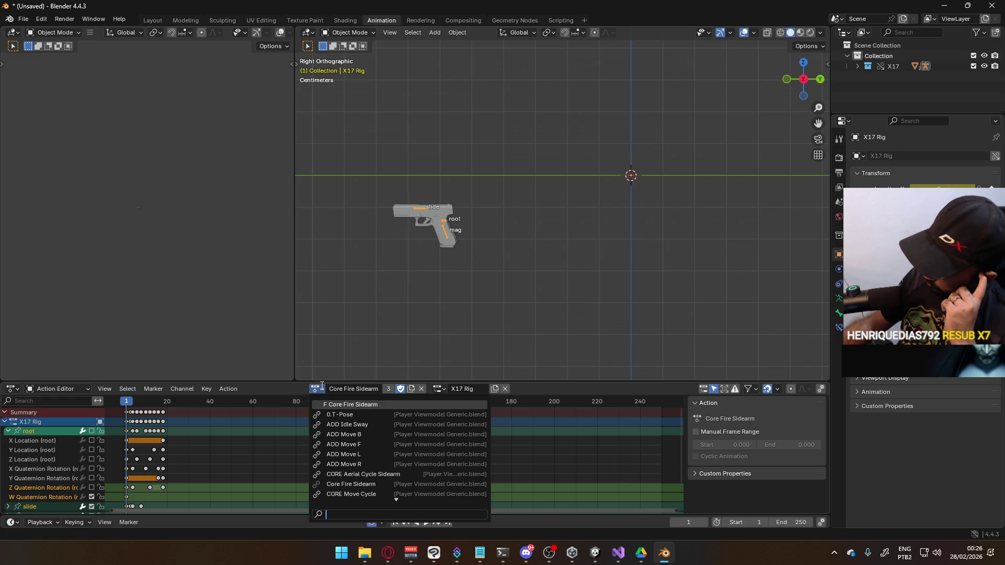
Preview Core Fire Sidearm, then switch the rig to 0.T-Pose and give it a fake user.
scroll(347, 407, down, 3)
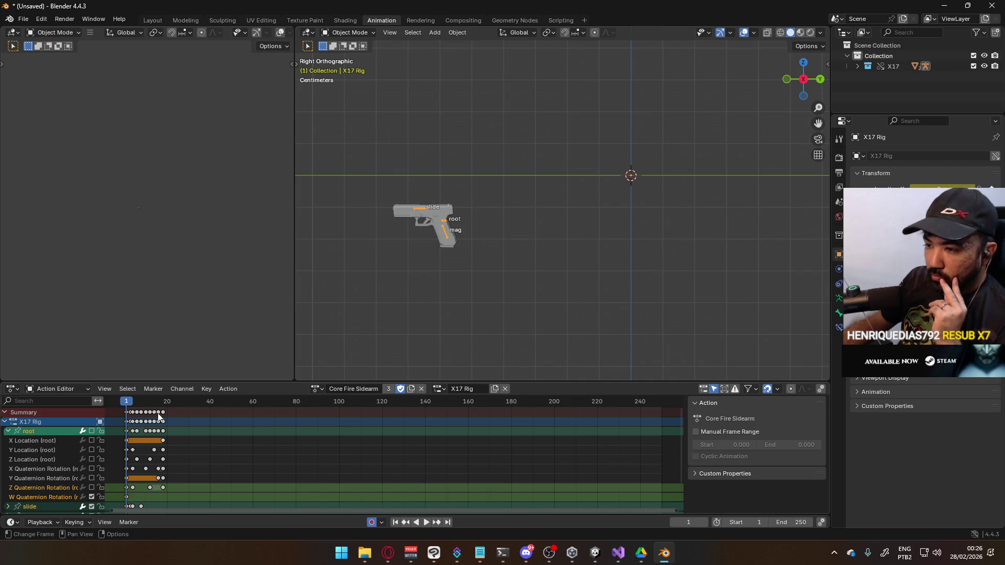
key(space)
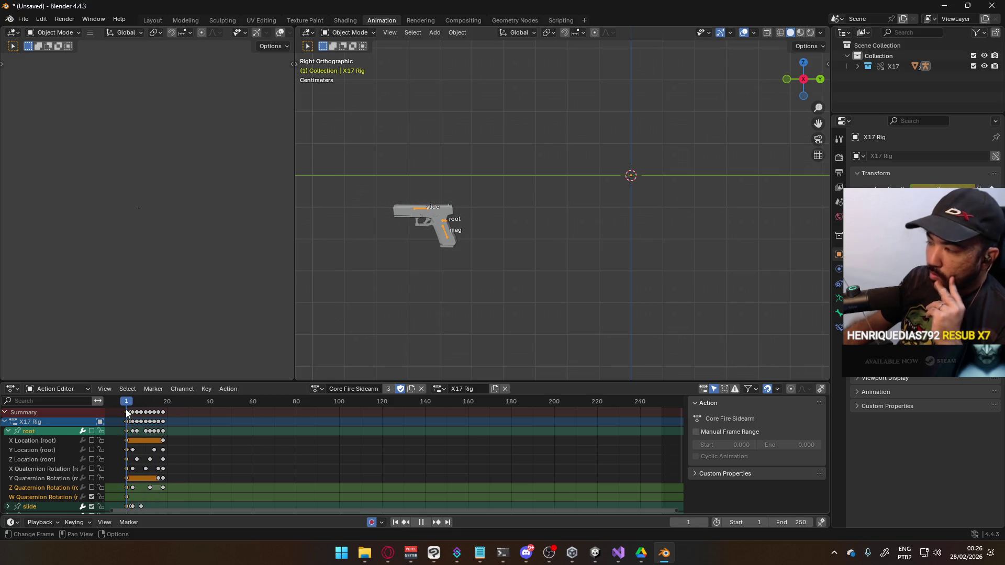
key(space)
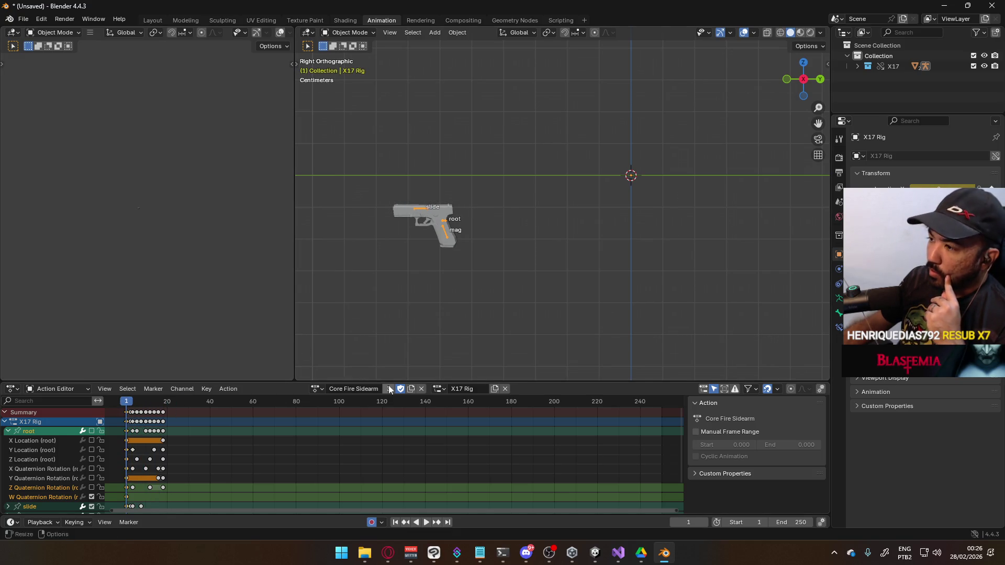
click(314, 389)
click(348, 415)
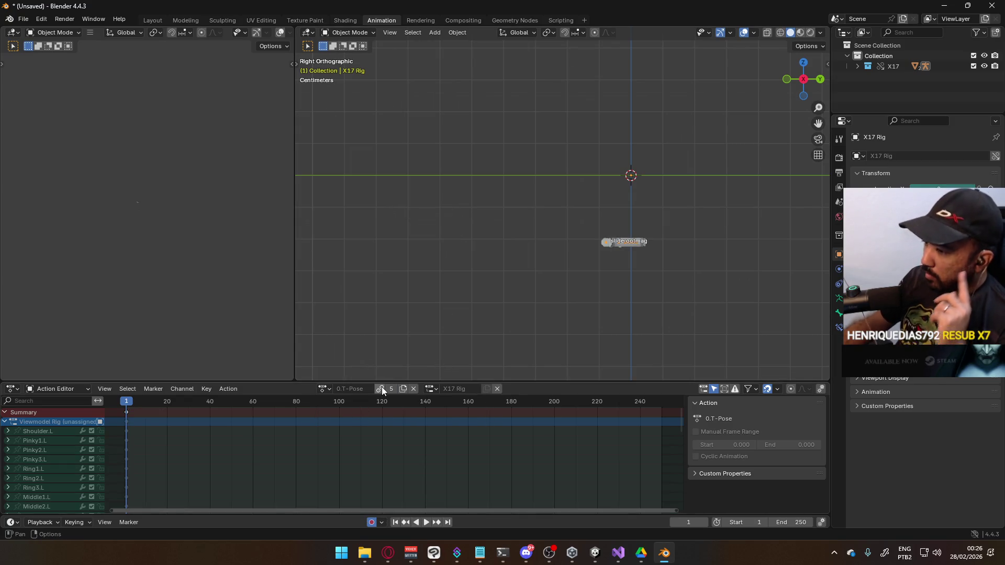
click(381, 389)
click(393, 390)
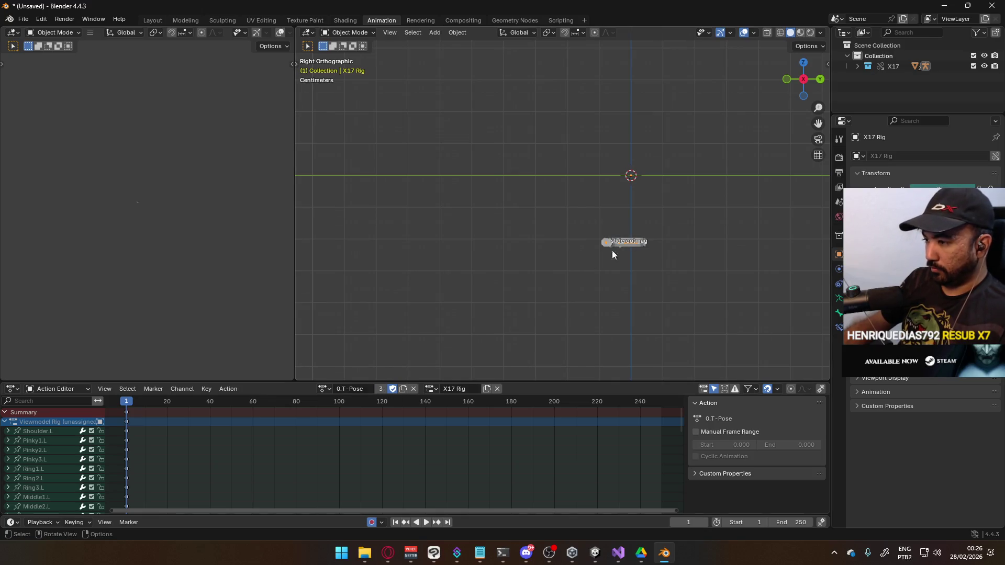
Toggle the rig into Pose Mode and back to Object Mode, then preview the playback.
click(362, 31)
click(361, 68)
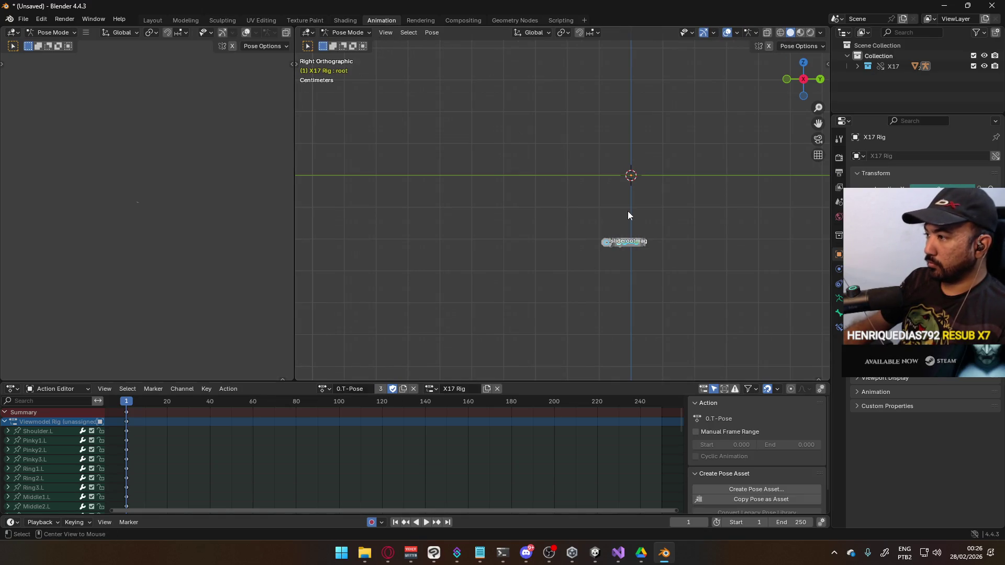
click(348, 32)
click(356, 46)
key(space)
drag(163, 405, 143, 408)
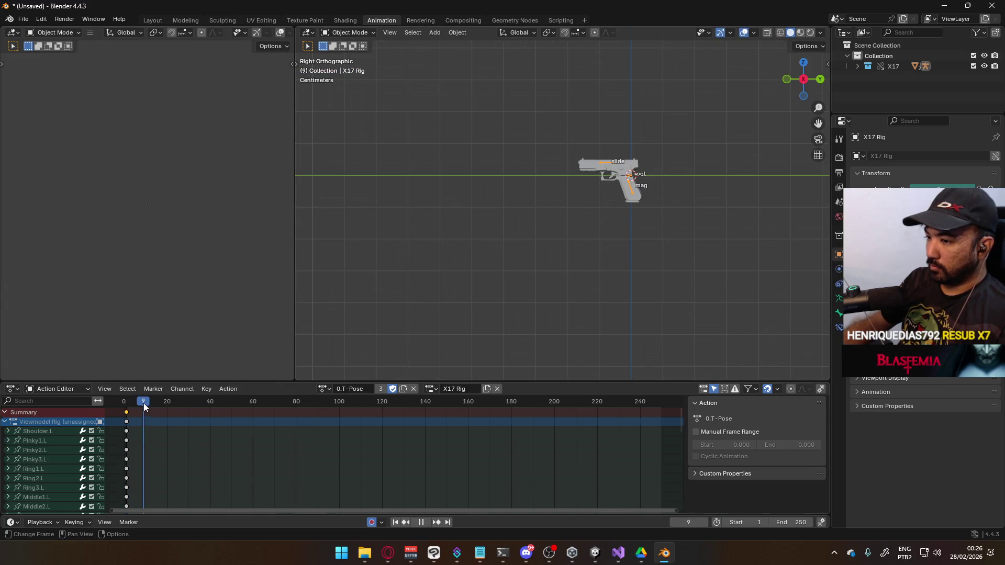
key(Escape)
Put the rig back on Core Fire Sidearm and test muting the root bone's channels.
click(324, 388)
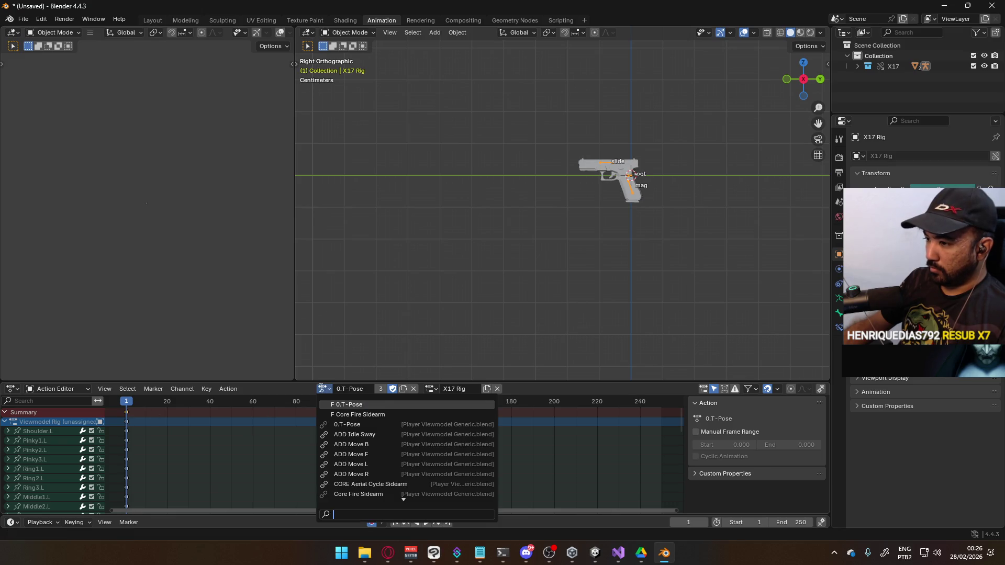
click(360, 414)
mouse_move(127, 408)
mouse_down()
mouse_move(175, 406)
mouse_move(126, 407)
mouse_up()
click(92, 431)
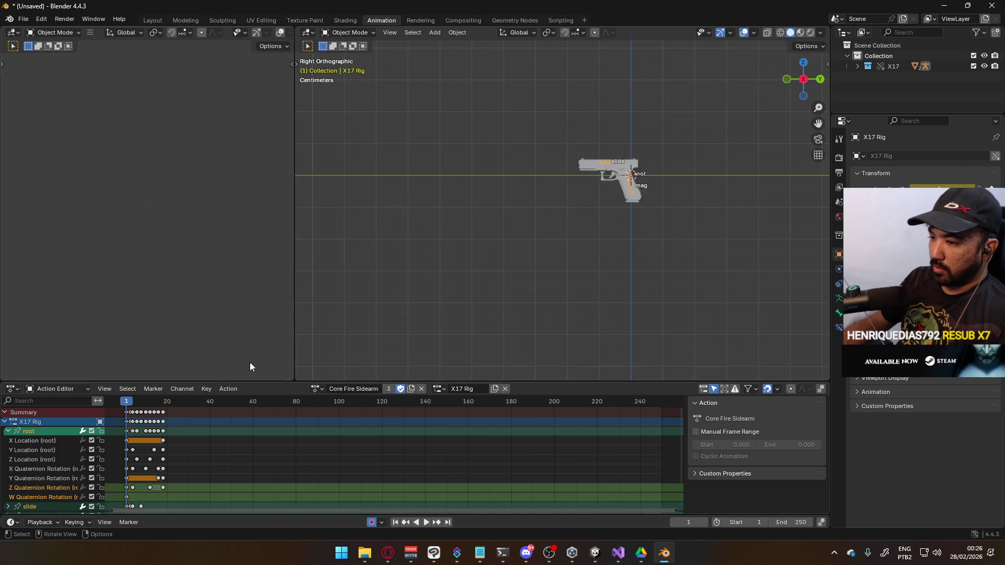
click(356, 34)
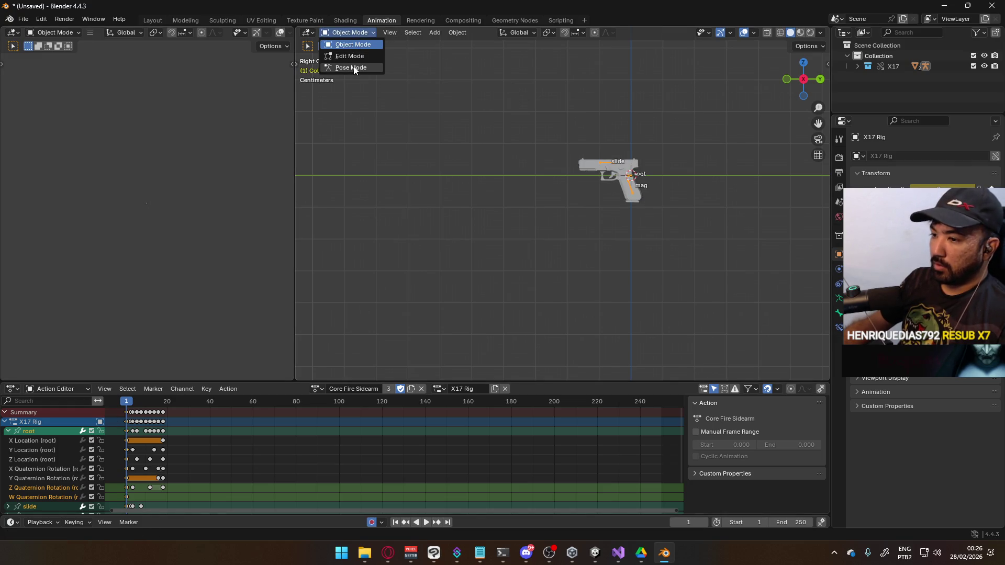
mouse_move(121, 400)
mouse_down()
mouse_move(172, 403)
mouse_move(126, 402)
mouse_up()
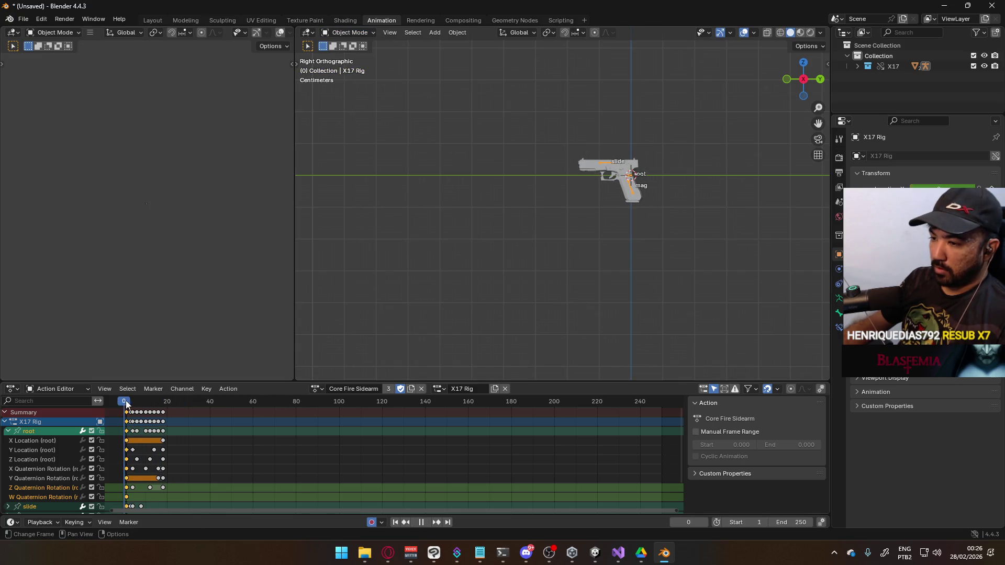
click(91, 432)
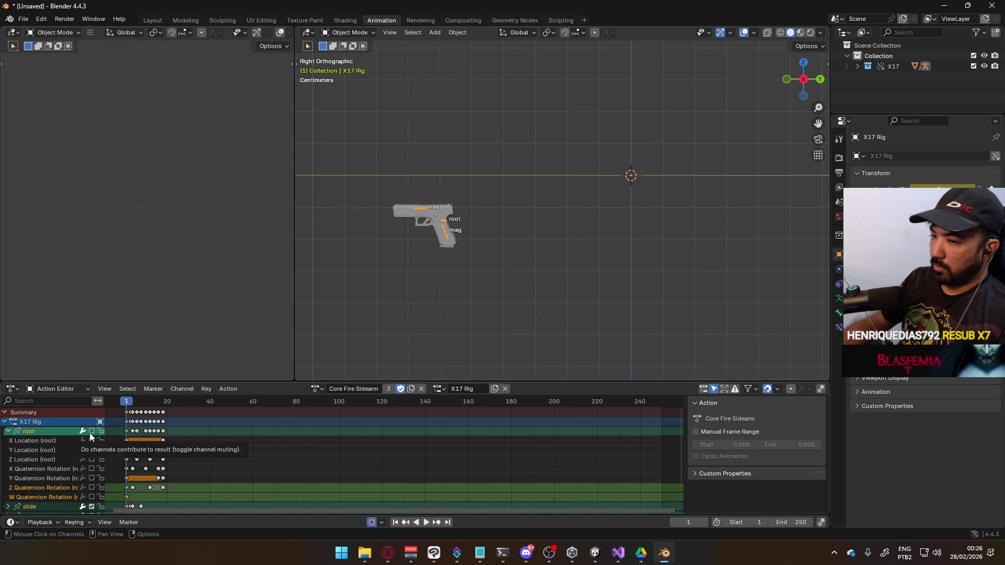
click(314, 388)
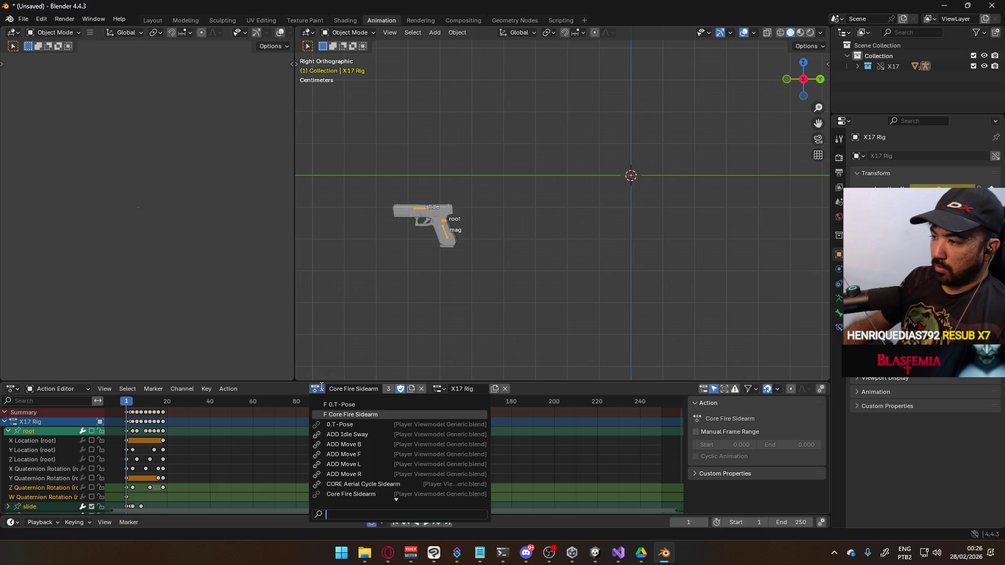
Assign POSE Hipfire Sidearm to the rig with a fake user and mute its root channels.
scroll(377, 466, down, 4)
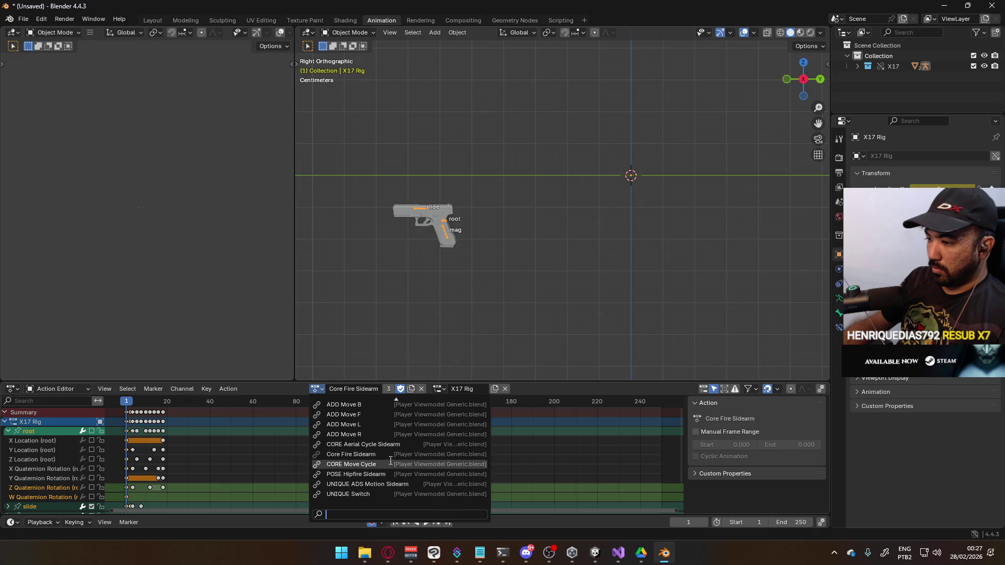
click(388, 474)
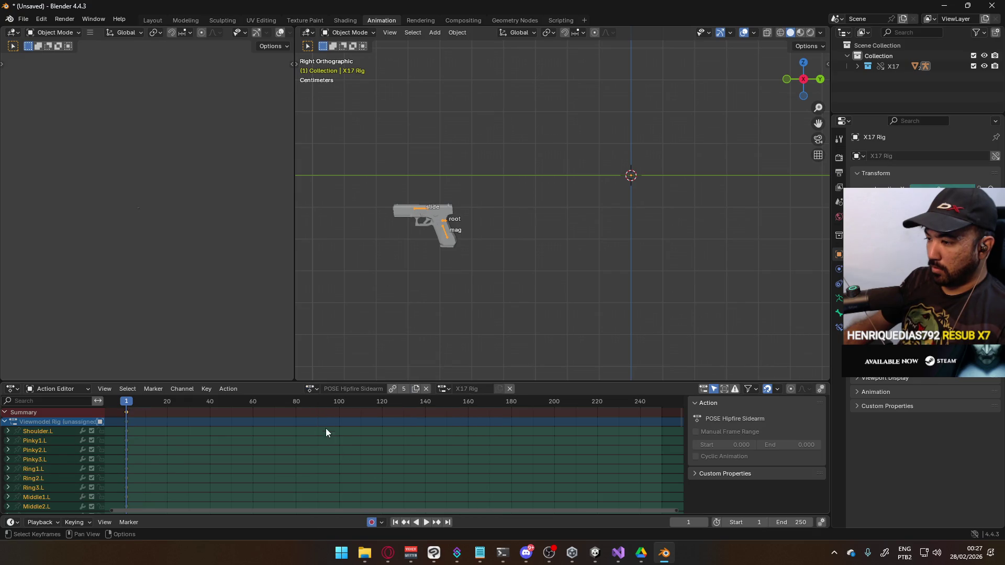
click(392, 389)
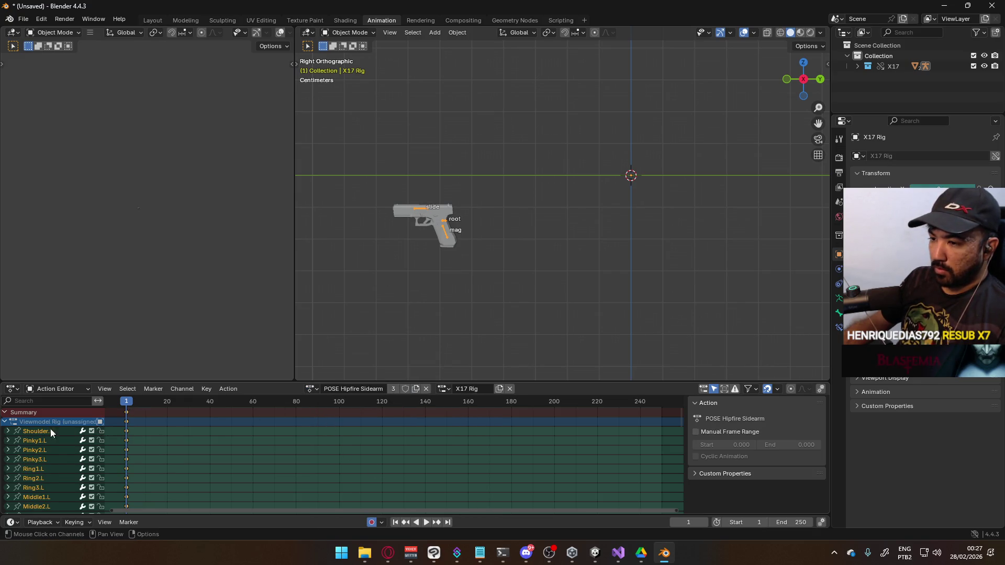
click(4, 423)
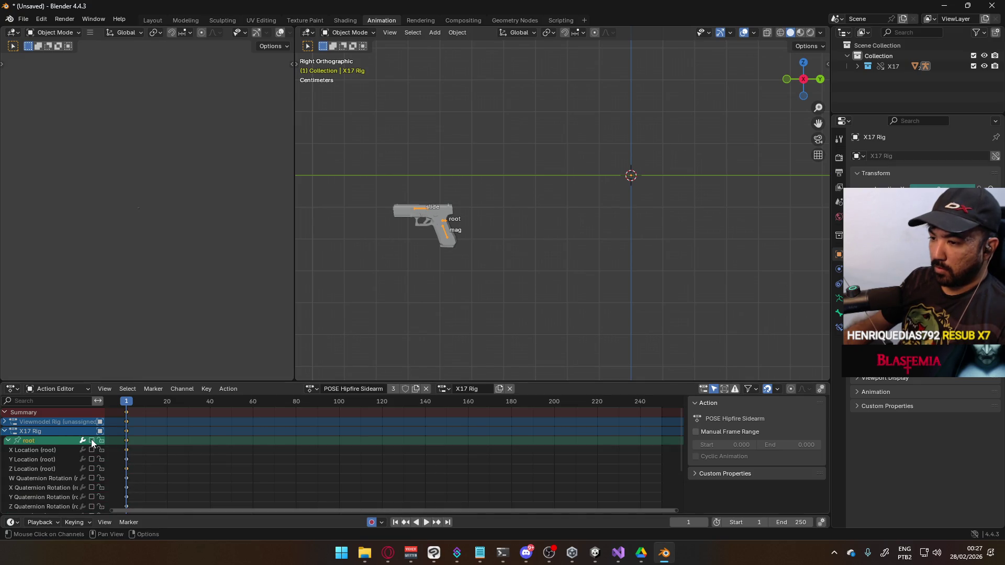
click(92, 441)
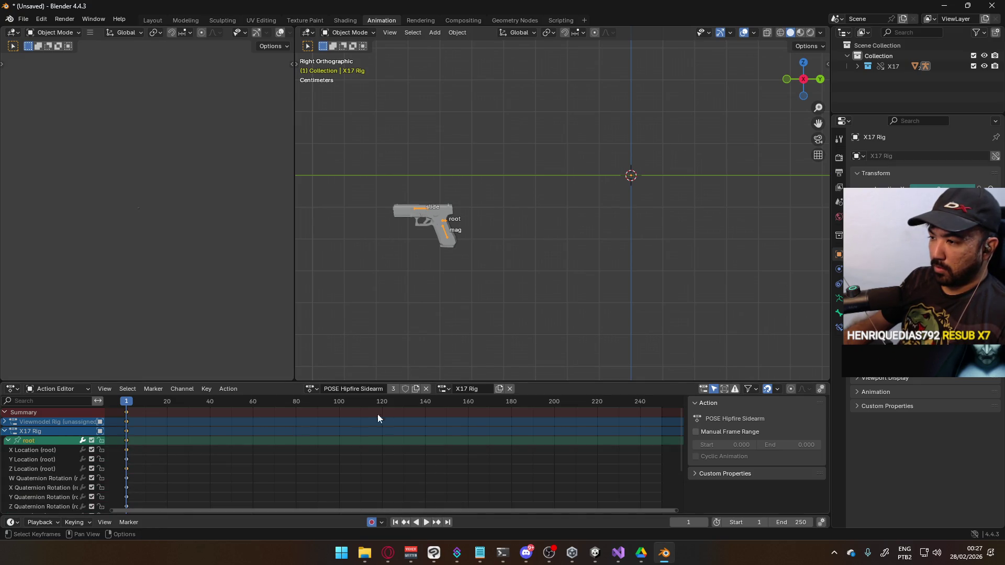
Clear the root bone's location in Pose Mode, then return to Object Mode.
click(361, 32)
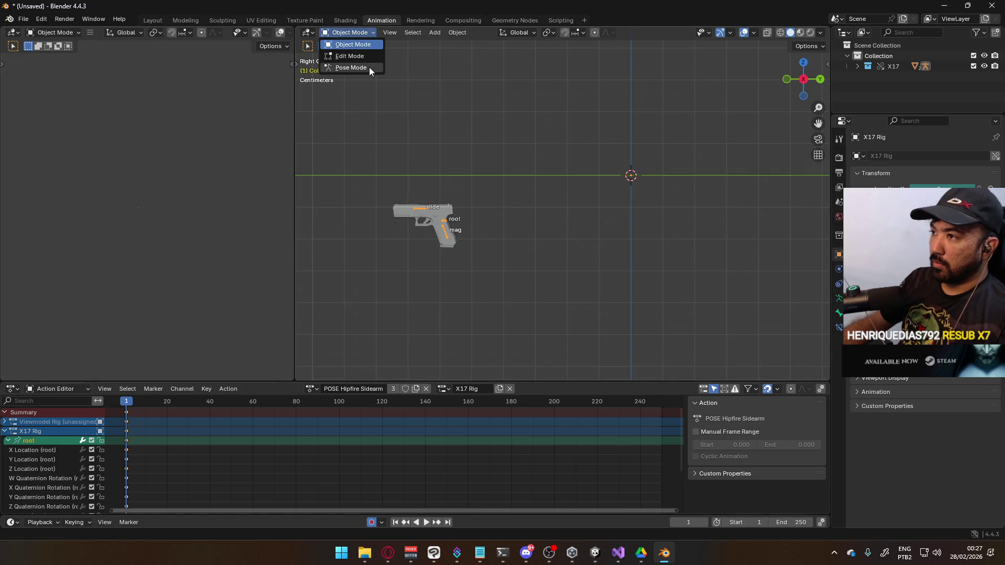
click(369, 67)
key(alt+g)
click(348, 32)
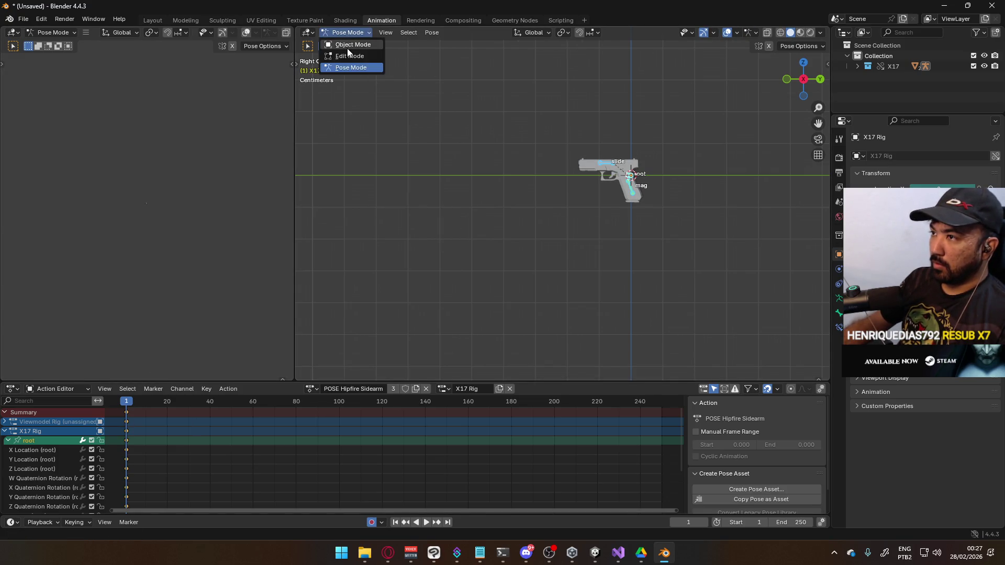
click(350, 41)
click(8, 441)
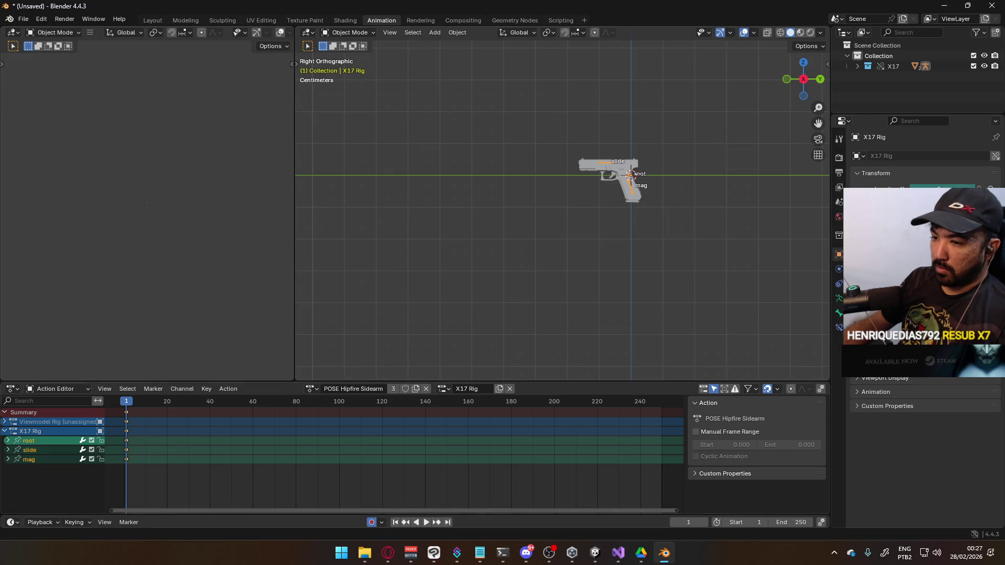
Confirm POSE Hipfire Sidearm's fake user and switch the rig back to Core Fire Sidearm.
key(alt+Tab)
click(664, 553)
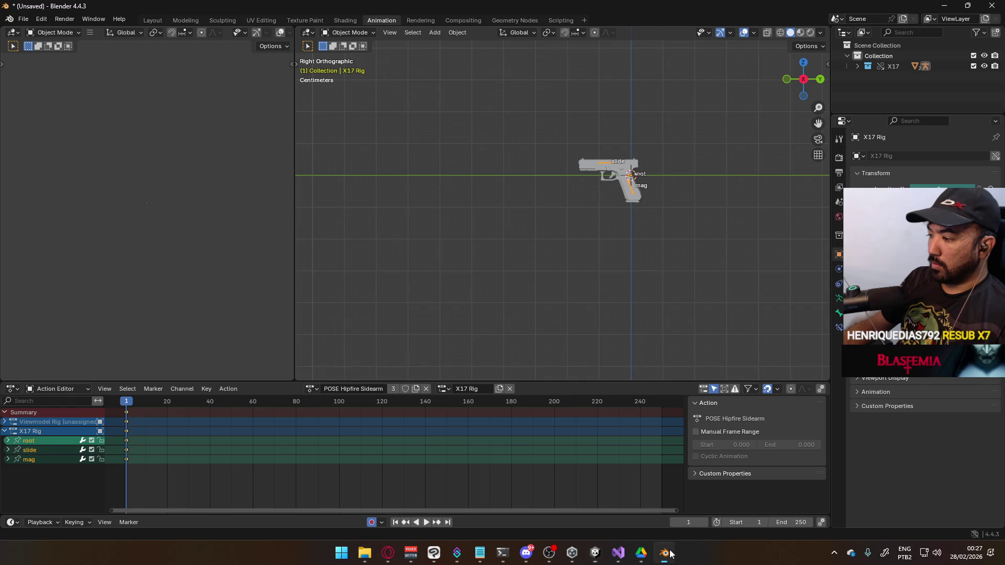
click(5, 431)
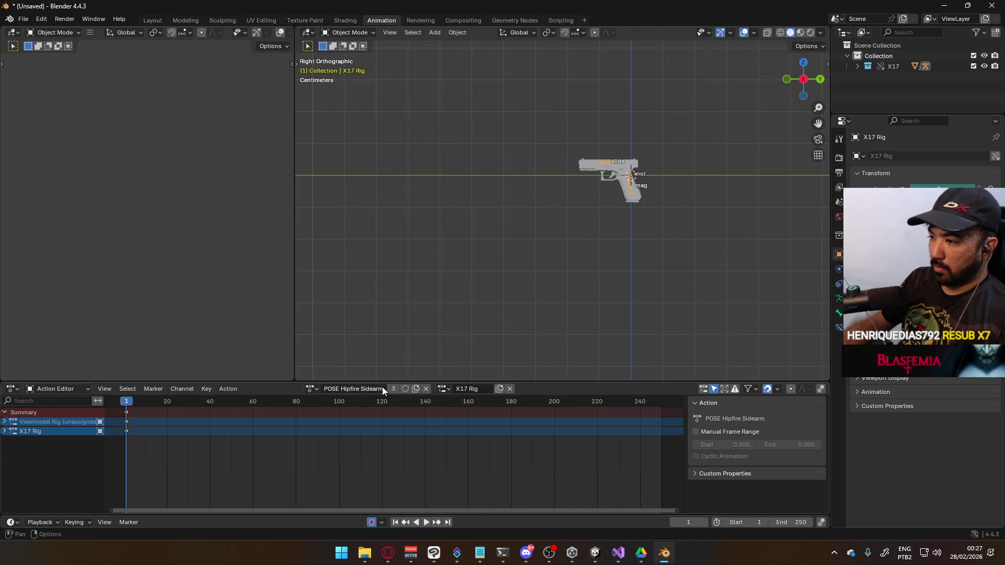
click(405, 389)
click(313, 388)
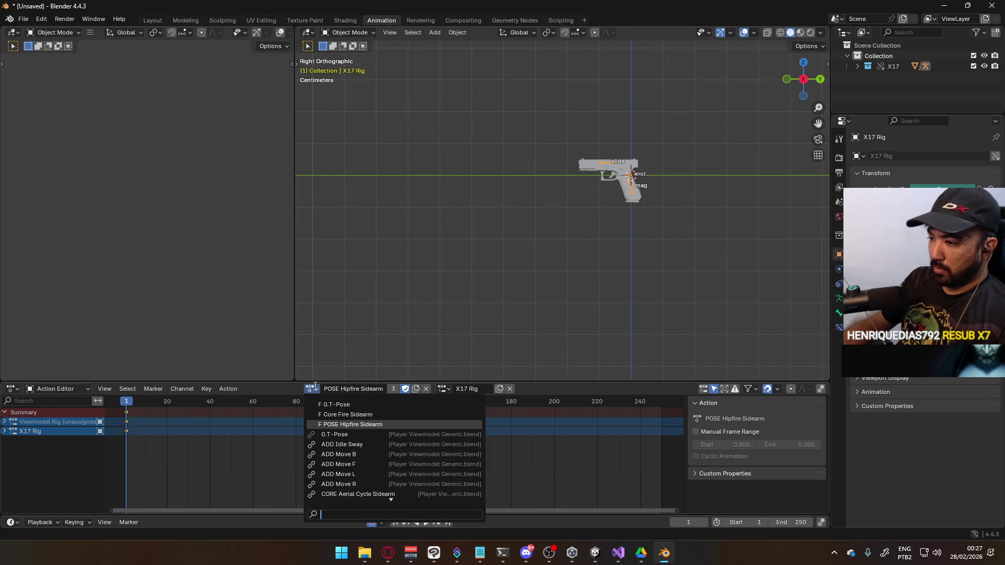
click(377, 415)
Play the Core Fire Sidearm animation and briefly check Unity.
key(space)
key(space)
click(7, 432)
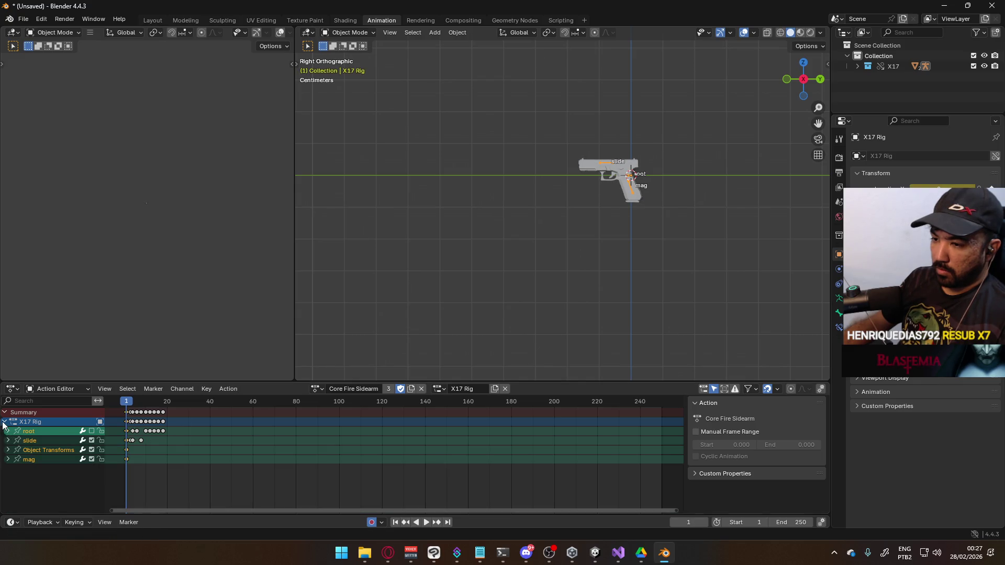
click(4, 422)
key(space)
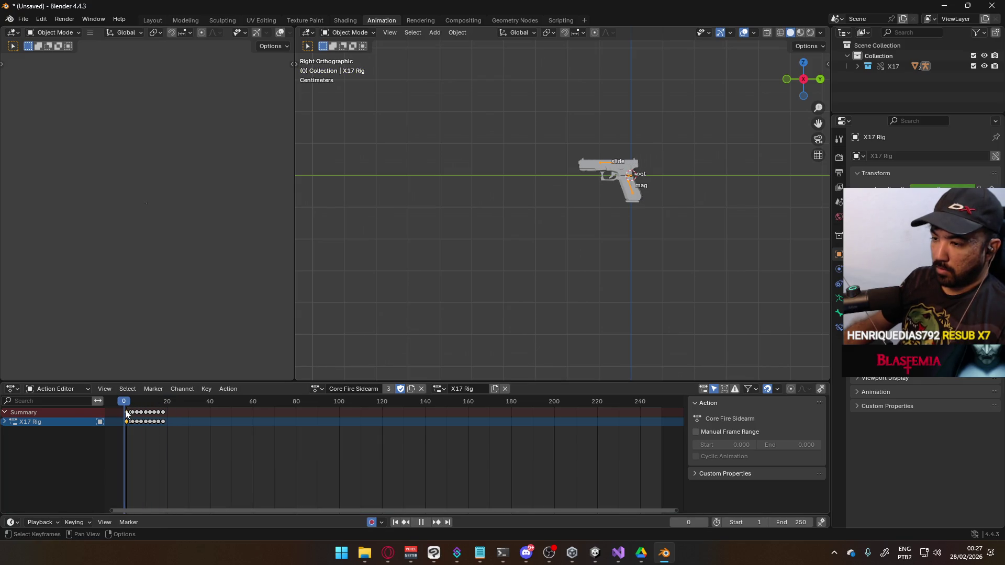
key(alt+Tab)
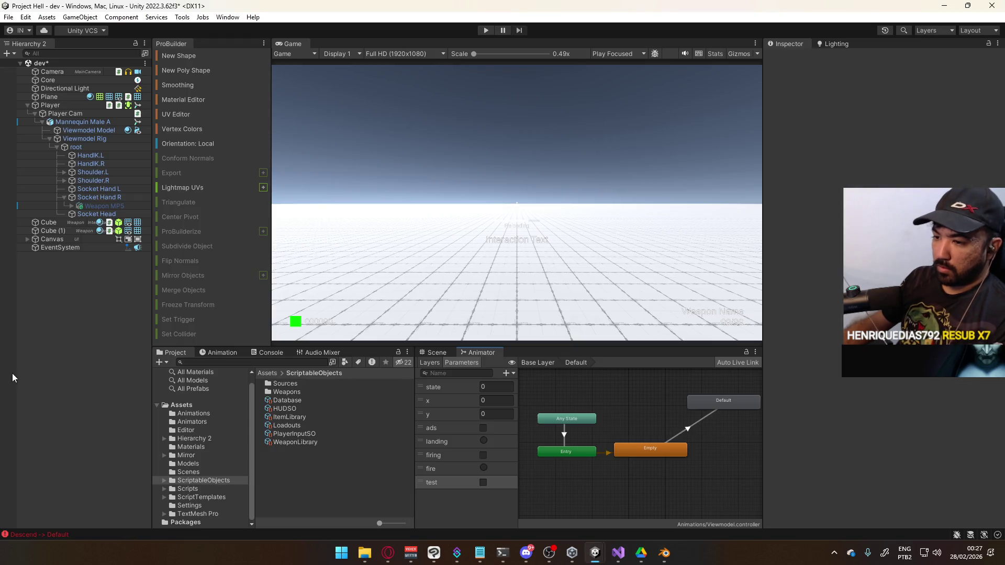
click(663, 553)
Delete the Object Transforms channel from Core Fire Sidearm and select the mag channel.
click(4, 421)
click(42, 448)
key(x)
click(37, 448)
Delete the mag channel and scrub the fire animation to check it.
key(x)
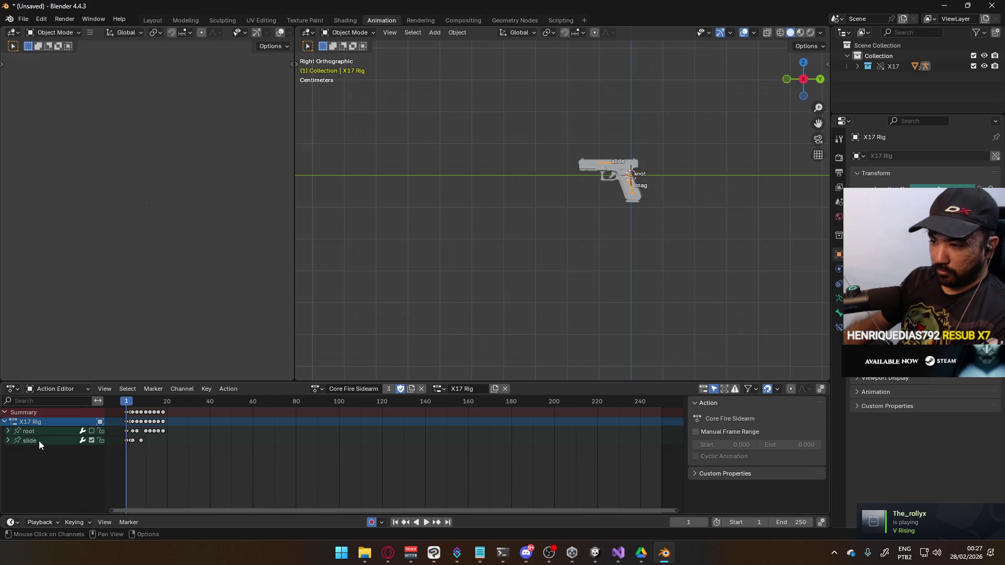
mouse_move(126, 402)
mouse_down()
mouse_move(162, 404)
mouse_move(127, 413)
mouse_move(144, 411)
mouse_up()
key(Escape)
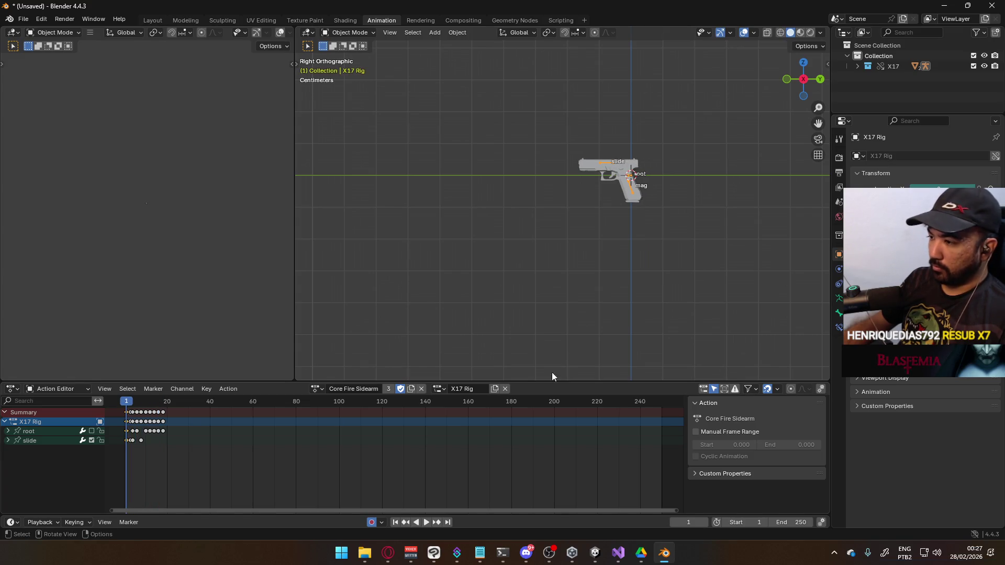
scroll(430, 318, up, 3)
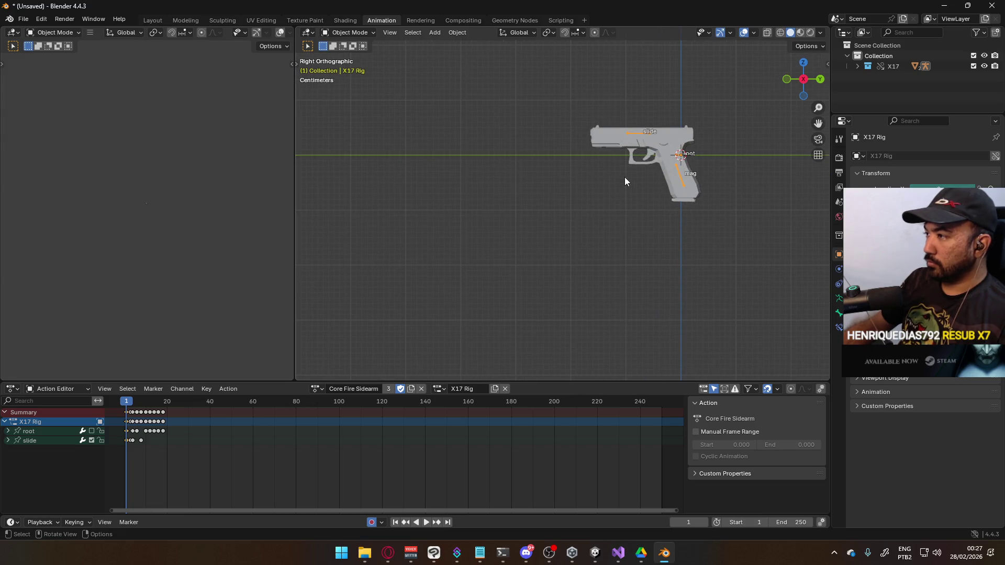
Select the X17 Body and X17 Rig in Right Ortho view and save over X17 Export.blend.
middle_drag(576, 151, 630, 165)
click(622, 129)
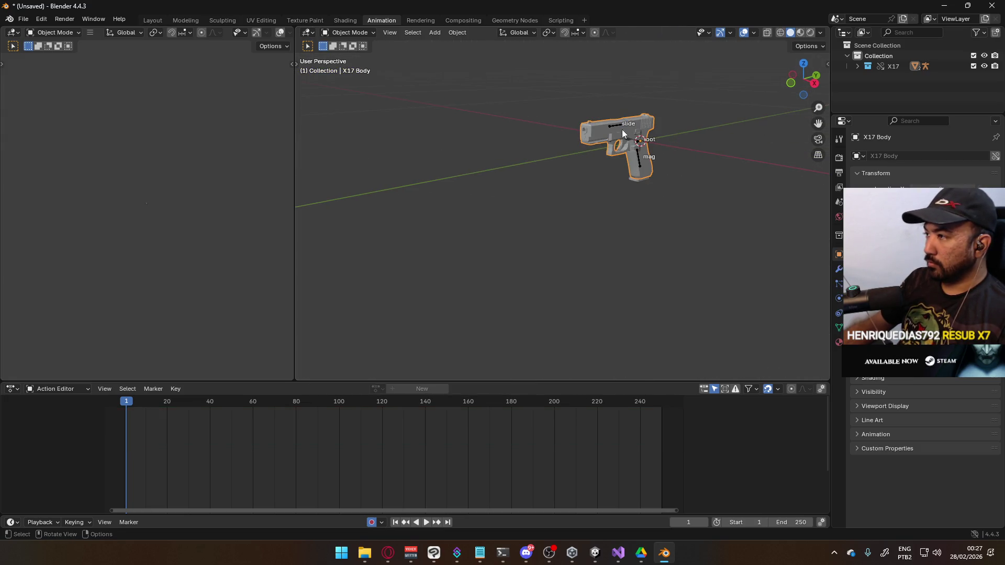
shift+click(637, 153)
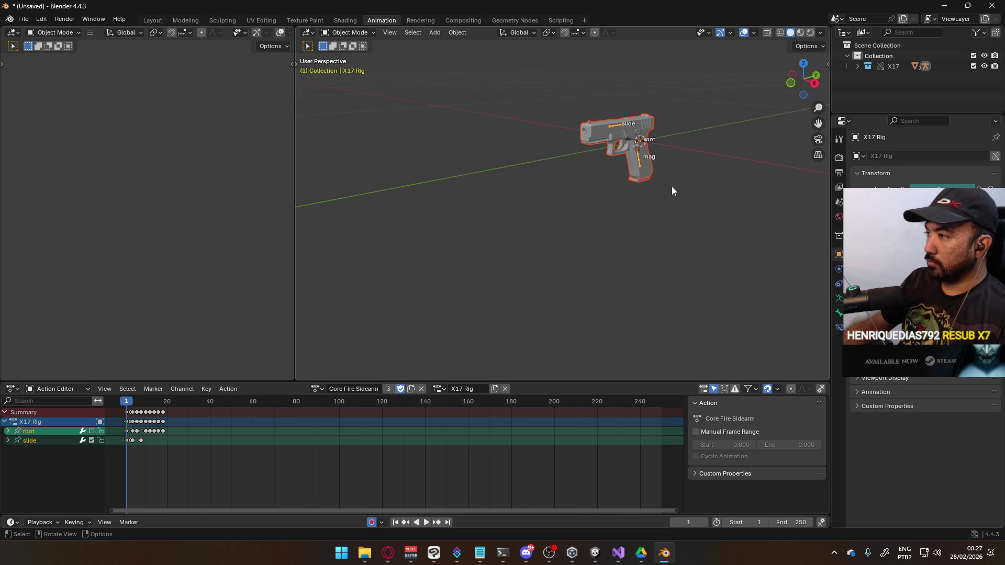
middle_drag(671, 186, 604, 155)
key(KP_3)
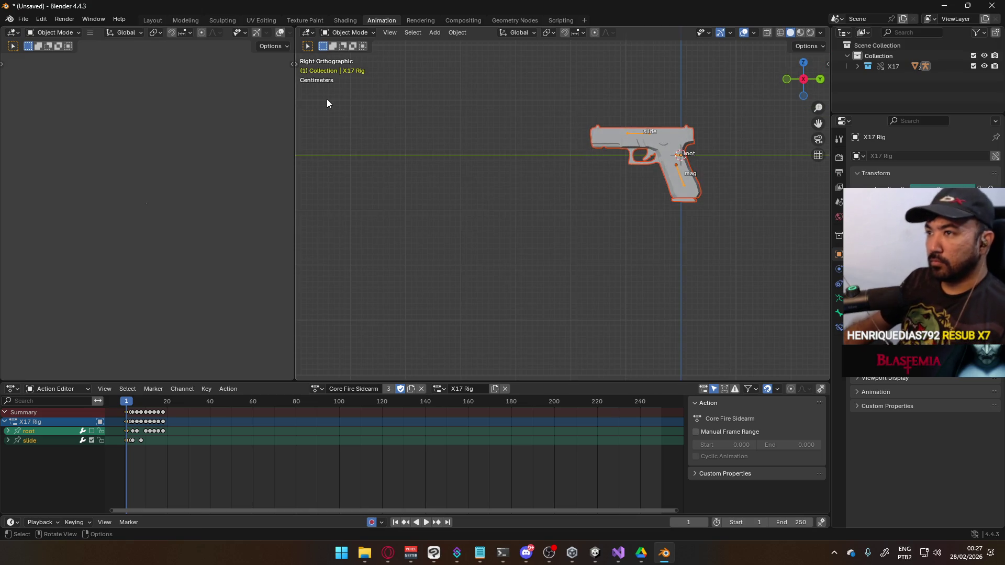
key(ctrl+s)
double_click(429, 184)
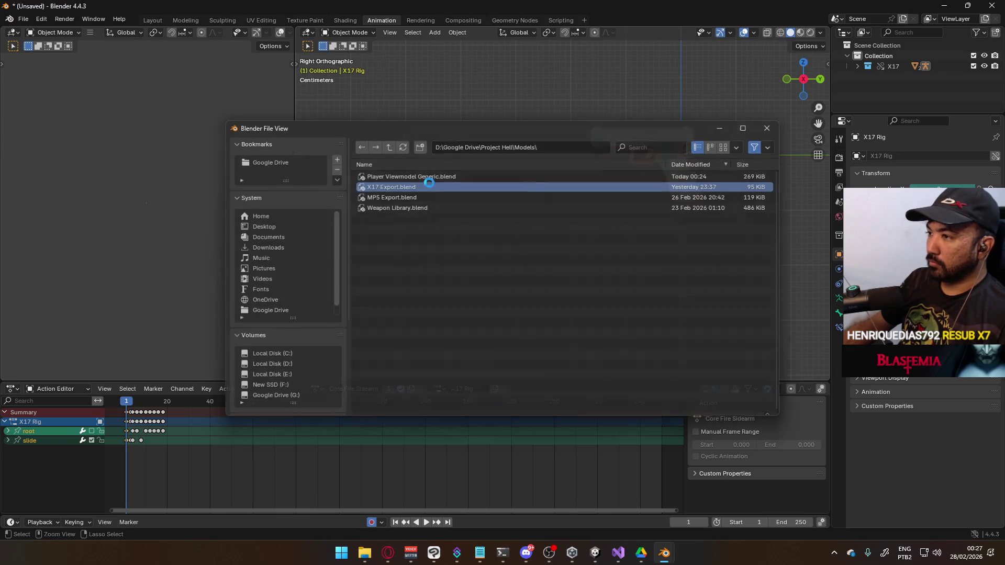
Start an FBX export of the selection using the Unity operator preset.
shift+middle_drag(608, 147, 467, 196)
click(23, 19)
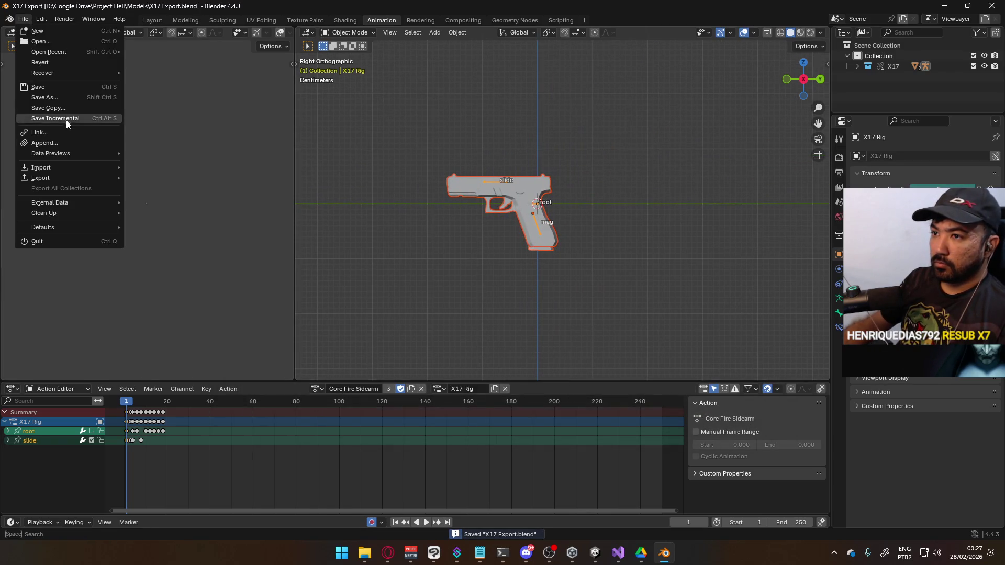
mouse_move(71, 181)
click(194, 263)
click(722, 167)
click(680, 194)
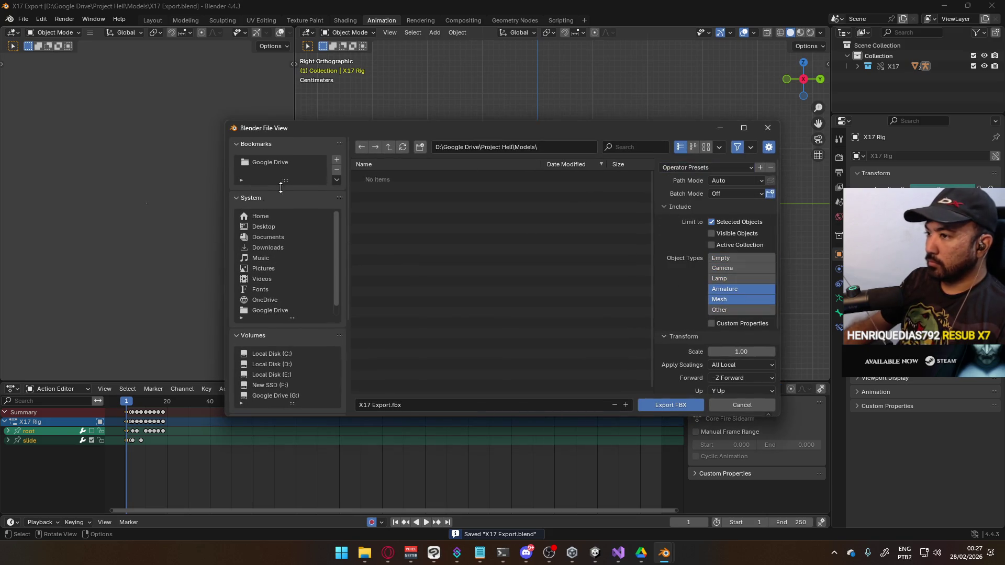
Export to Assets\Models as Weapon X17.fbx with the Animation options collapsed.
scroll(293, 304, down, 1)
scroll(307, 345, down, 5)
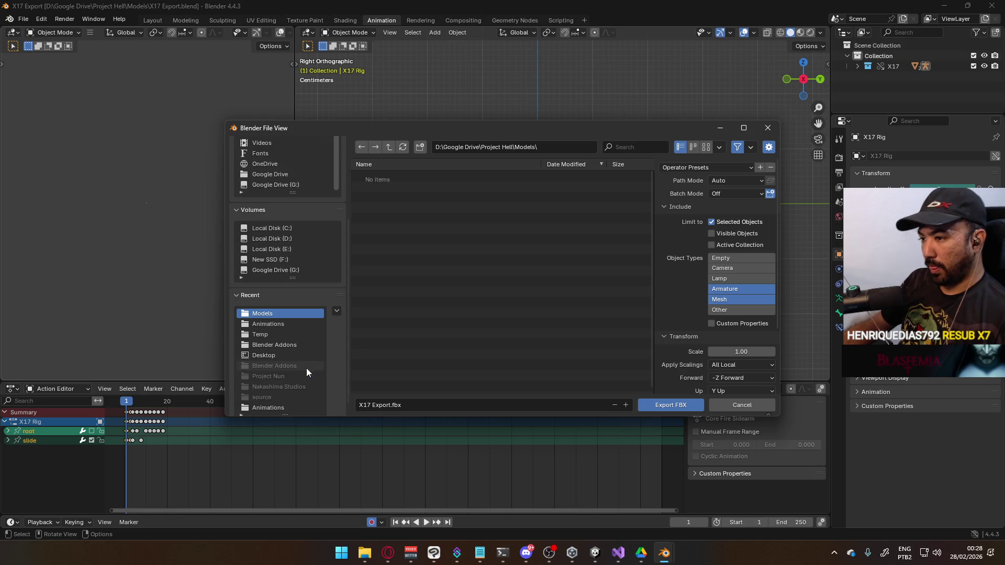
click(284, 327)
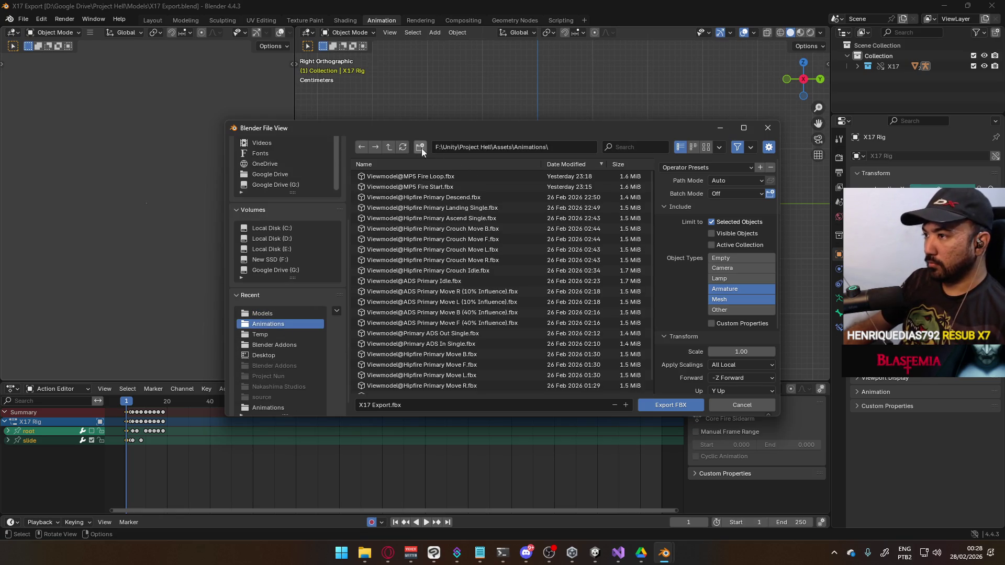
click(392, 149)
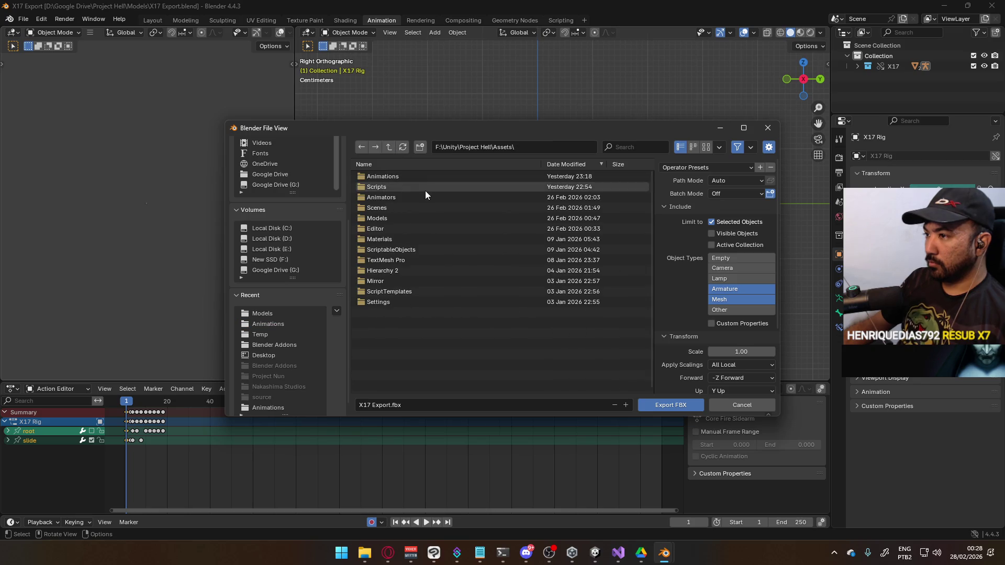
double_click(387, 216)
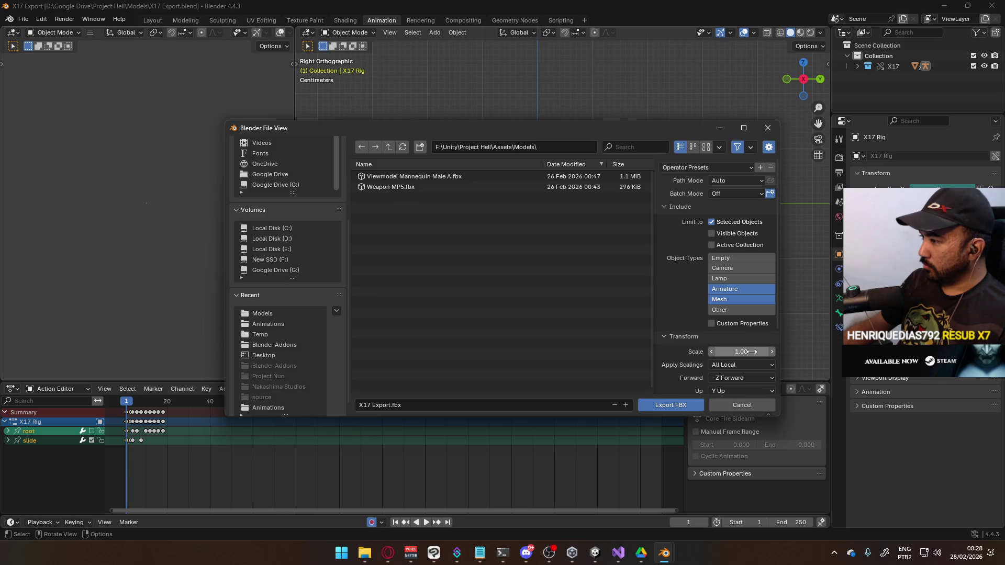
scroll(690, 317, down, 3)
click(668, 387)
click(418, 403)
text(Weapon X17)
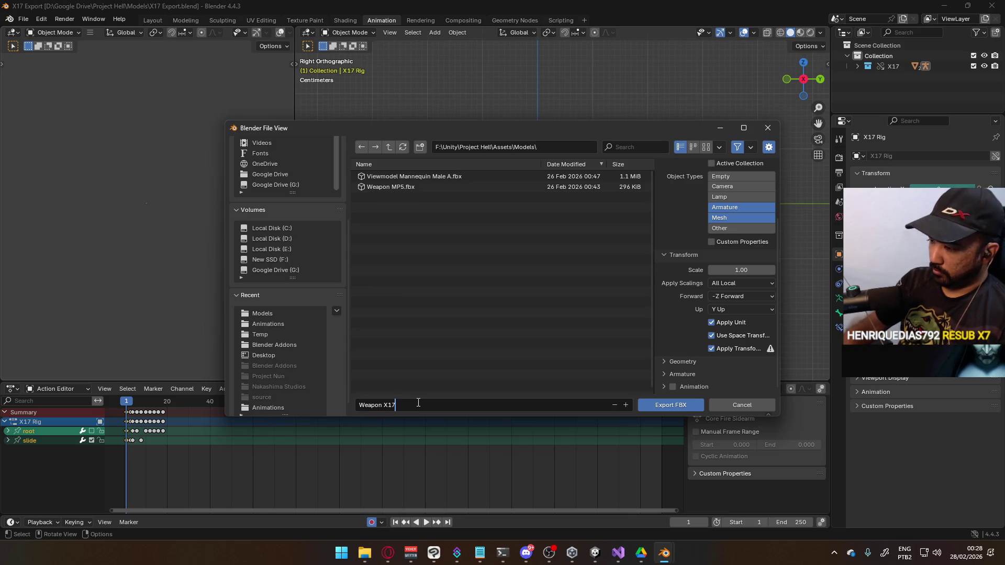
key(Return)
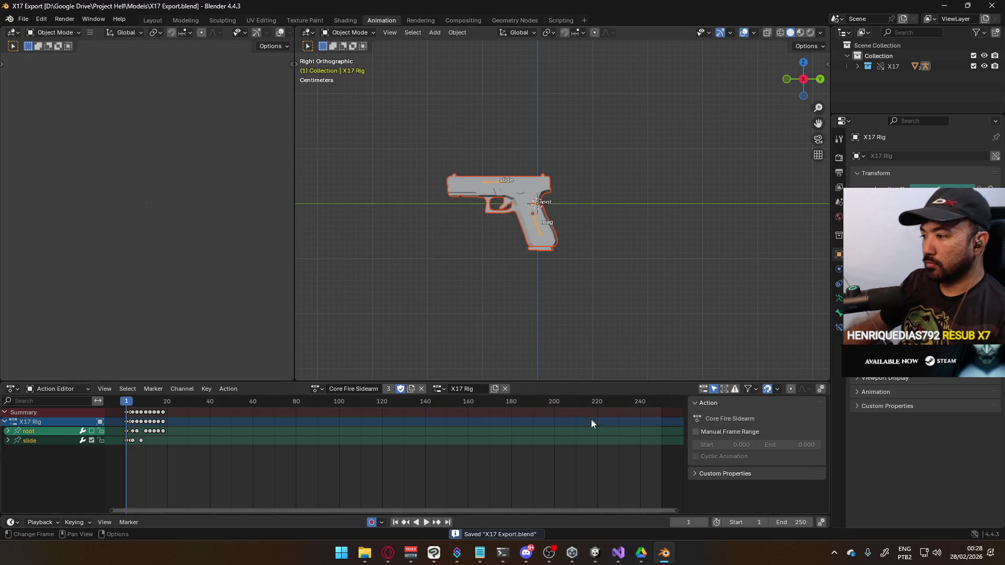
Select the Weapon X17 model in Unity's Assets/Models folder.
mouse_move(595, 553)
click(531, 520)
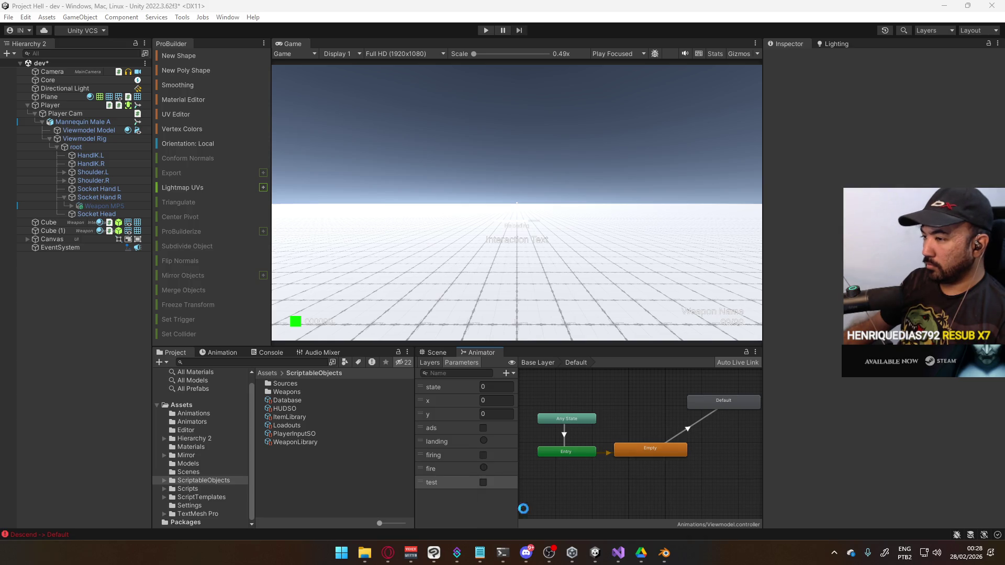
click(203, 462)
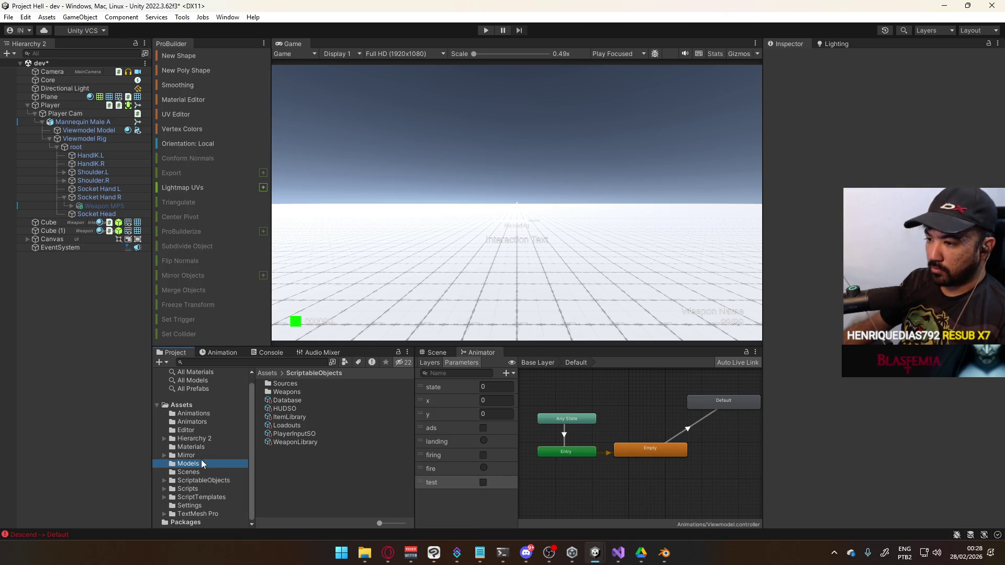
click(290, 401)
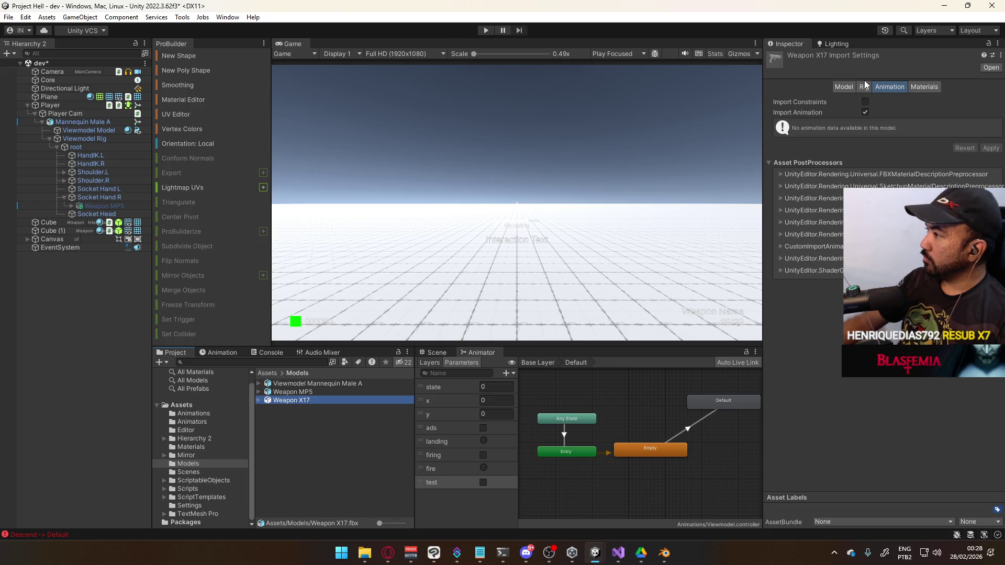
Uncheck Import Animation for Weapon X17, apply it, and drag the model into the scene.
click(919, 88)
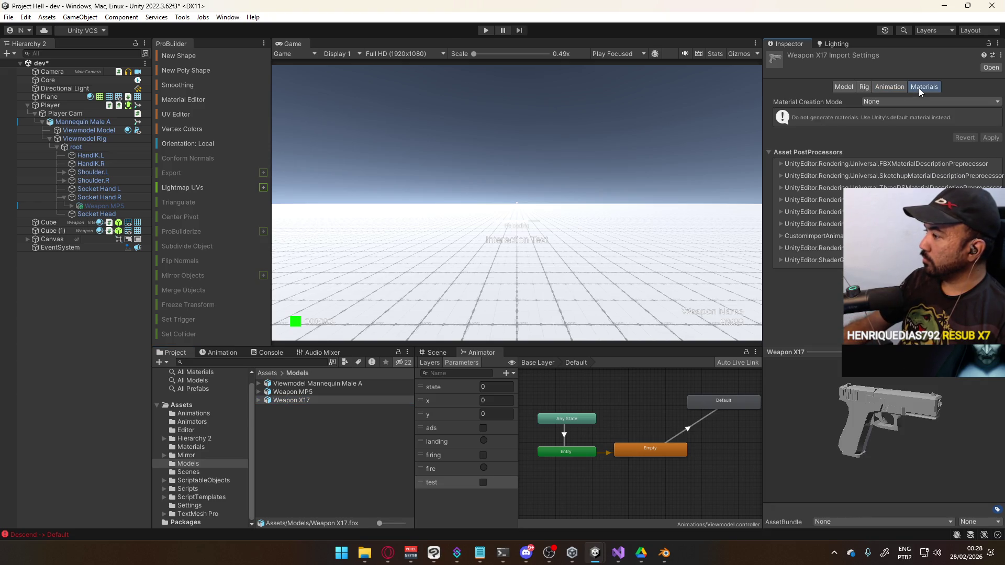
click(894, 86)
click(864, 87)
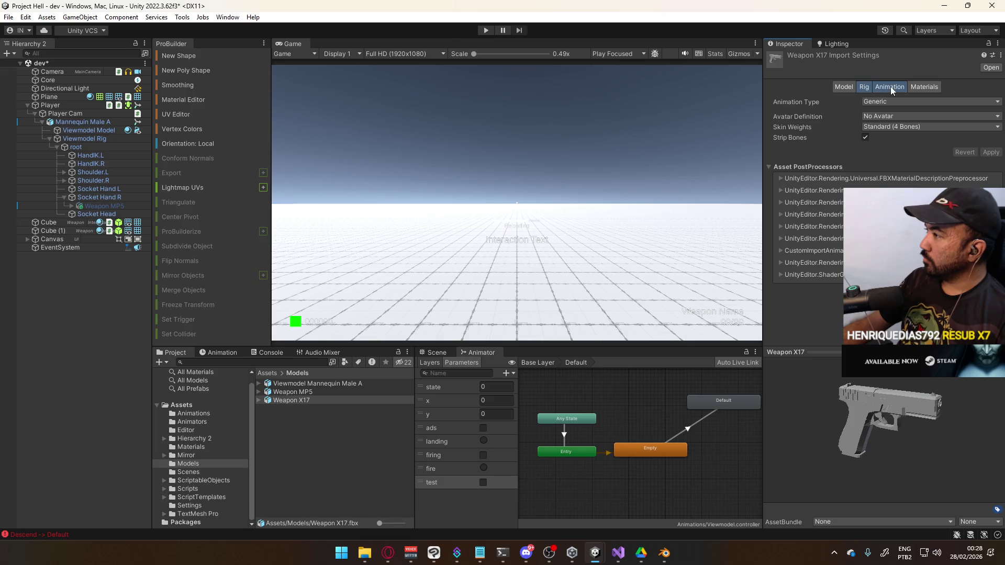
click(891, 86)
click(924, 87)
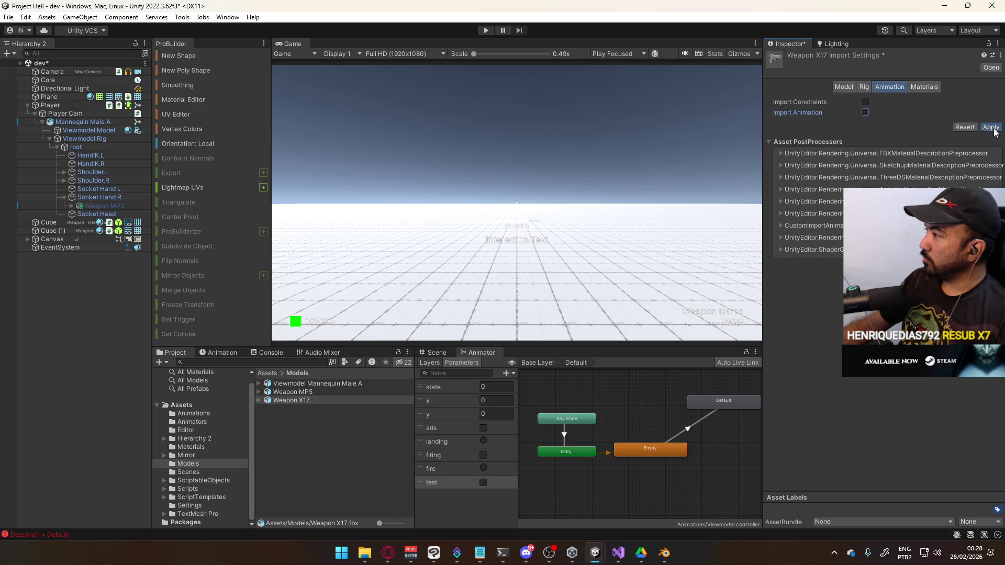
click(883, 87)
click(864, 87)
click(844, 86)
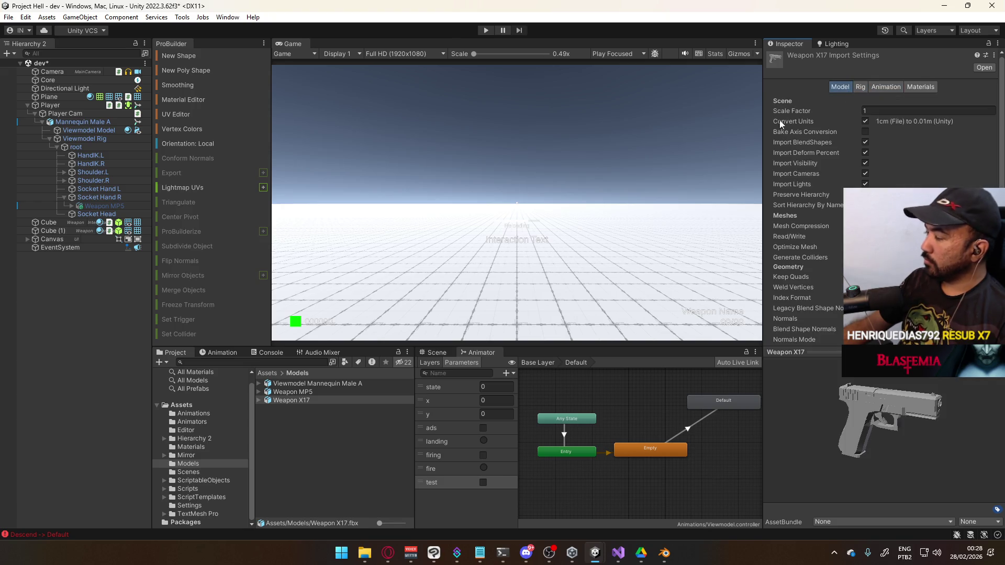
drag(292, 400, 87, 311)
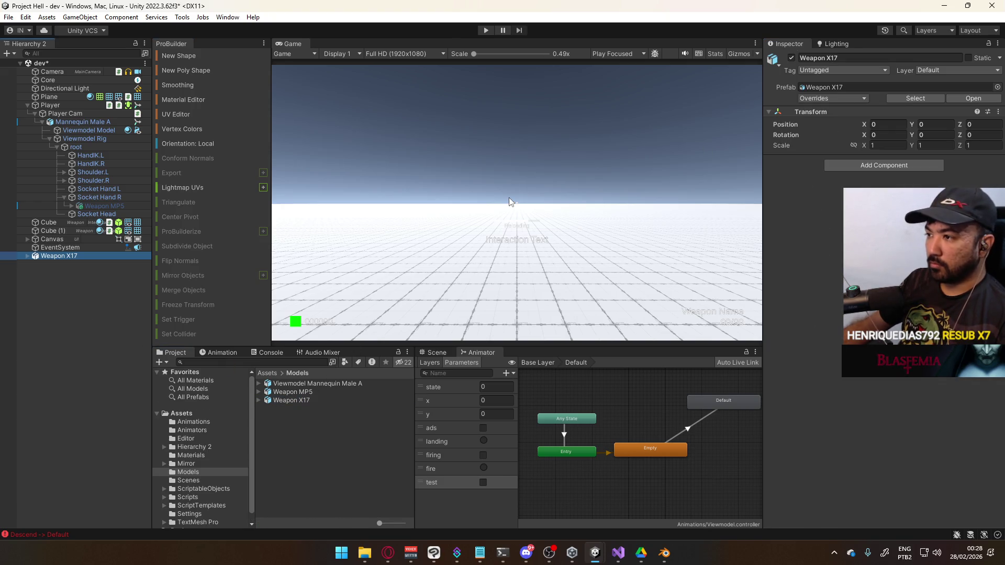
Frame the weapon in the Scene view and parent Weapon X17 under Socket Hand R.
click(438, 355)
key(f)
mouse_move(624, 425)
alt+mouse_down()
mouse_move(595, 419)
mouse_move(609, 393)
alt+mouse_up()
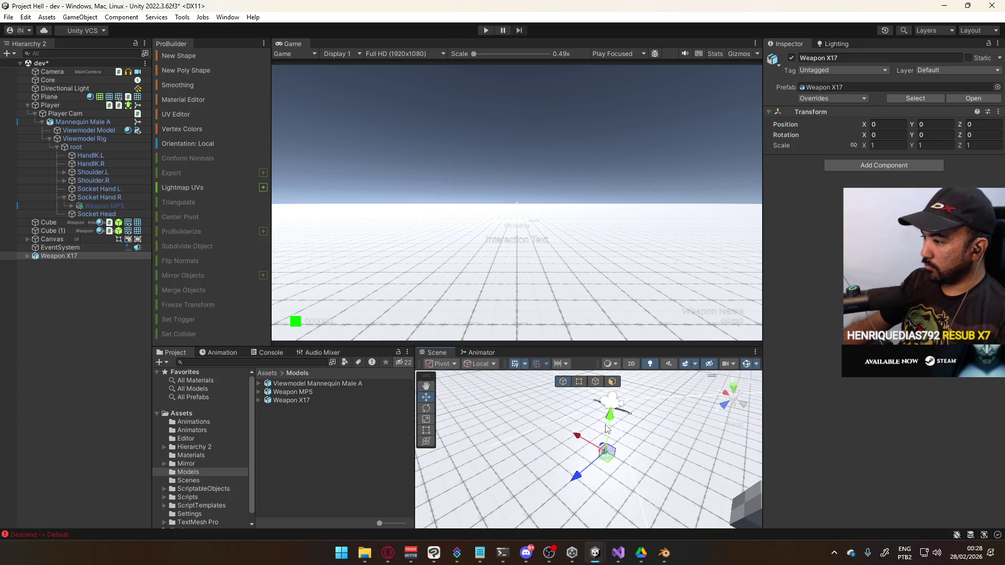
key(f)
scroll(583, 438, down, 5)
alt+drag(583, 438, 456, 392)
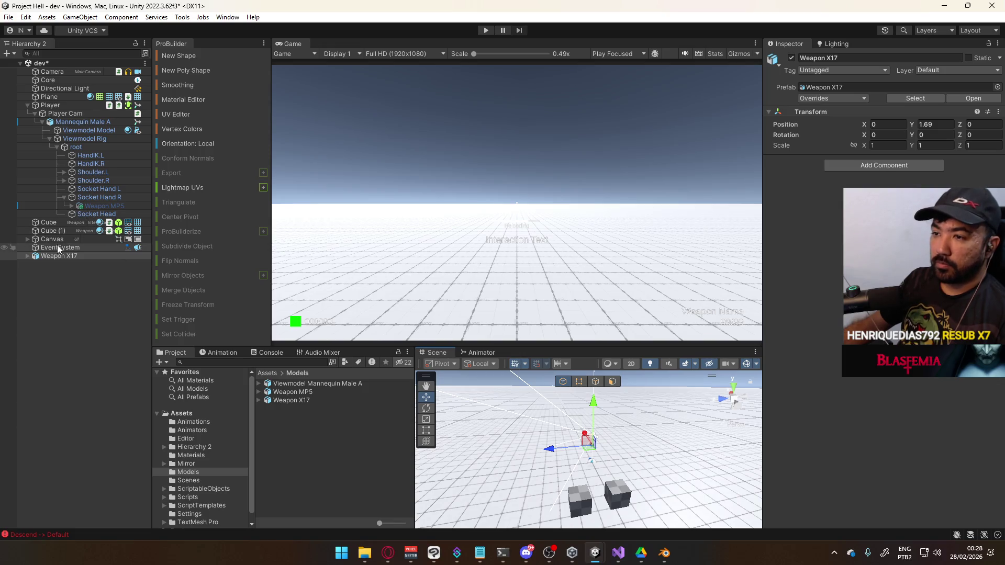
drag(52, 253, 97, 198)
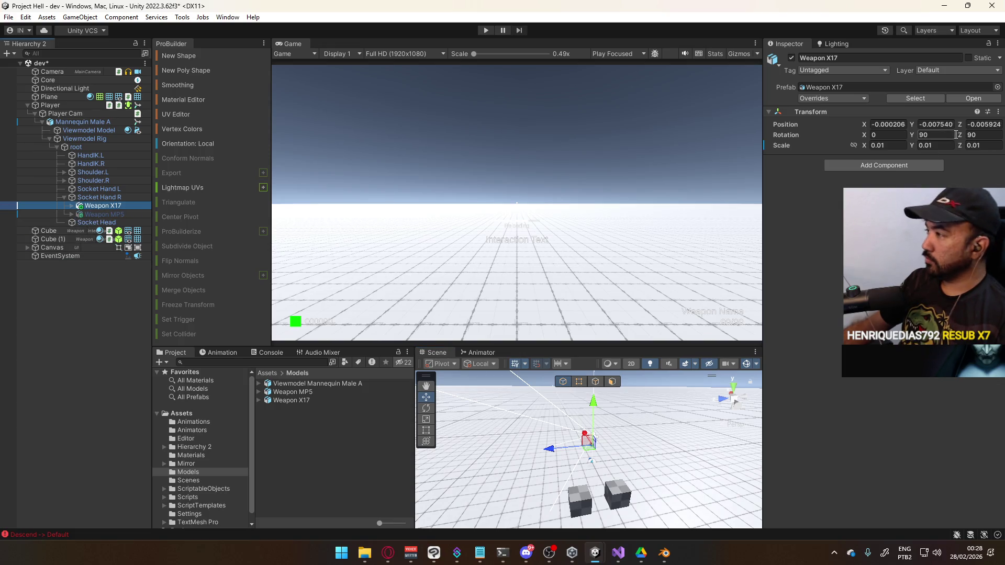
Set Weapon X17's position to 0, 0, 0.
click(889, 124)
text(0)
key(Tab)
text(0)
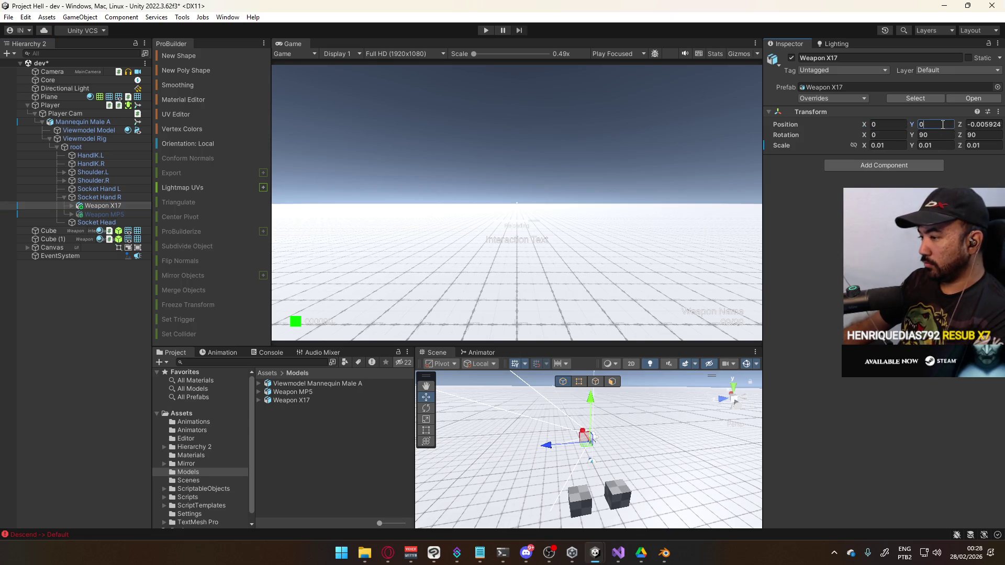
key(Tab)
text(0,)
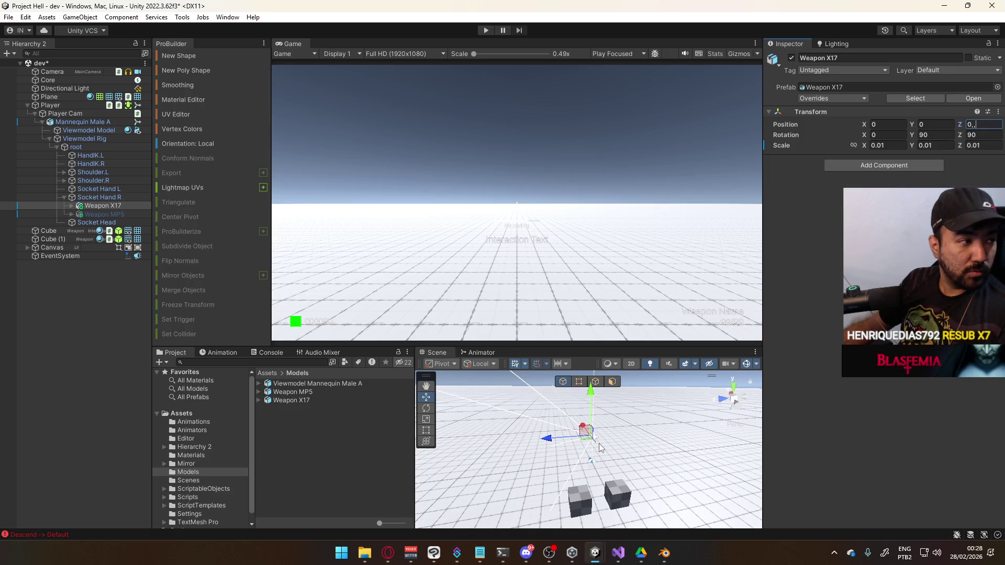
key(Return)
Rotate the weapon with the Rotate tool so its rotation reads -90, 0, 270.
mouse_move(633, 444)
alt+mouse_down()
mouse_move(604, 416)
mouse_move(602, 435)
mouse_move(621, 429)
mouse_move(594, 448)
mouse_move(618, 425)
mouse_move(602, 429)
mouse_move(628, 422)
mouse_move(819, 417)
mouse_move(724, 440)
mouse_move(707, 466)
mouse_move(576, 438)
alt+mouse_up()
key(e)
drag(692, 421, 682, 475)
right_drag(682, 474, 861, 443)
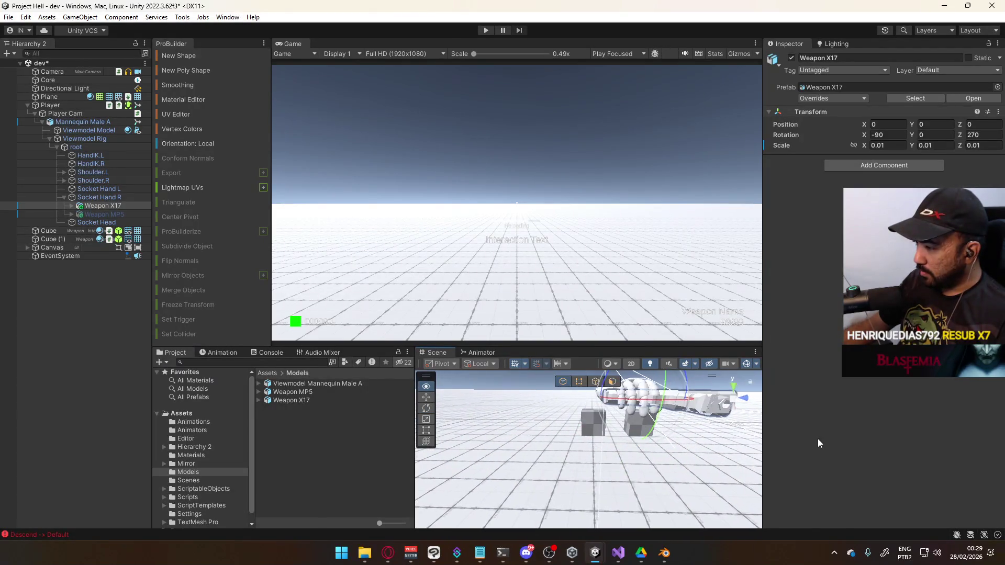
click(660, 554)
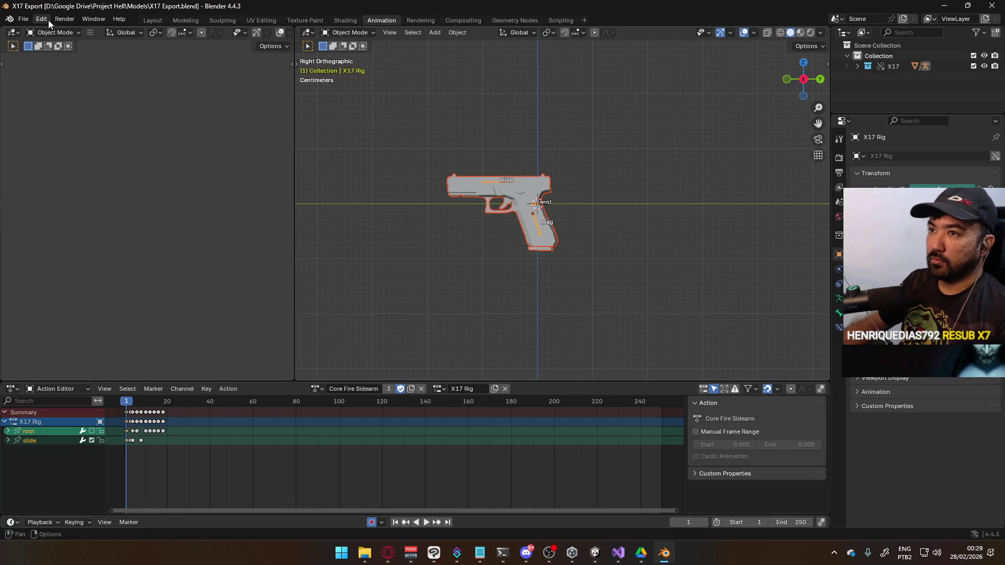
Save X17 Export.blend and reopen Player Viewmodel Generic.blend.
click(668, 558)
click(668, 559)
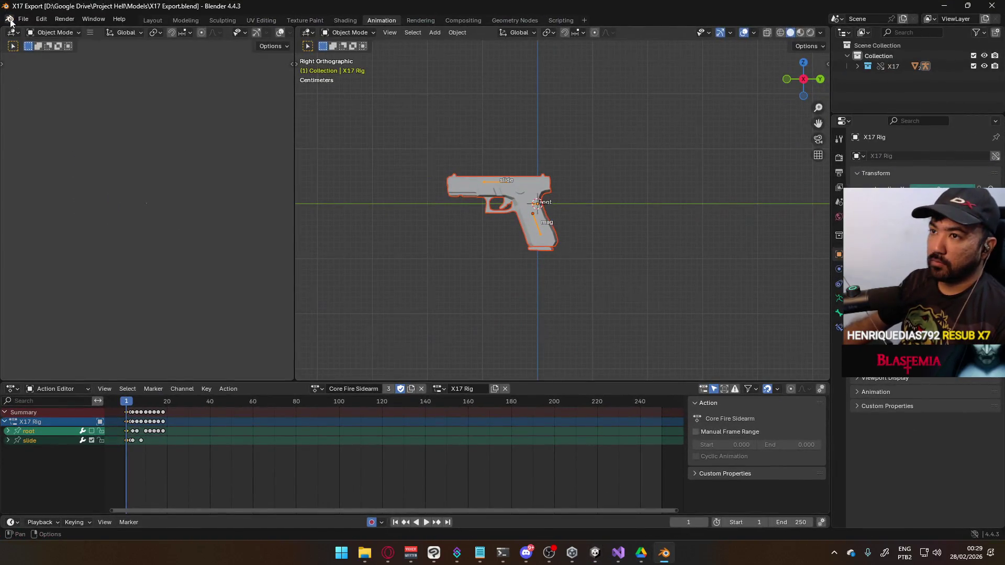
key(ctrl+s)
click(23, 19)
mouse_move(49, 52)
click(190, 60)
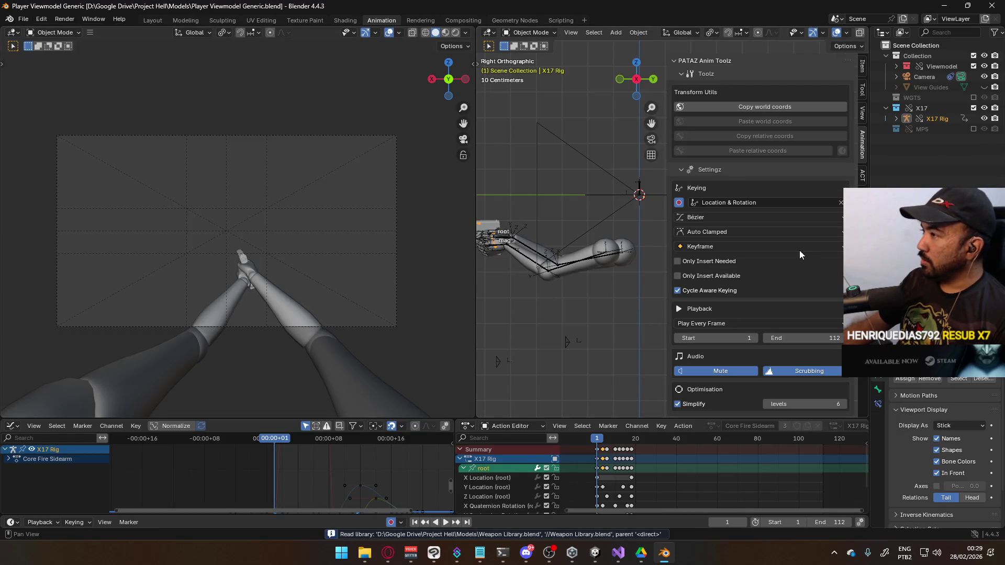
Play and scrub the viewmodel animation back to frame 1.
key(space)
drag(629, 441, 592, 442)
key(Escape)
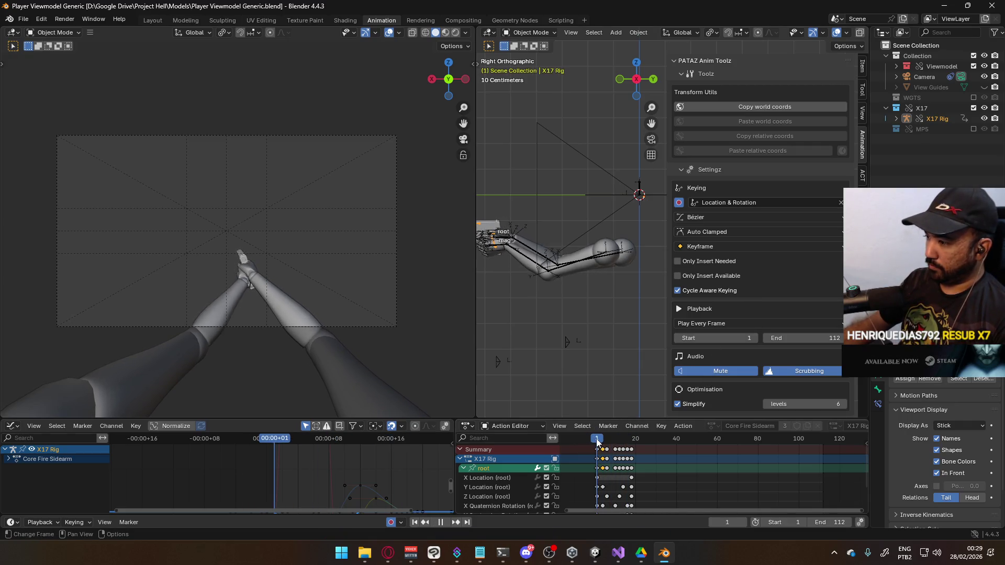
scroll(674, 319, down, 8)
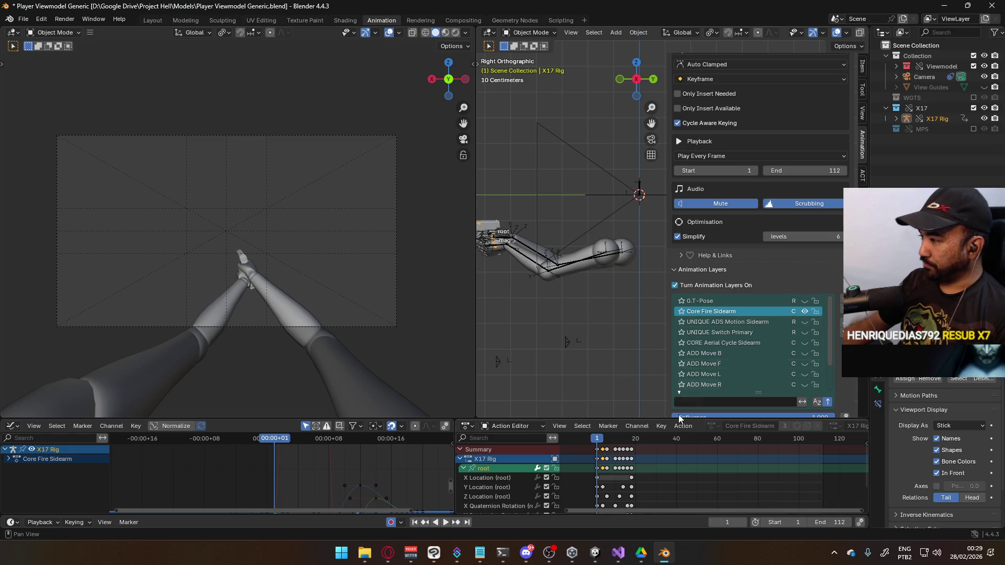
key(space)
drag(602, 438, 598, 439)
key(space)
scroll(830, 317, down, 3)
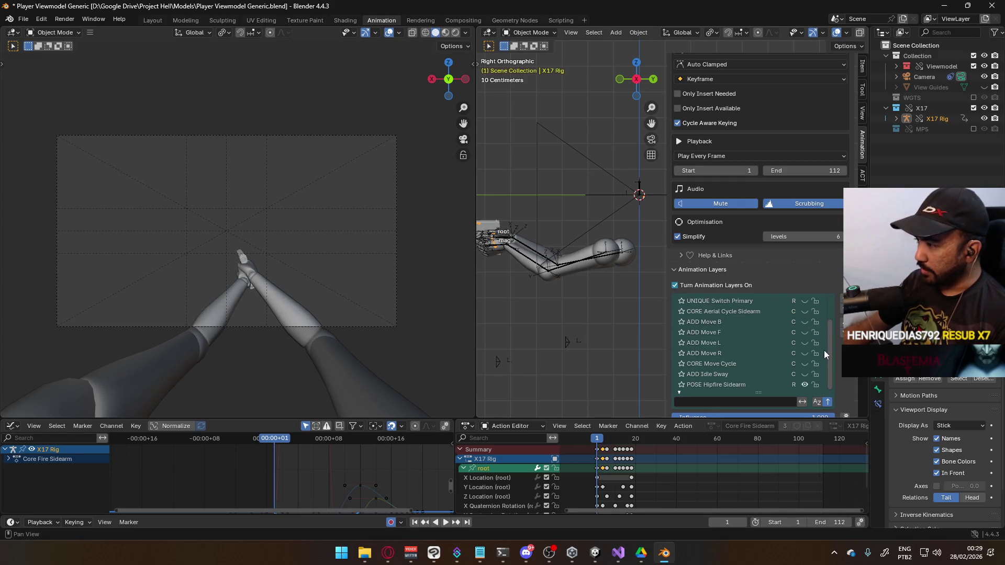
Make POSE Hipfire Sidearm the active animation layer and set the end frame to 11.
click(733, 384)
click(464, 487)
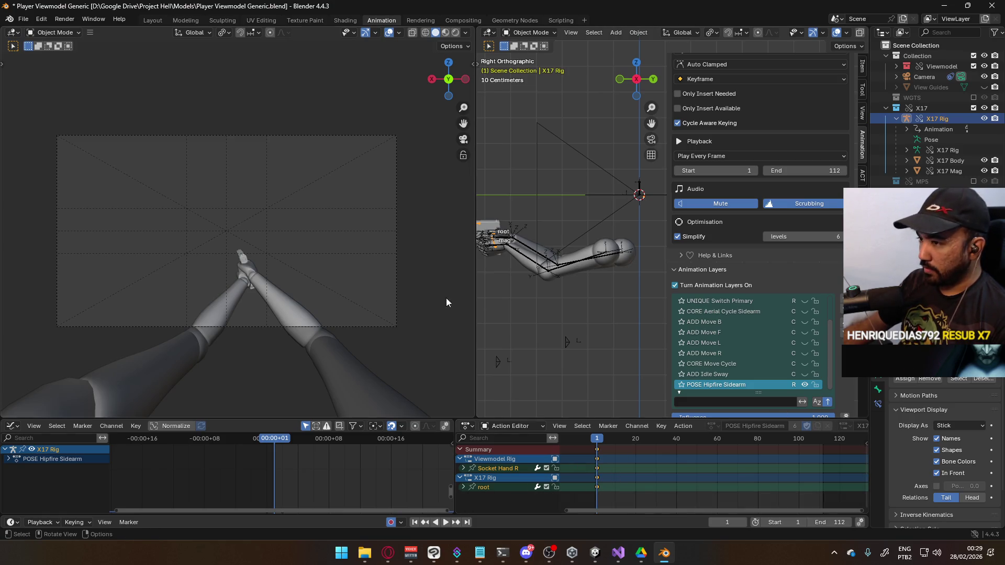
click(829, 523)
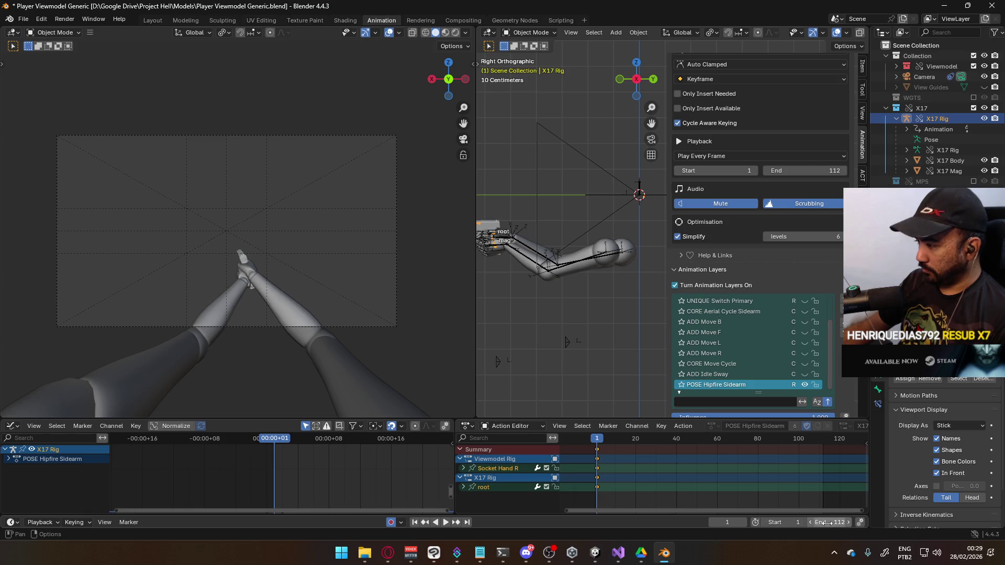
text(1)
key(Return)
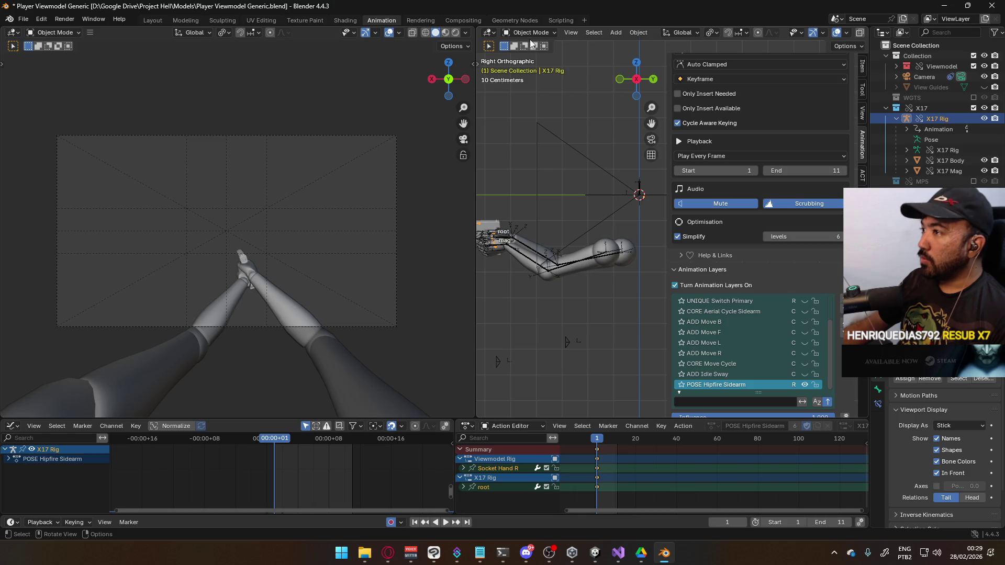
Select the Viewmodel Model arms mesh and save the blend file.
scroll(554, 239, up, 3)
click(560, 266)
click(554, 278)
click(557, 262)
key(ctrl+s)
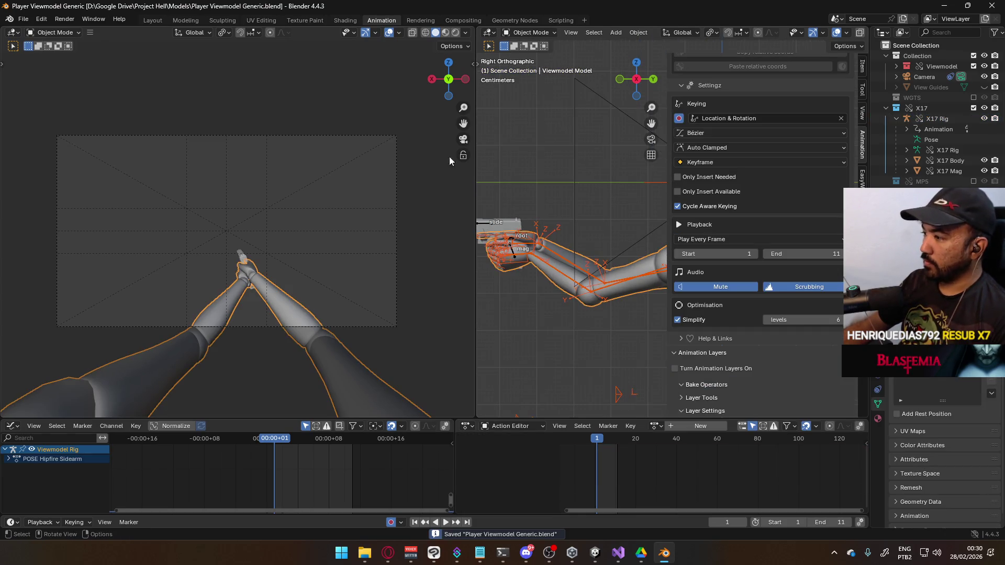
click(23, 19)
Start an FBX export with the Armature+Mesh preset, targeting Unity's Animations folder.
mouse_move(74, 178)
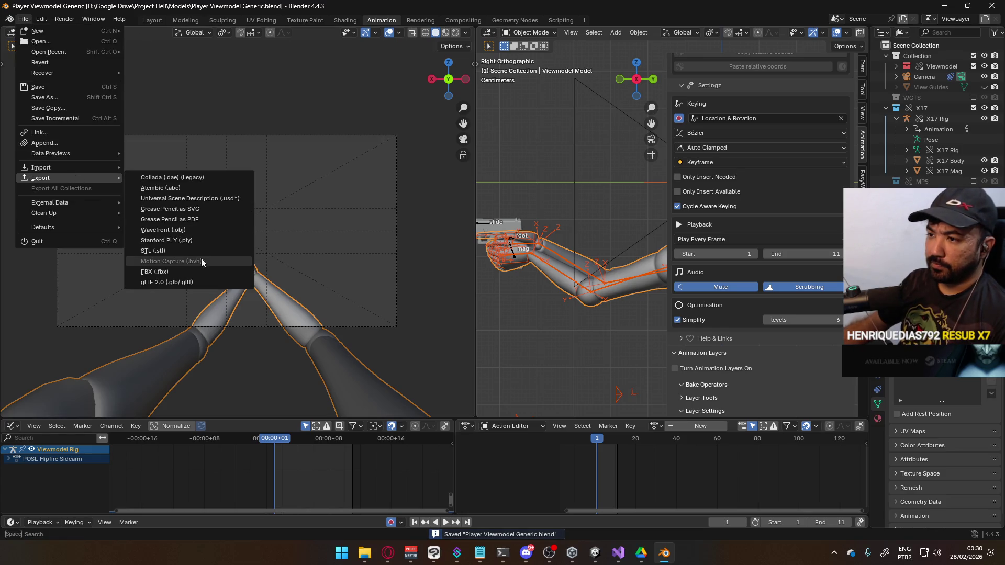
click(198, 273)
click(719, 166)
click(698, 184)
scroll(302, 395, down, 3)
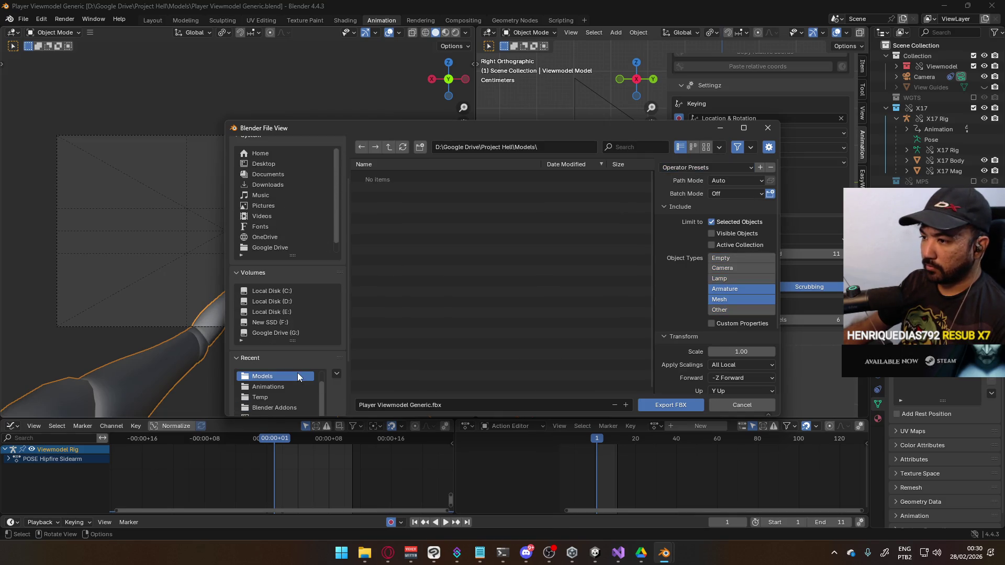
click(272, 387)
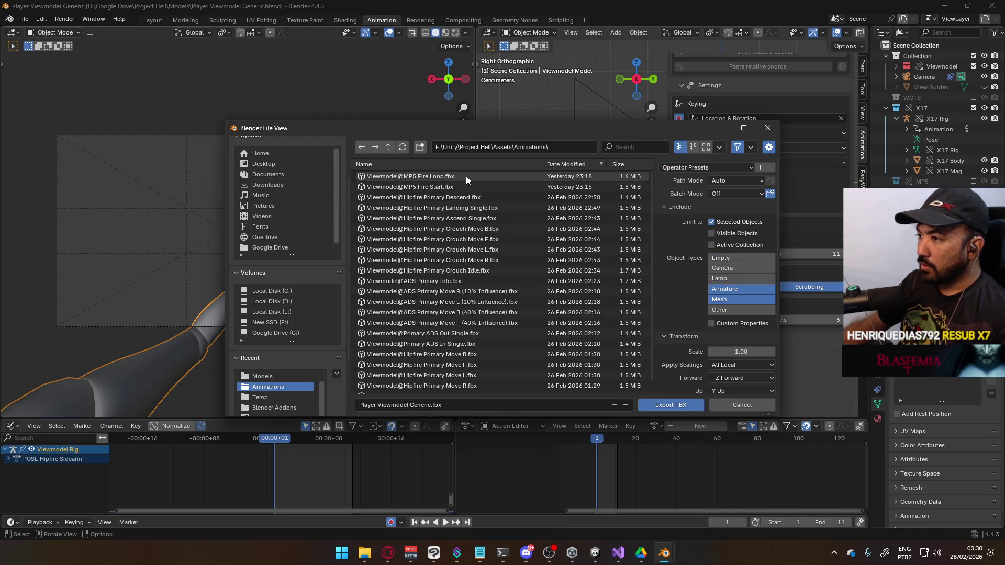
Name the file Viewmodel@Hipfire Sidearm Idle.fbx, export it, and switch to Unity.
click(429, 404)
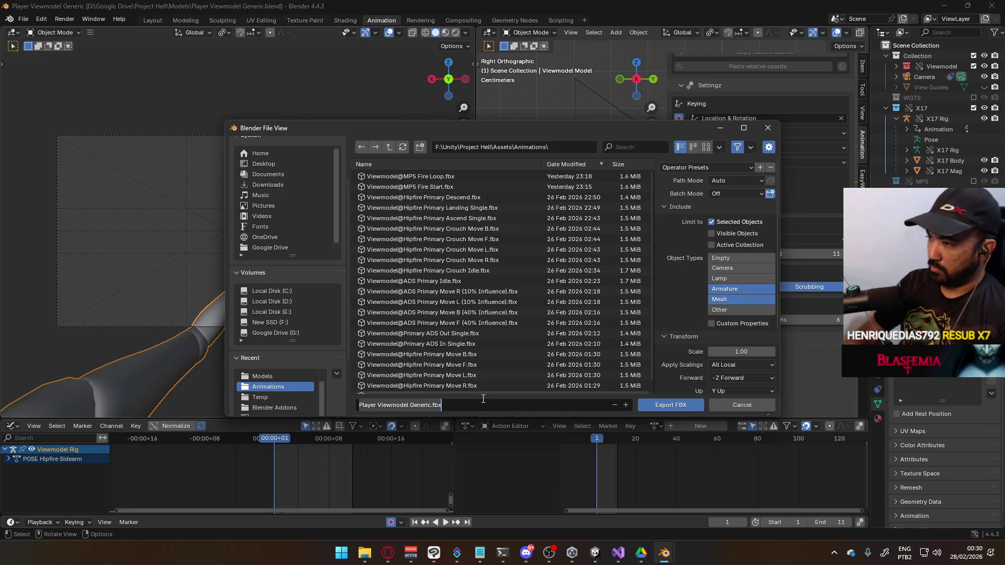
text(Vi)
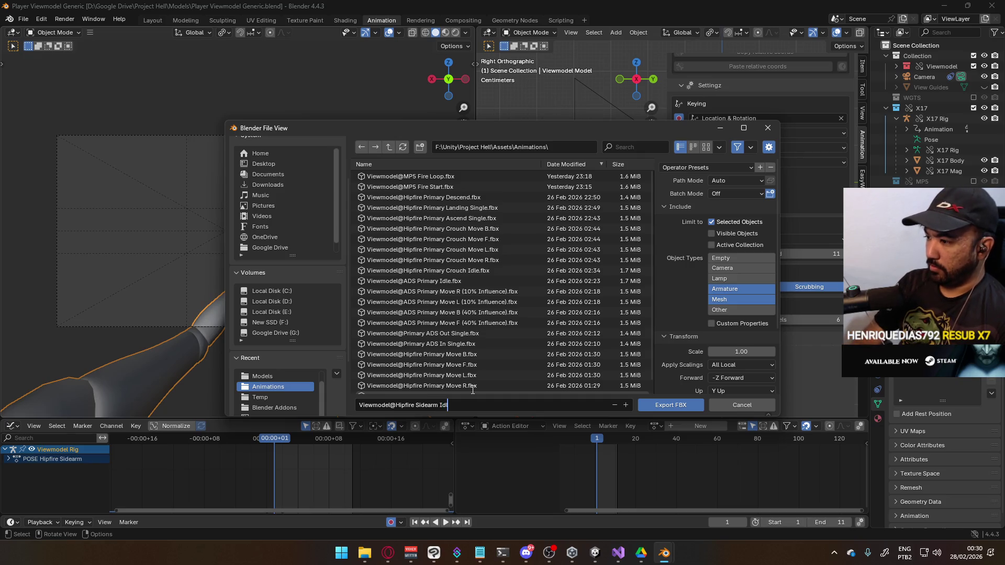
text(e)
key(Return)
scroll(534, 372, down, 1)
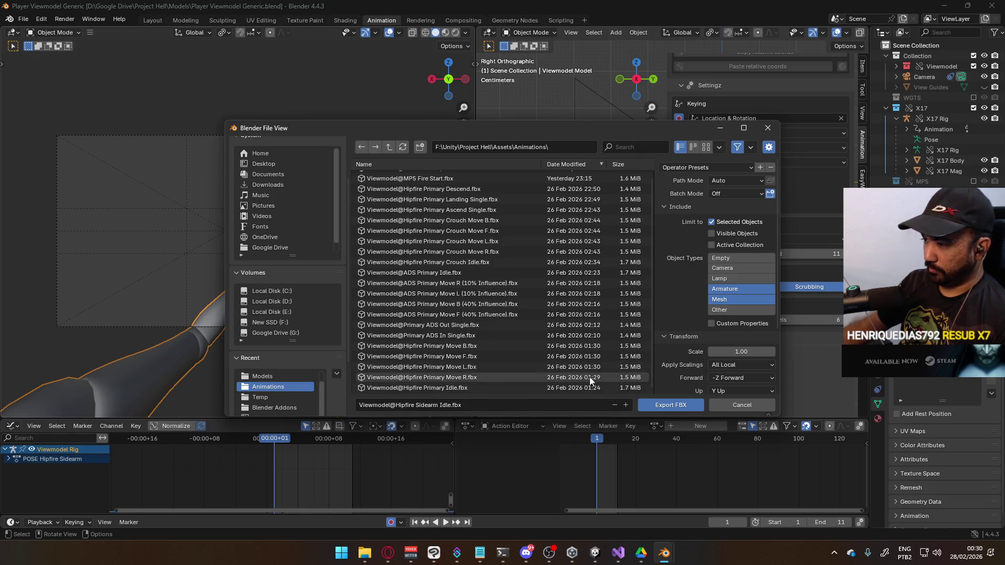
click(657, 407)
mouse_move(595, 555)
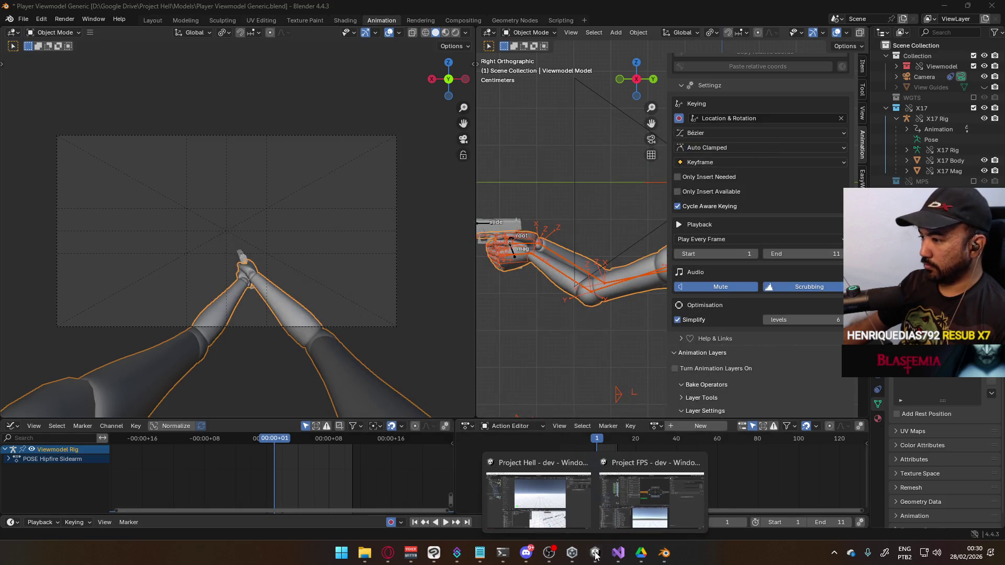
click(536, 494)
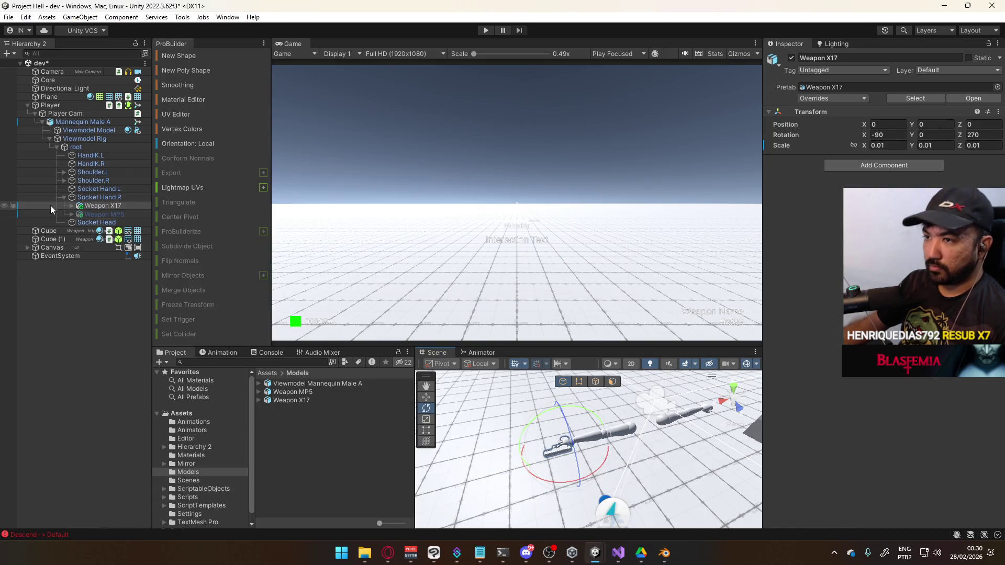
For the Viewmodel@Hipfire Sidearm Idle asset, uncheck Resample Curves and set Anim. Compression to Off.
click(193, 422)
scroll(361, 390, down, 3)
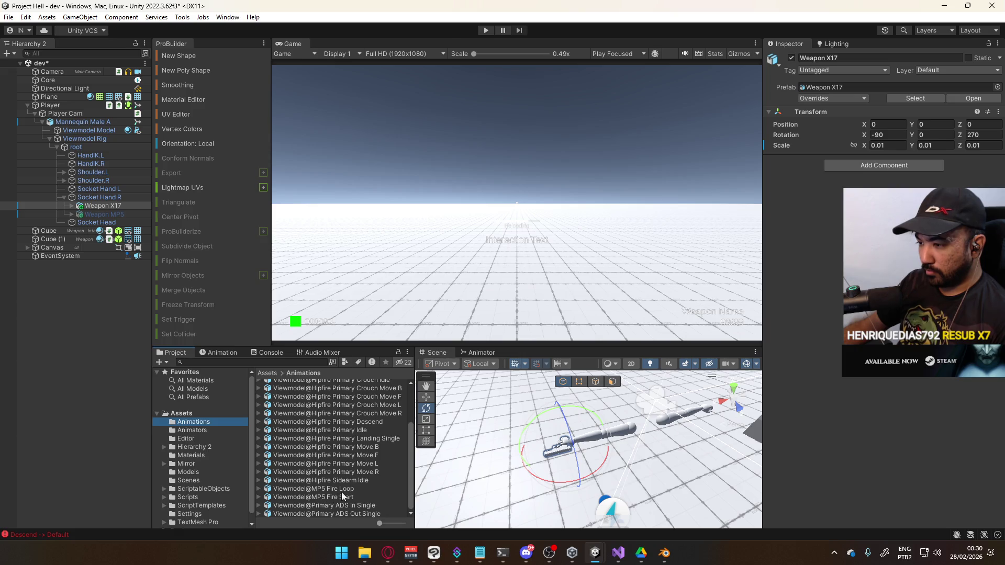
scroll(335, 461, up, 2)
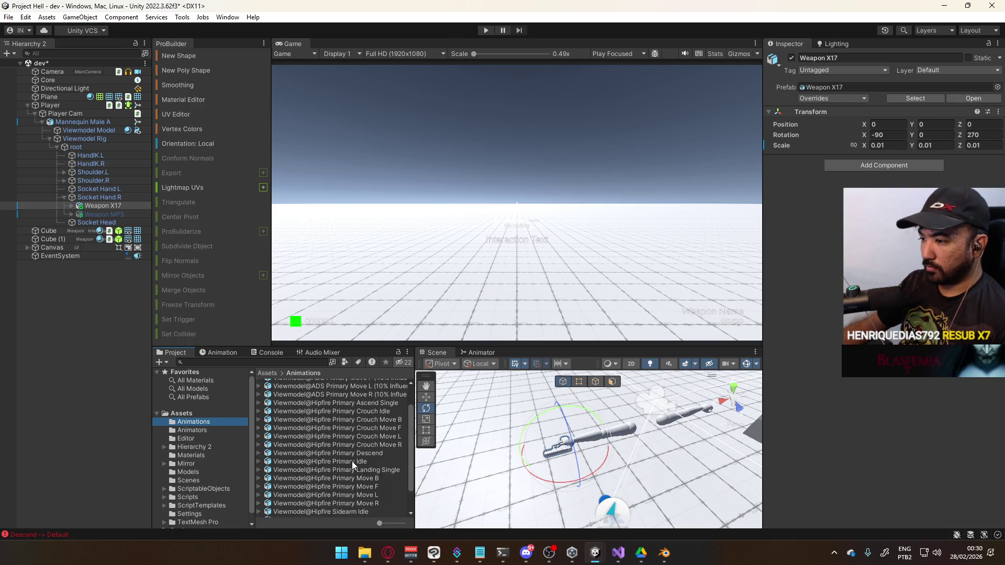
scroll(352, 461, down, 2)
scroll(346, 471, up, 5)
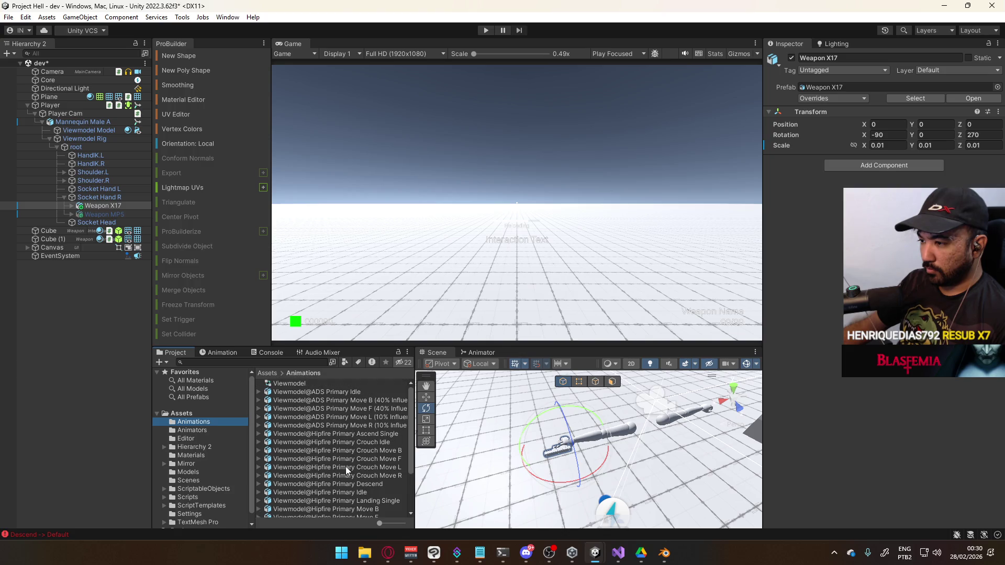
scroll(354, 442, down, 5)
click(355, 480)
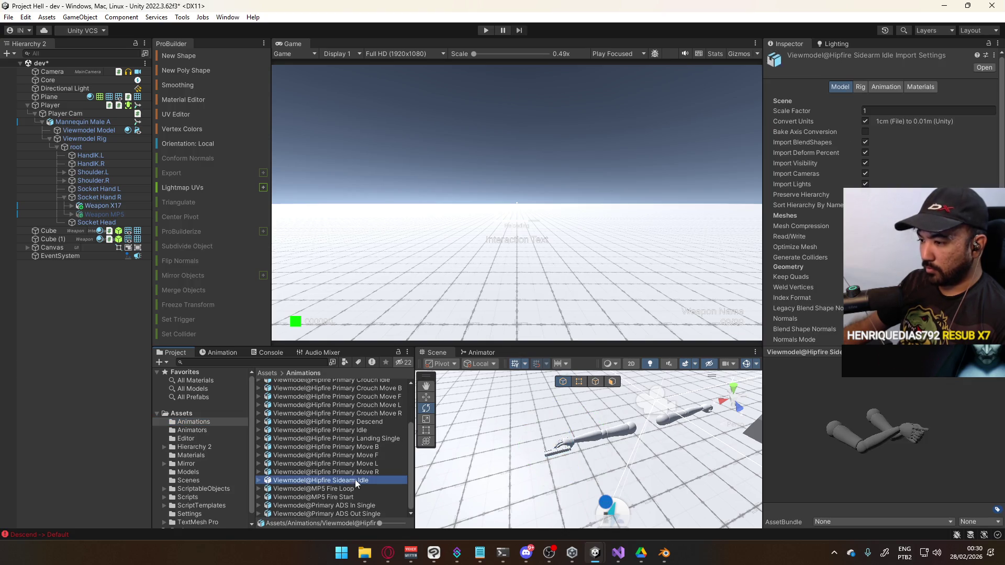
click(888, 86)
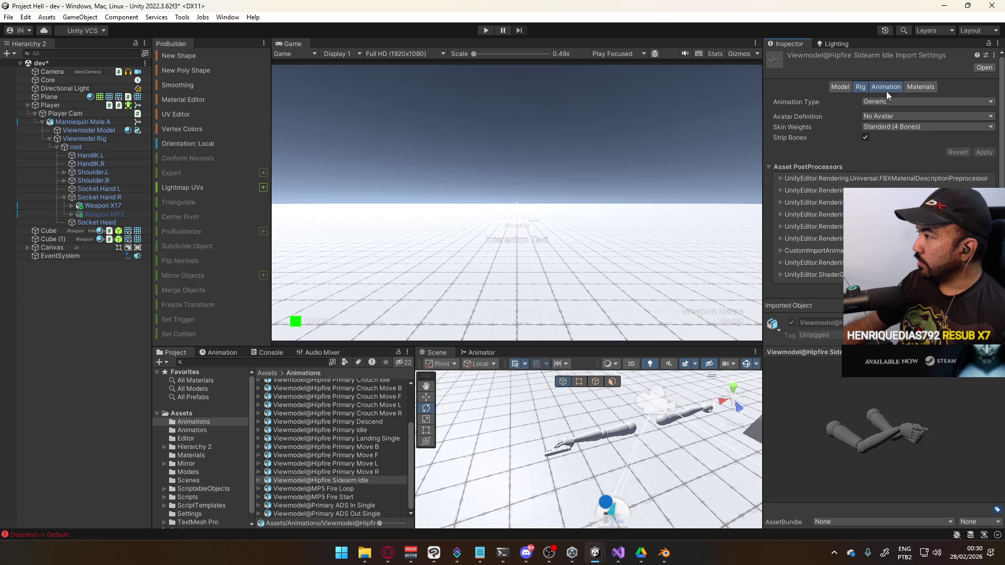
click(866, 137)
click(890, 147)
click(886, 157)
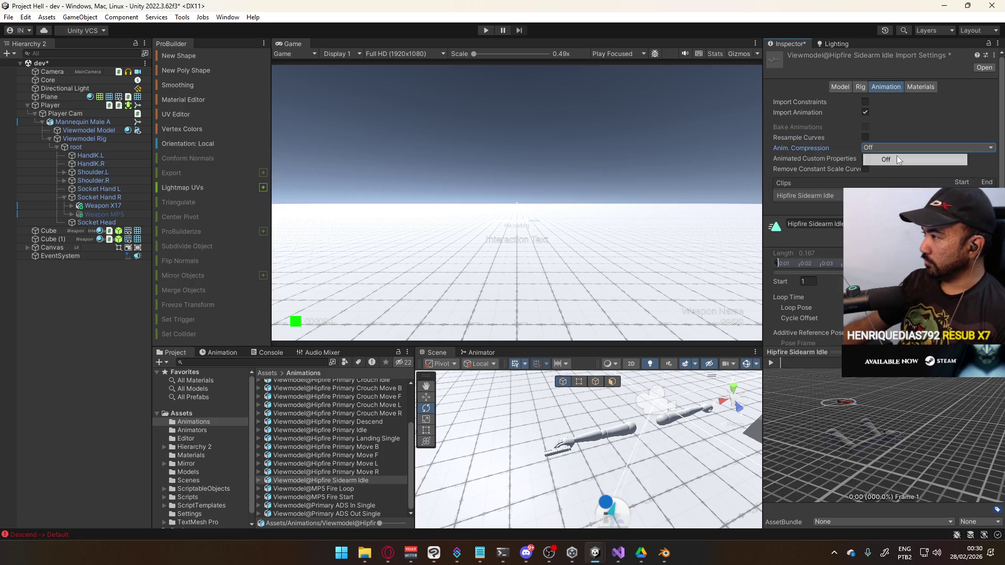
Name the clip Viewmodel@Hipfire Sidearm Idle and review the Rig import settings.
click(342, 482)
click(814, 223)
key(ctrl+v)
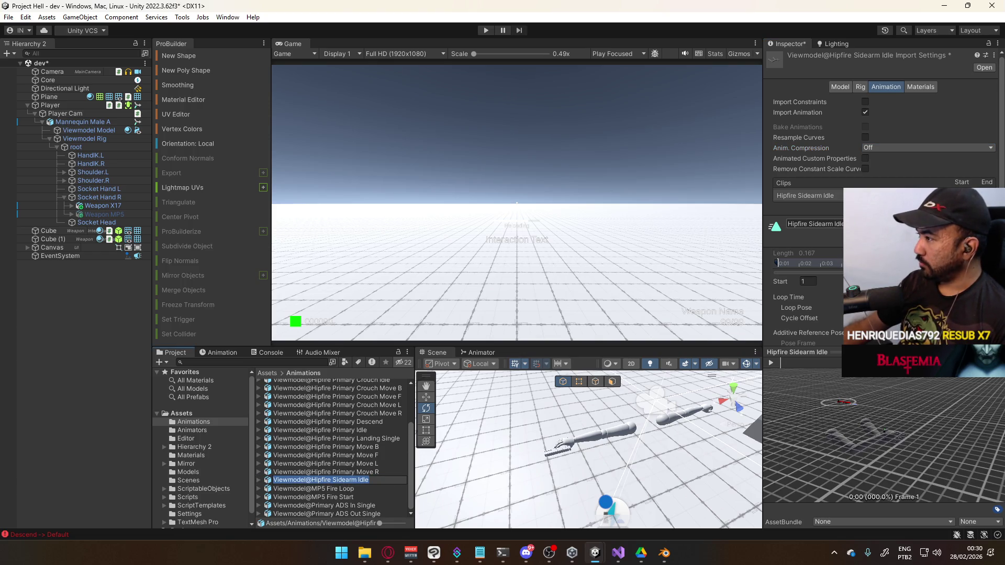
scroll(817, 157, down, 5)
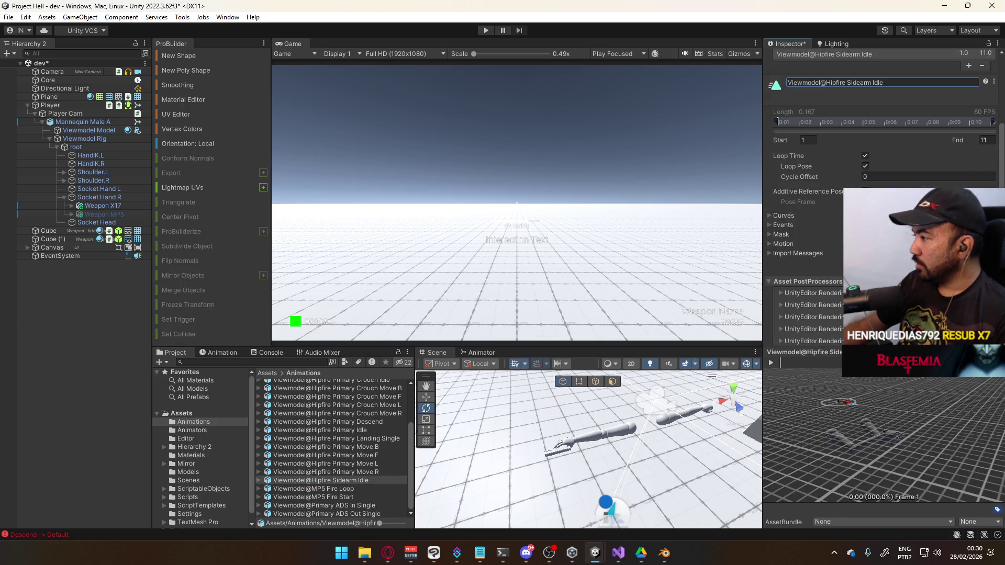
scroll(866, 174, up, 5)
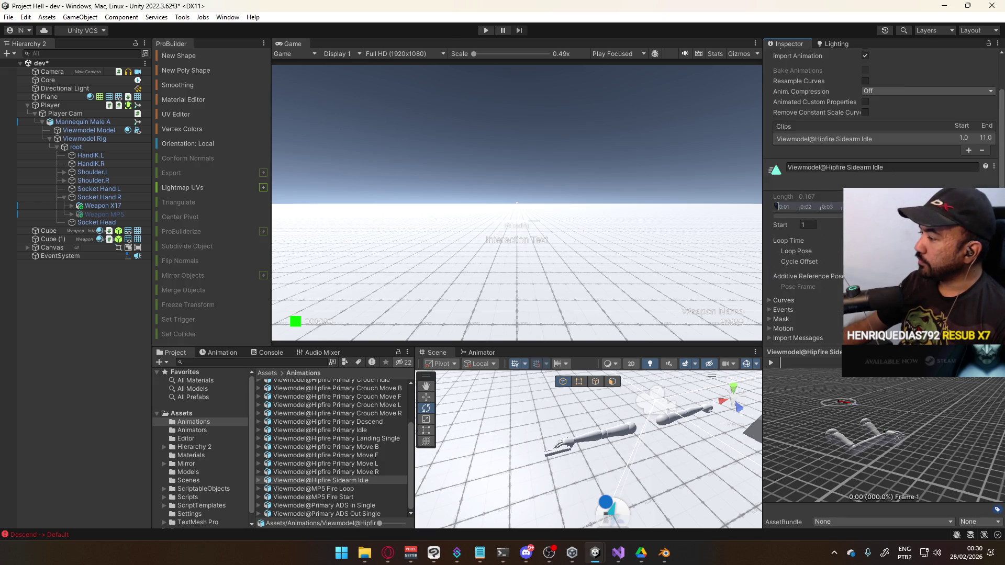
click(862, 86)
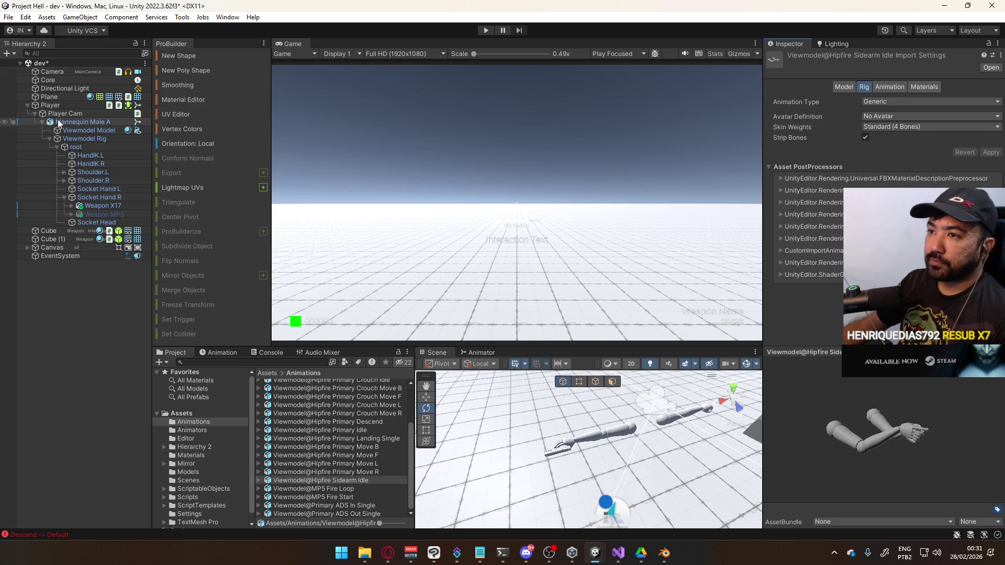
click(79, 121)
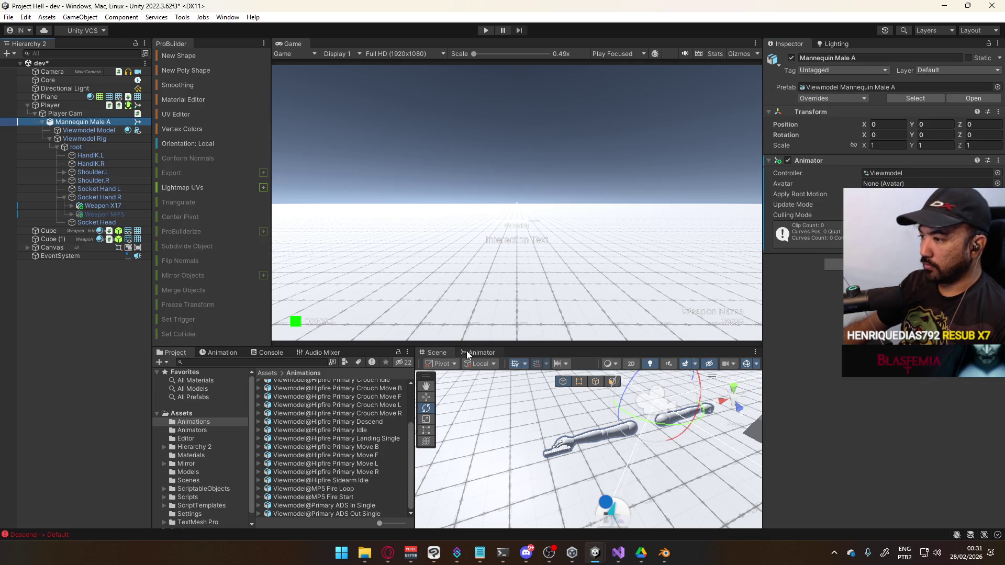
Dock the viewmodel's Animator graph and open the Default sub-state machine.
click(478, 351)
drag(477, 351, 351, 55)
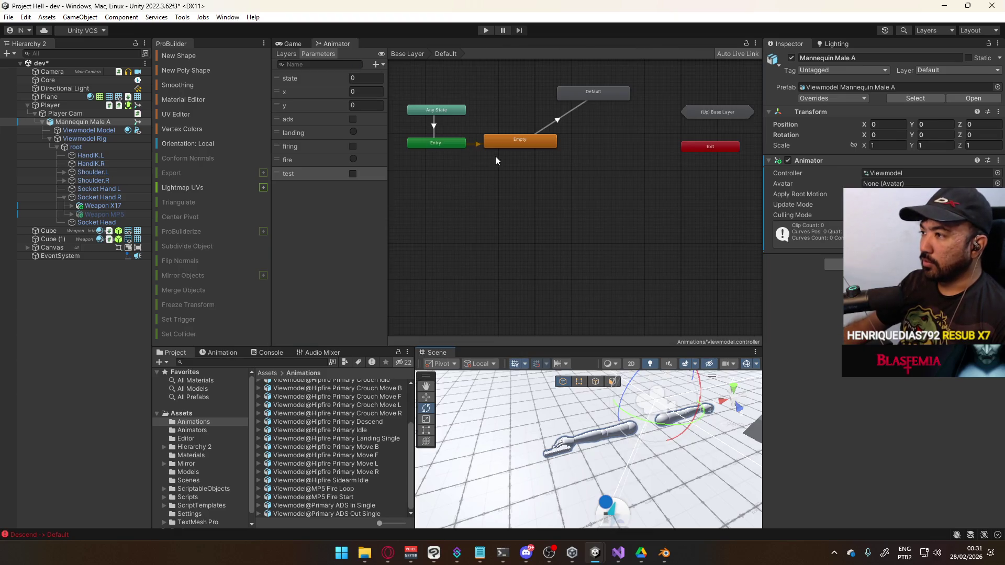
click(288, 45)
click(335, 44)
click(290, 54)
click(517, 112)
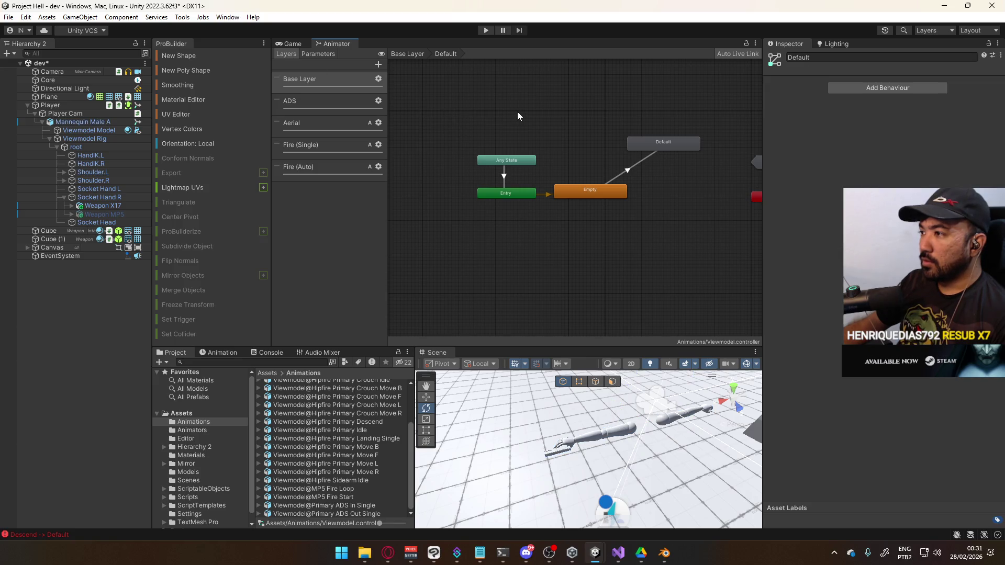
double_click(555, 162)
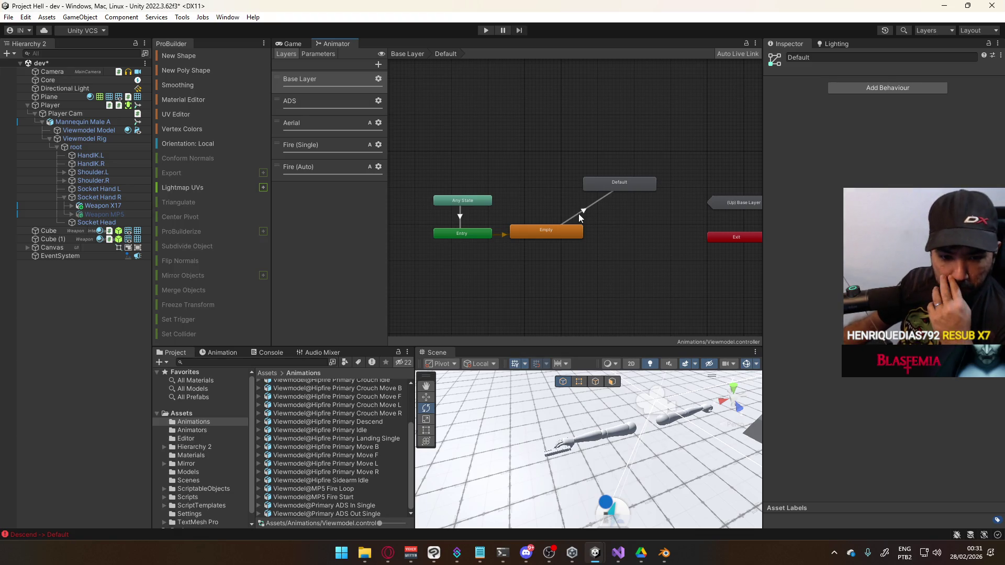
click(329, 55)
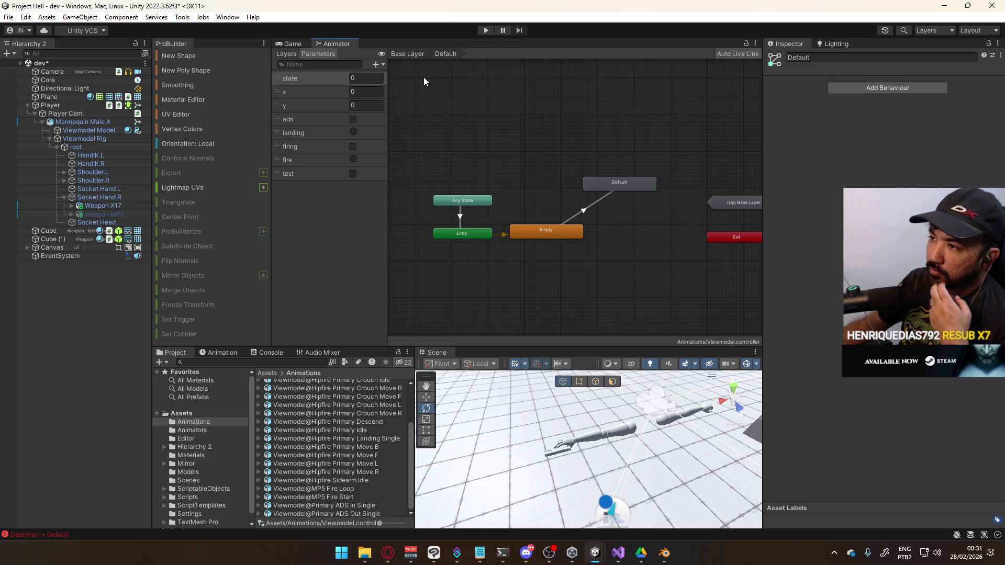
scroll(560, 205, up, 2)
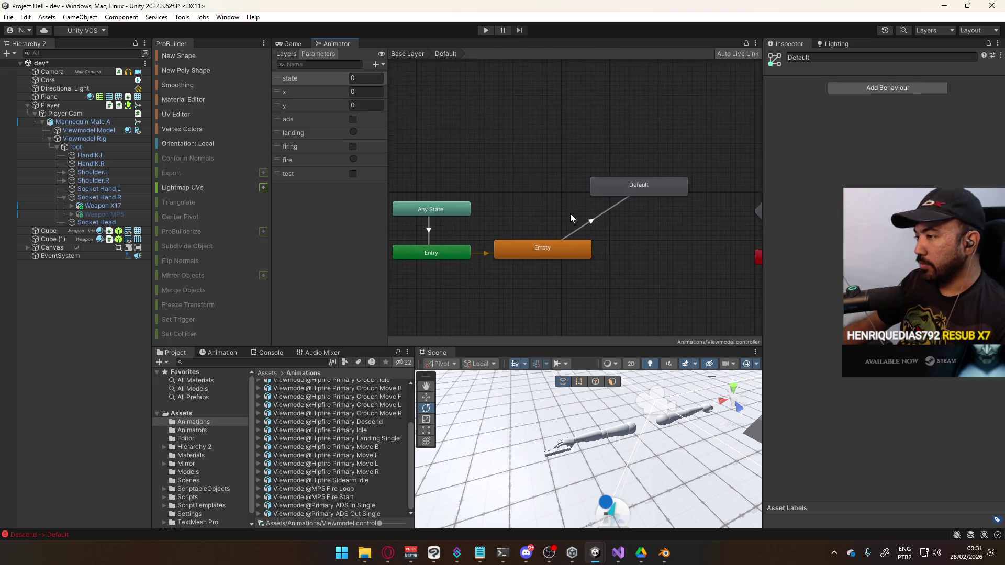
click(535, 264)
middle_drag(648, 247, 582, 227)
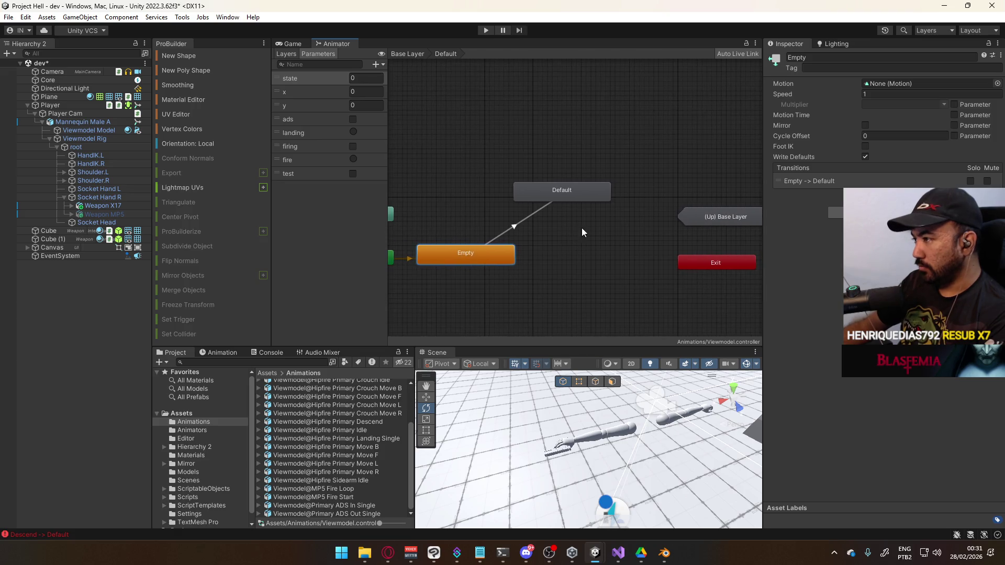
double_click(550, 190)
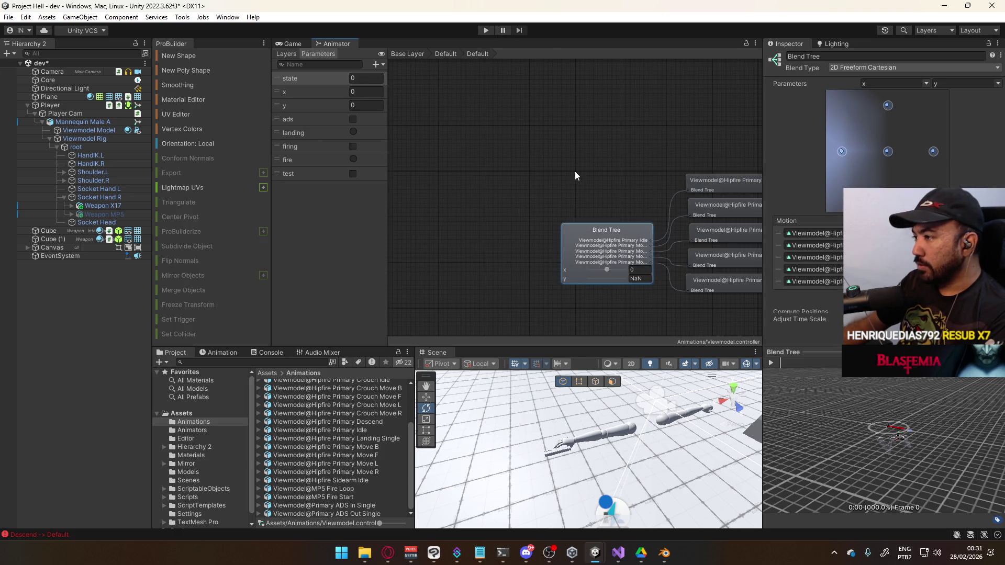
click(445, 53)
Rename the Default state to Primary (Default).
click(837, 58)
text(p)
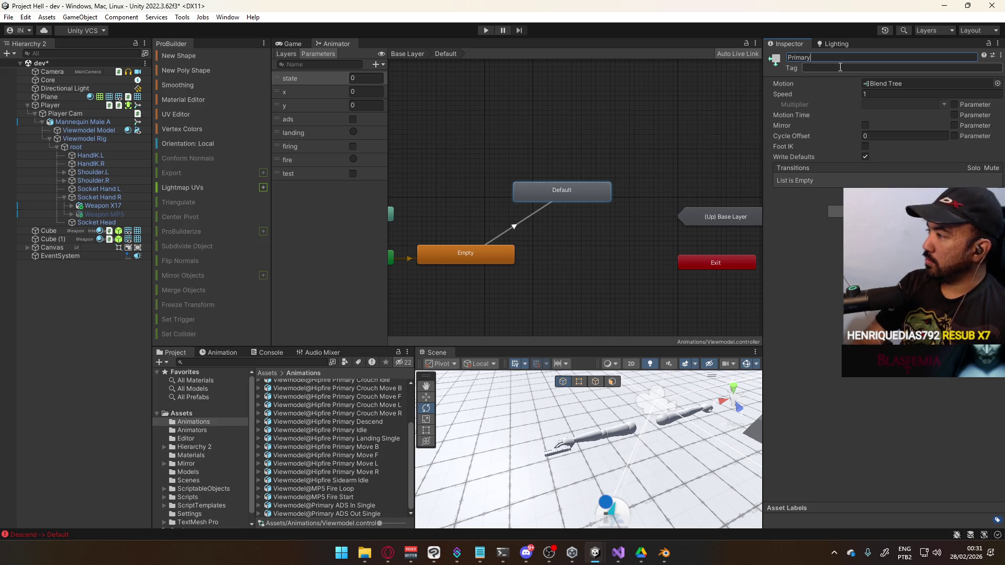
middle_drag(522, 186, 558, 189)
click(826, 56)
click(828, 55)
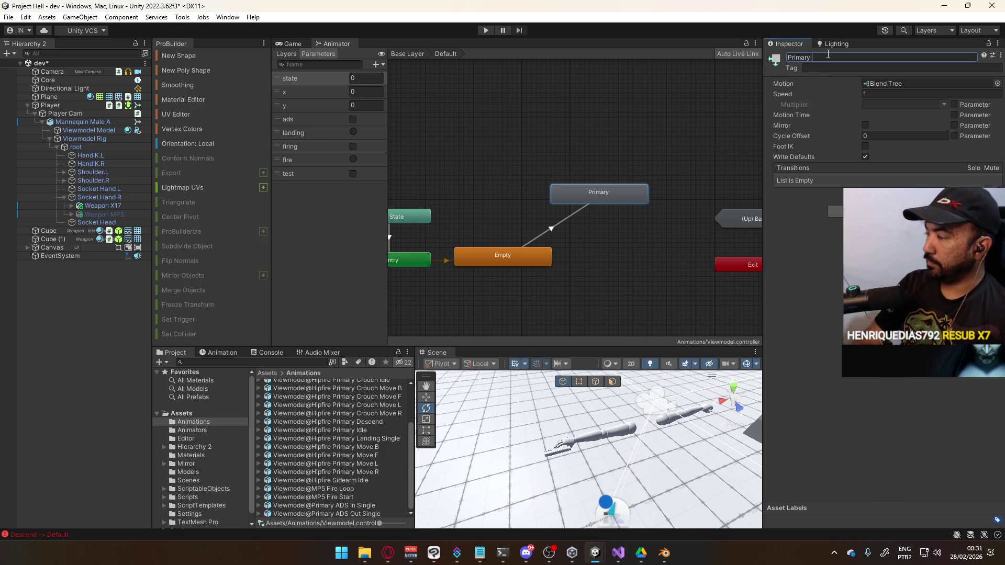
text((Default))
key(Return)
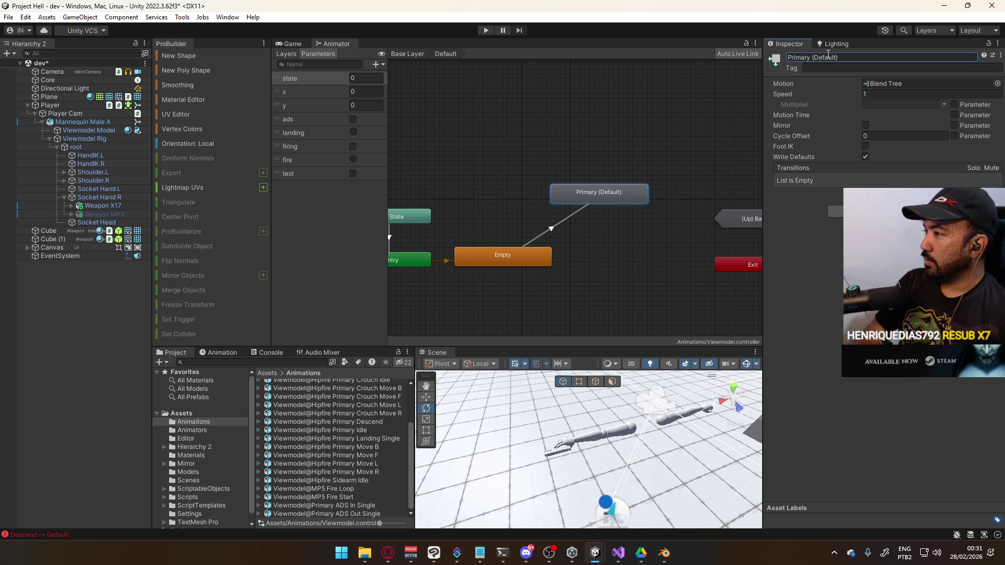
Paste a copy of Primary (Default), place it alongside, and rename it Sidearm (Default).
middle_drag(593, 153, 652, 145)
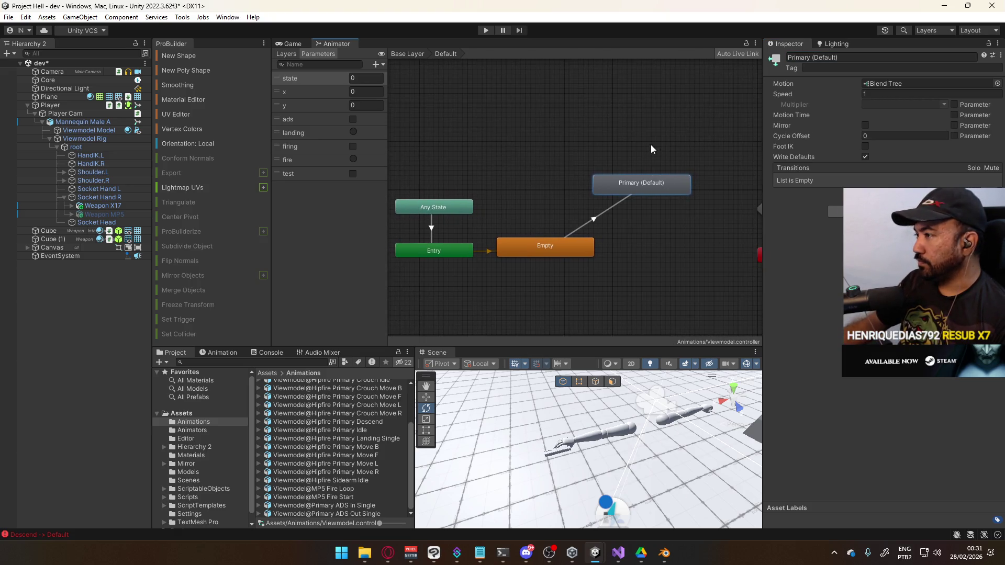
key(ctrl+v)
drag(454, 191, 569, 179)
click(630, 179)
drag(630, 179, 663, 179)
drag(568, 182, 579, 185)
click(868, 57)
text(Side)
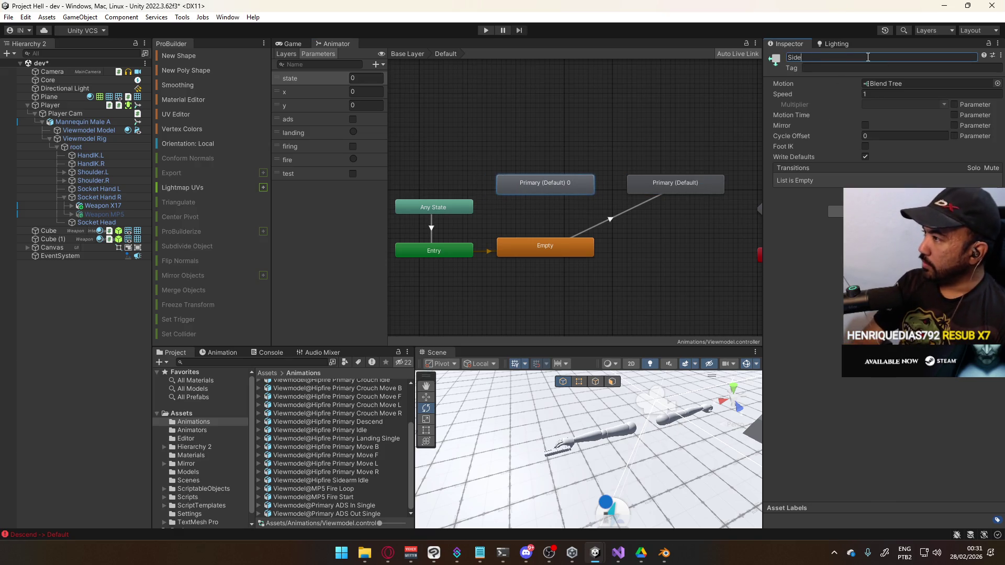
key(Return)
click(448, 253)
Make Entry transitions to Sidearm (Default) and Primary (Default).
right_click(448, 253)
click(487, 259)
click(523, 191)
right_click(455, 254)
click(500, 260)
click(647, 196)
Set the Entry → Primary (Default) transition's condition to test.
click(548, 250)
click(598, 228)
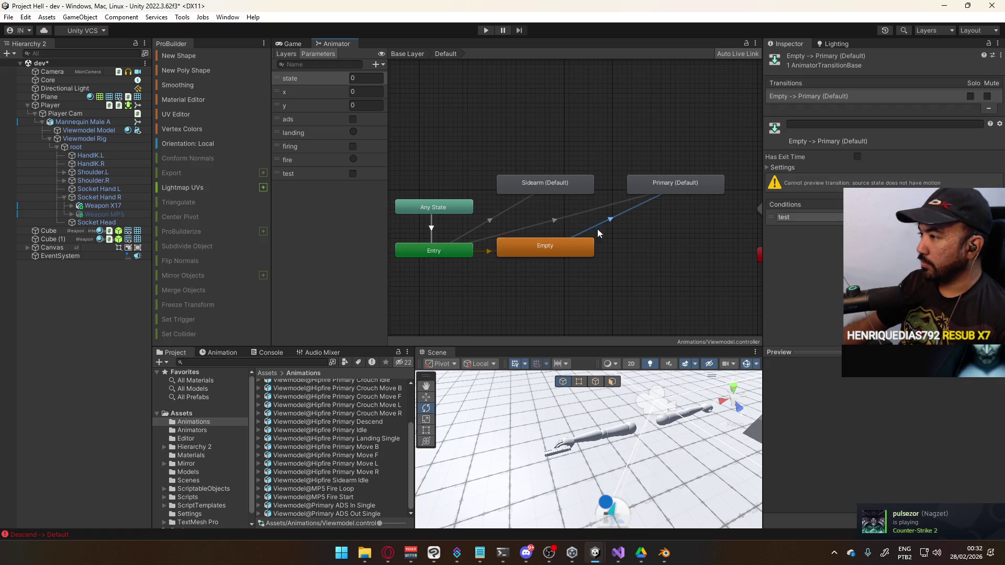
click(576, 224)
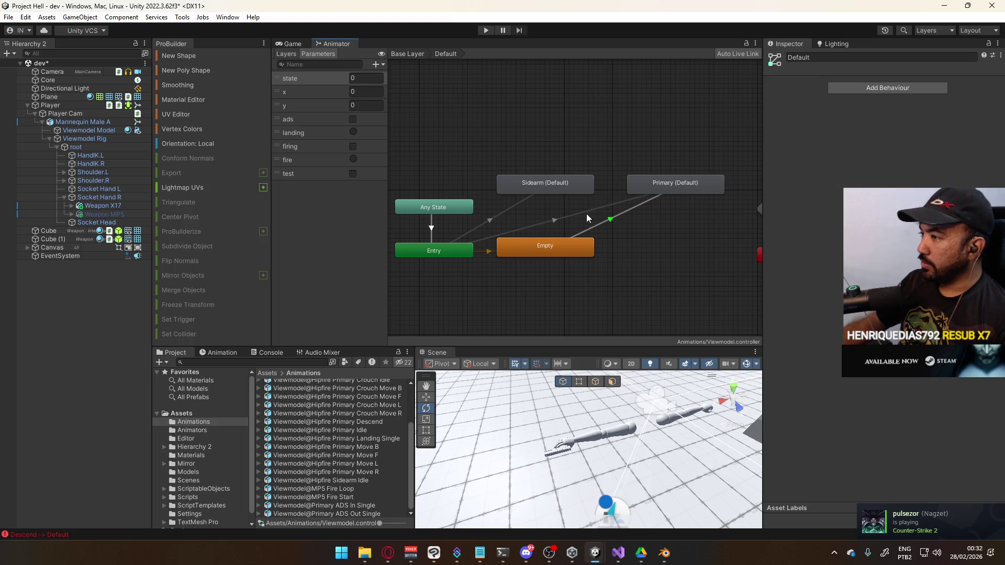
click(591, 217)
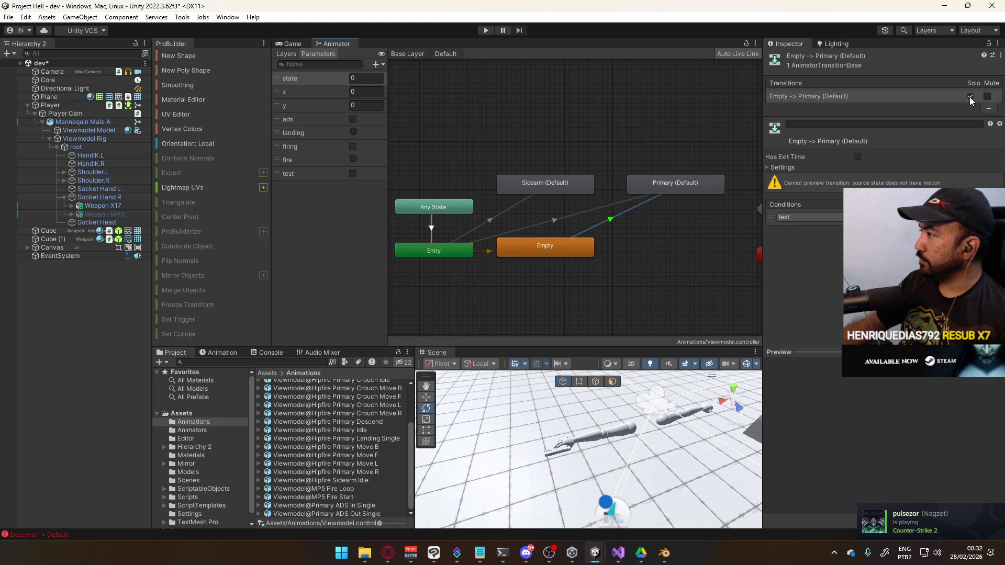
click(594, 216)
click(806, 196)
click(802, 293)
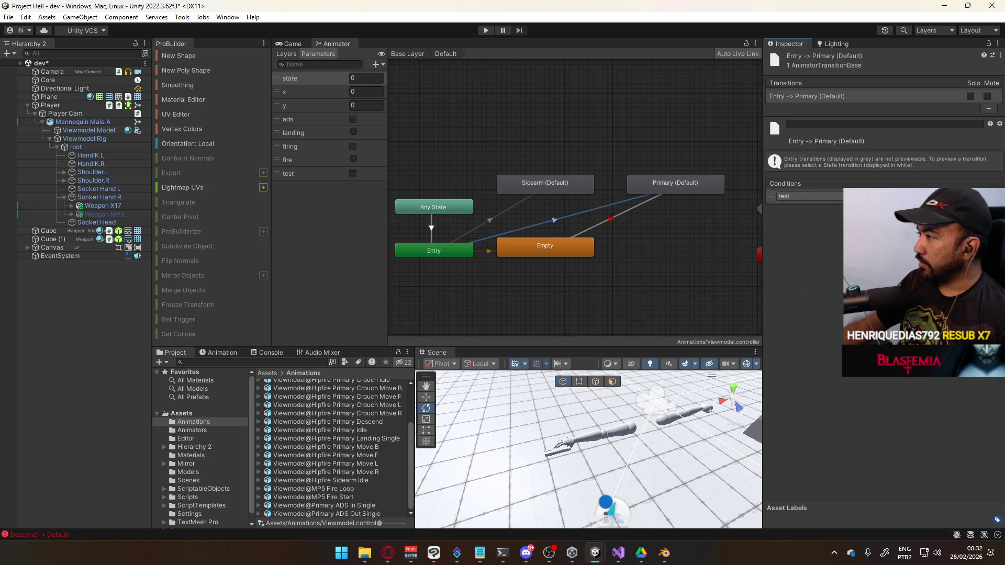
Add a test condition to the Entry → Sidearm (Default) transition.
click(520, 206)
click(979, 206)
click(821, 197)
click(816, 288)
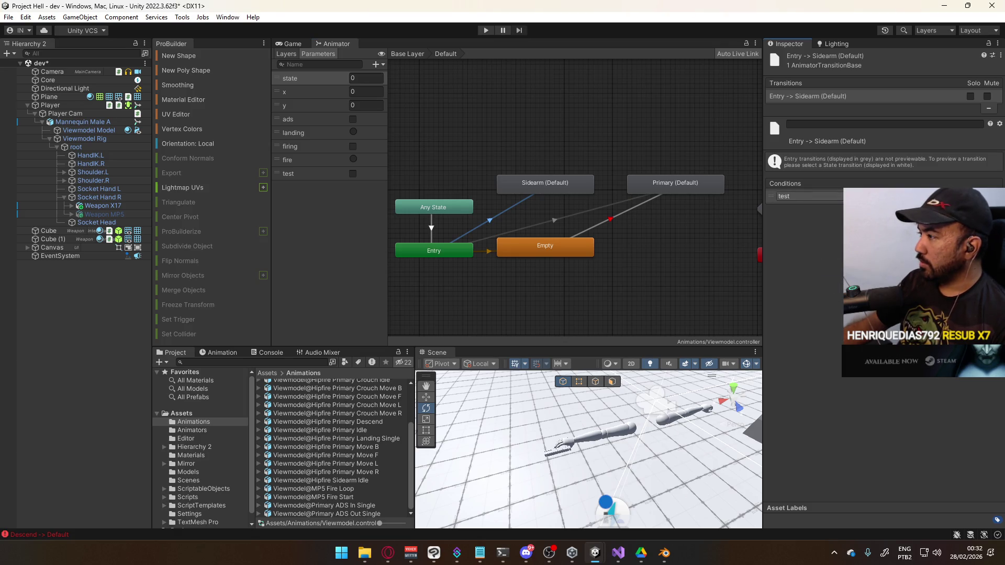
click(555, 187)
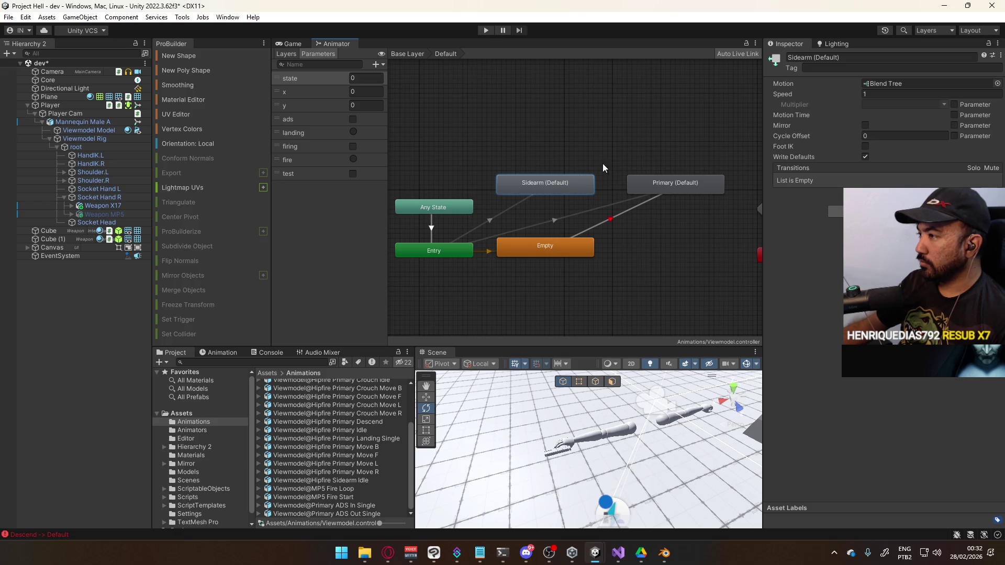
click(519, 202)
In the Sidearm (Default) blend tree, clear the motions of the extra children.
click(539, 190)
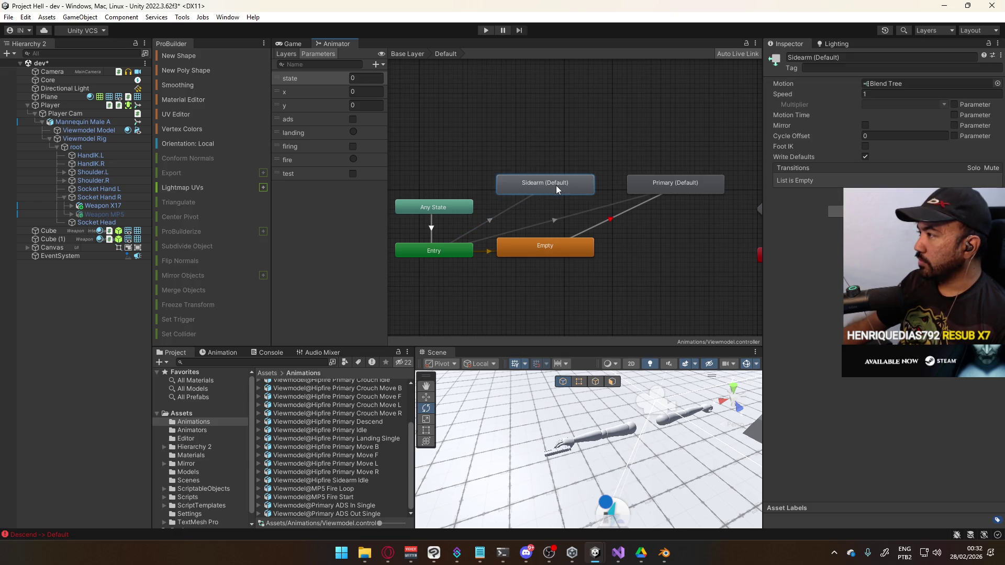
double_click(556, 185)
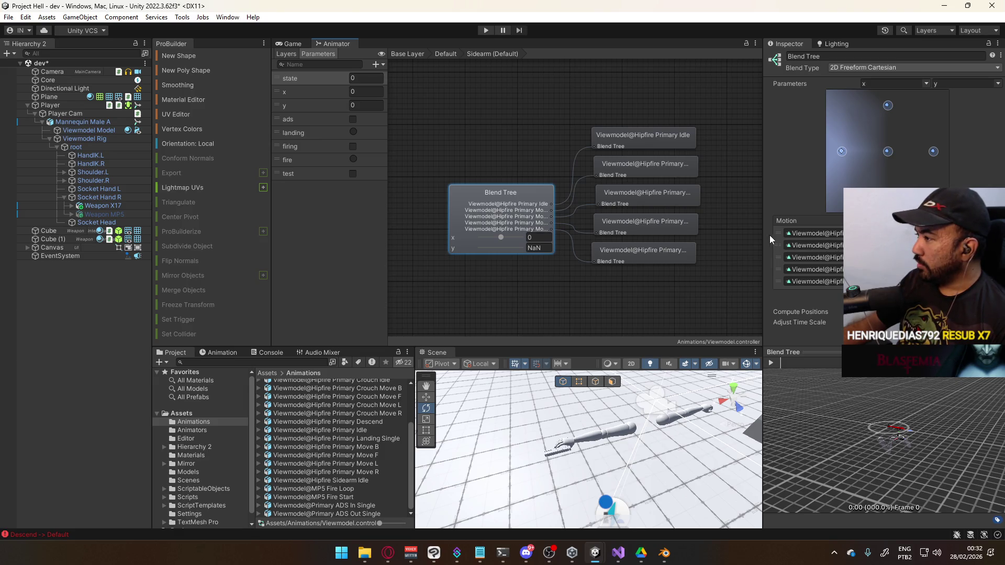
click(855, 269)
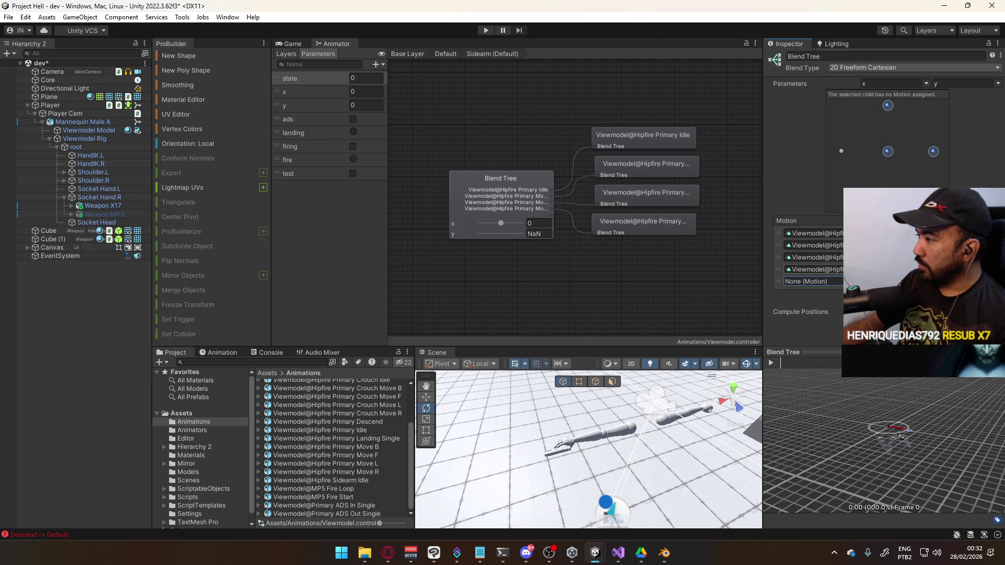
click(855, 257)
double_click(827, 294)
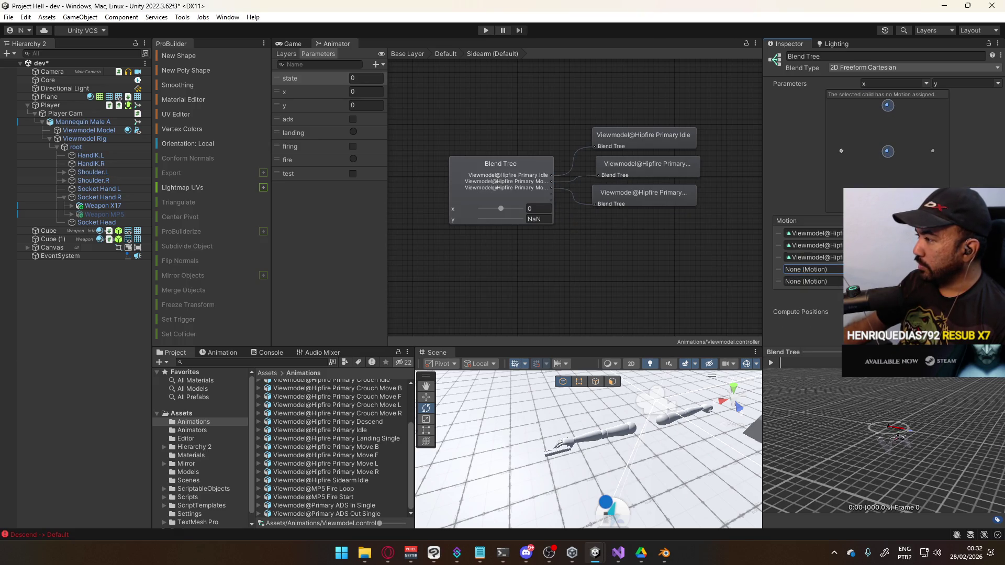
click(855, 245)
double_click(827, 282)
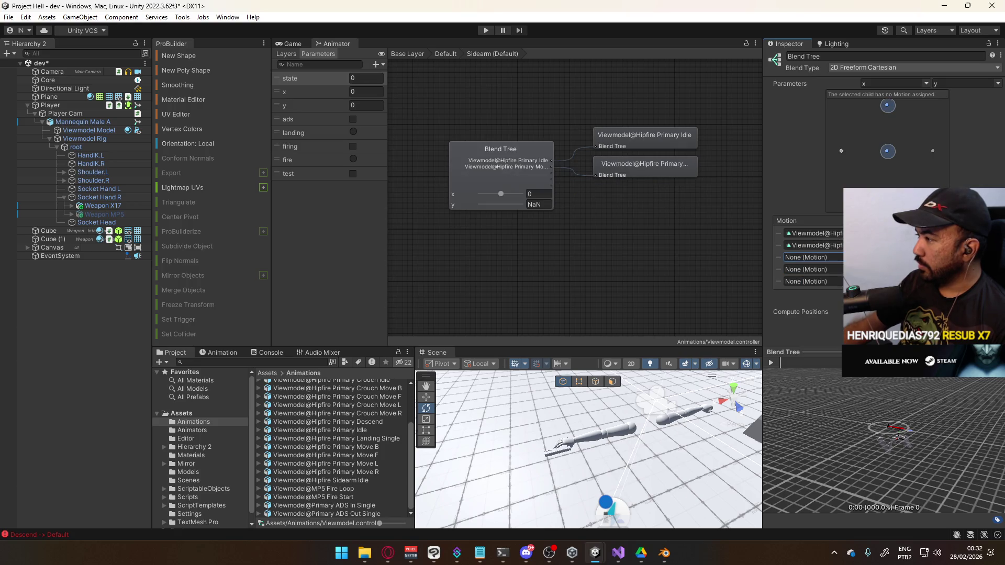
click(855, 233)
double_click(829, 277)
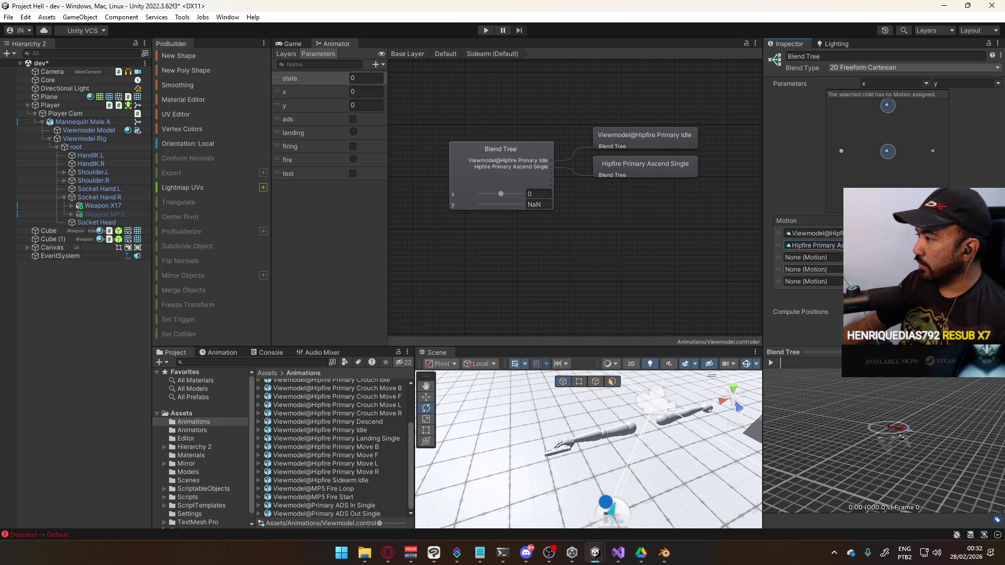
click(855, 245)
click(827, 274)
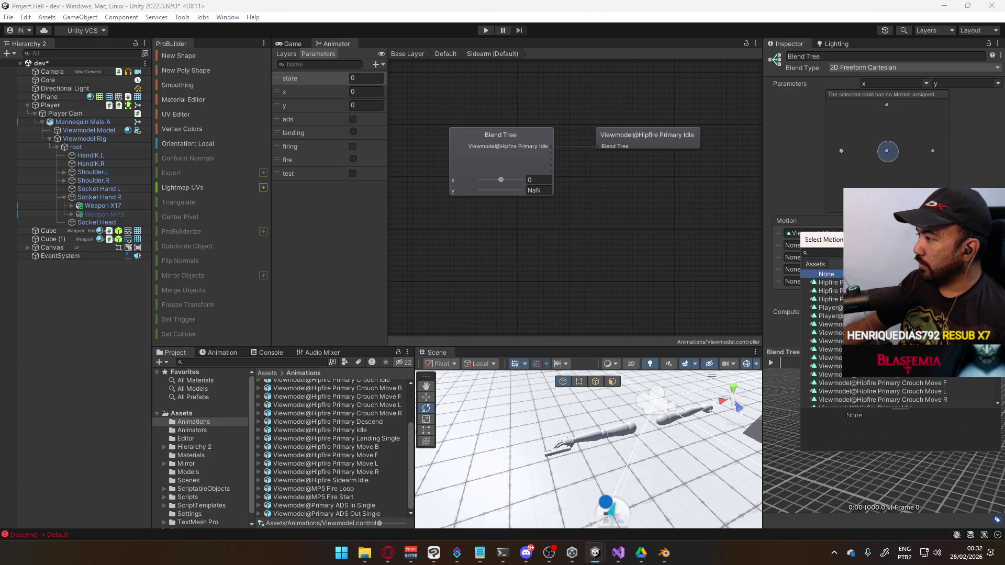
Assign Viewmodel@Hipfire Sidearm Idle to the first child and enter Play mode.
double_click(826, 274)
click(855, 233)
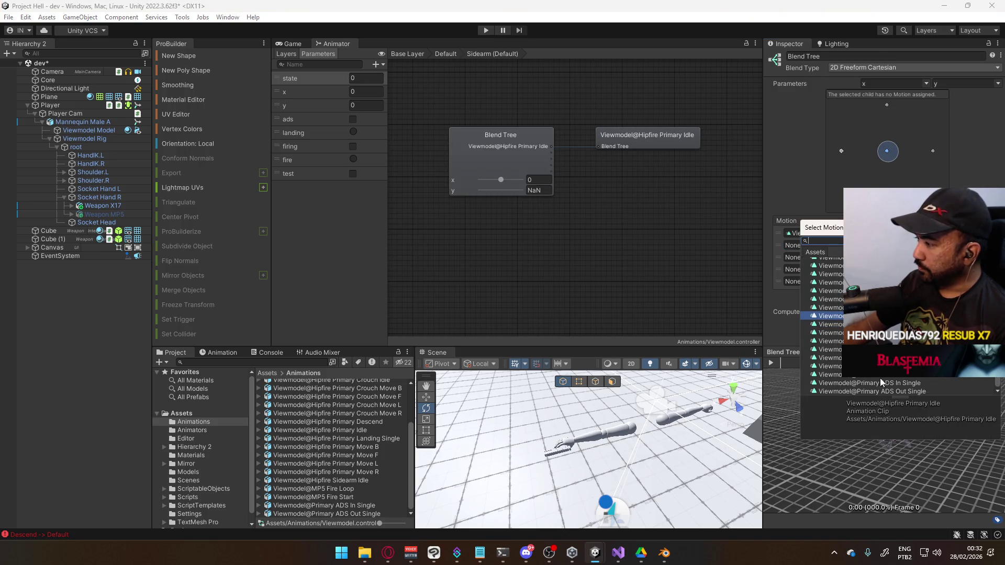
double_click(827, 358)
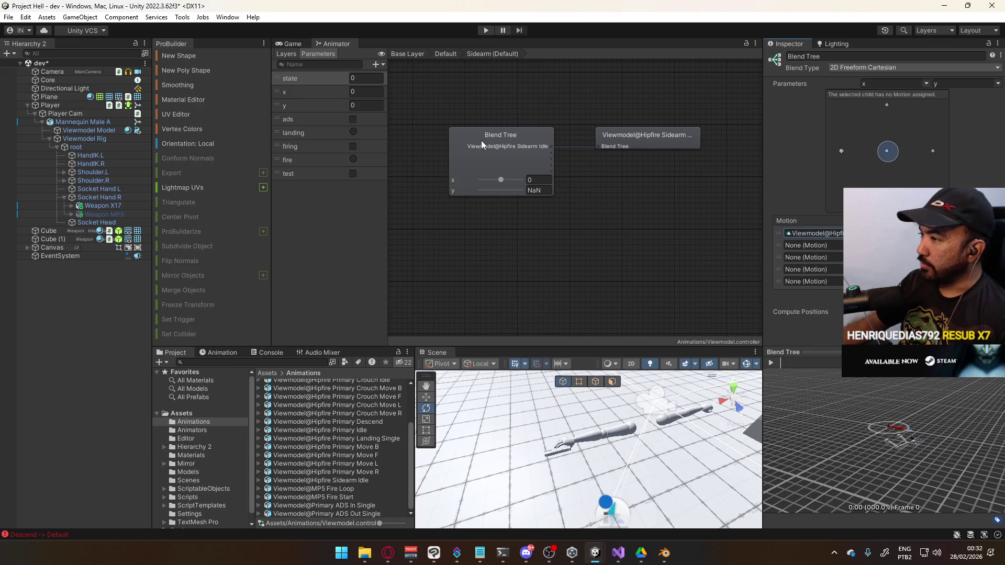
click(486, 30)
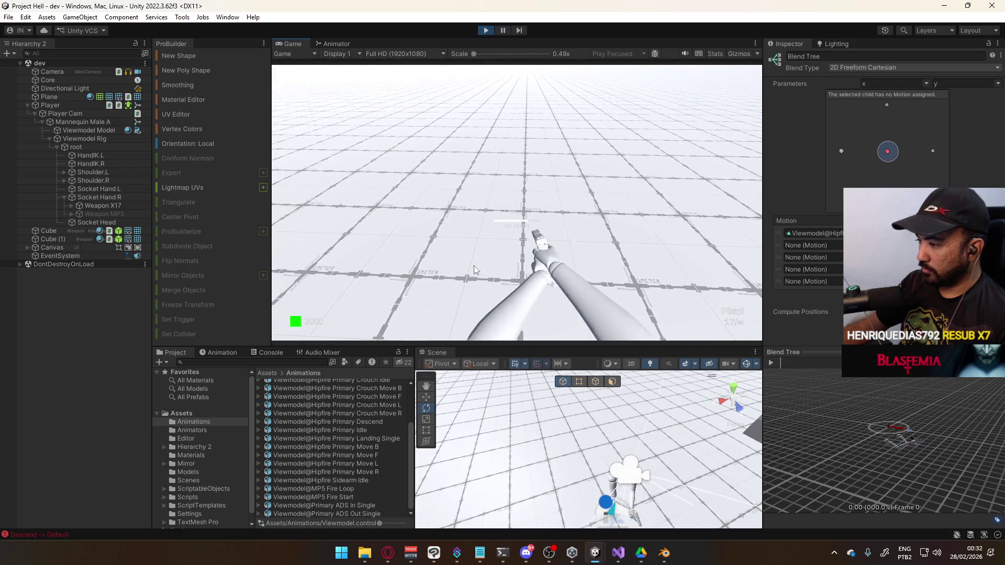
Dock the Animator beside Scene and toggle test on and off to switch arm poses.
key(d)
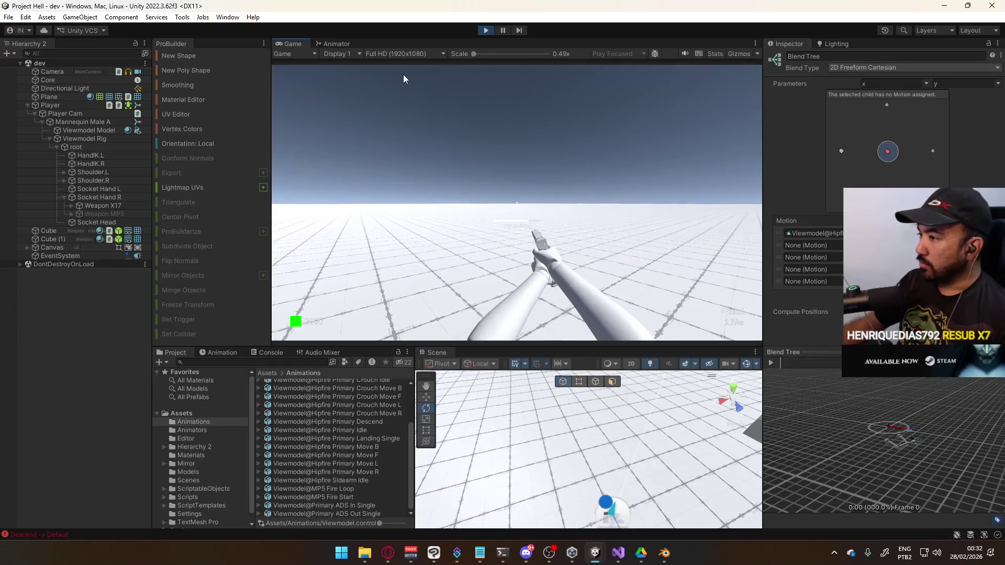
key(super)
key(Escape)
click(333, 42)
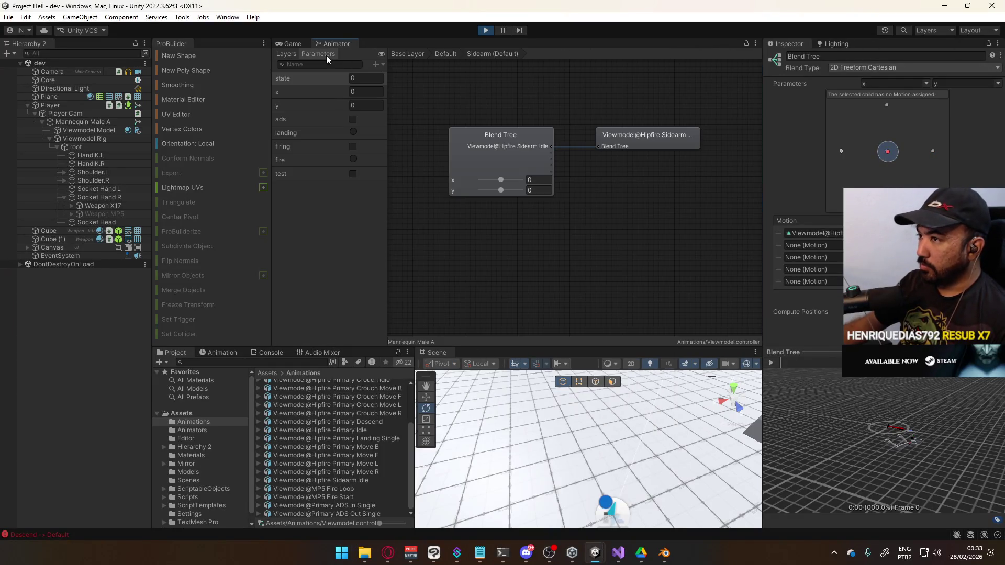
drag(329, 46, 482, 359)
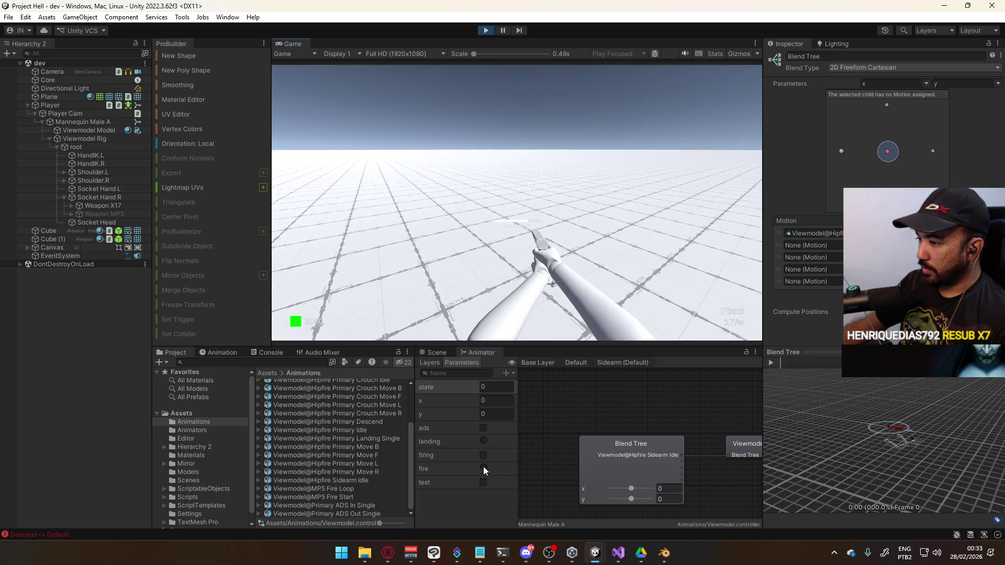
click(483, 482)
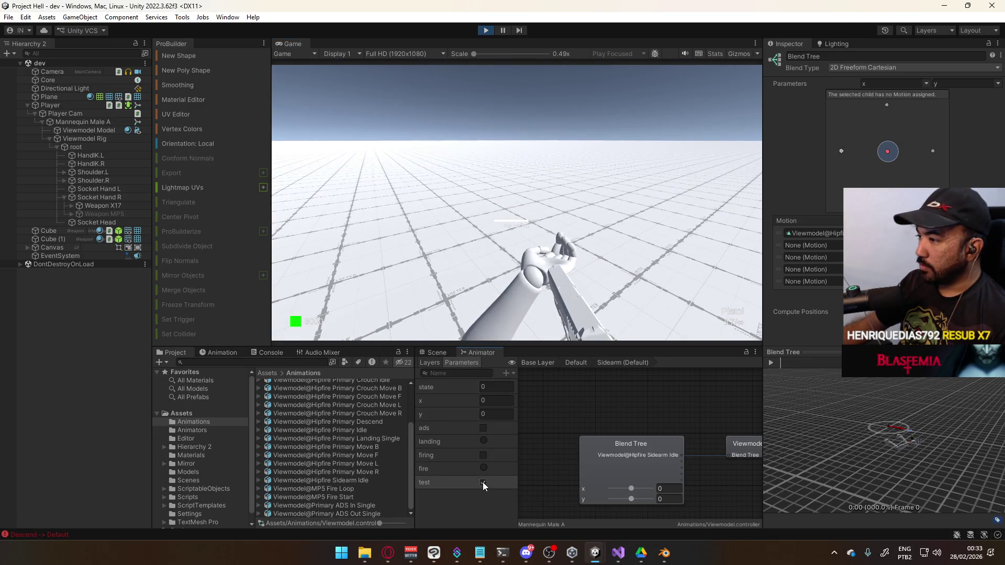
click(483, 482)
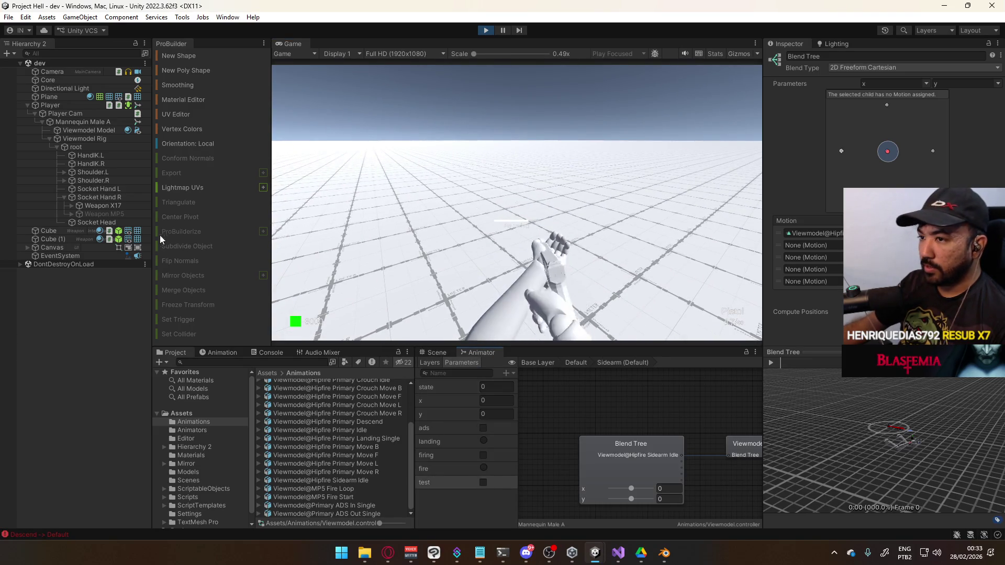
Activate Weapon MP5 and toggle test again to compare the poses.
click(89, 212)
click(792, 58)
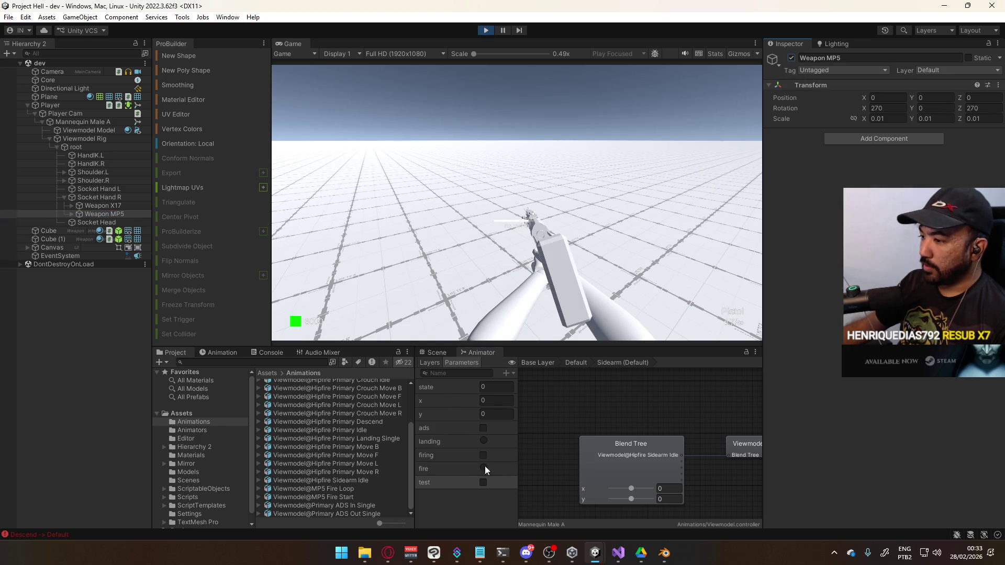
click(482, 482)
click(482, 482)
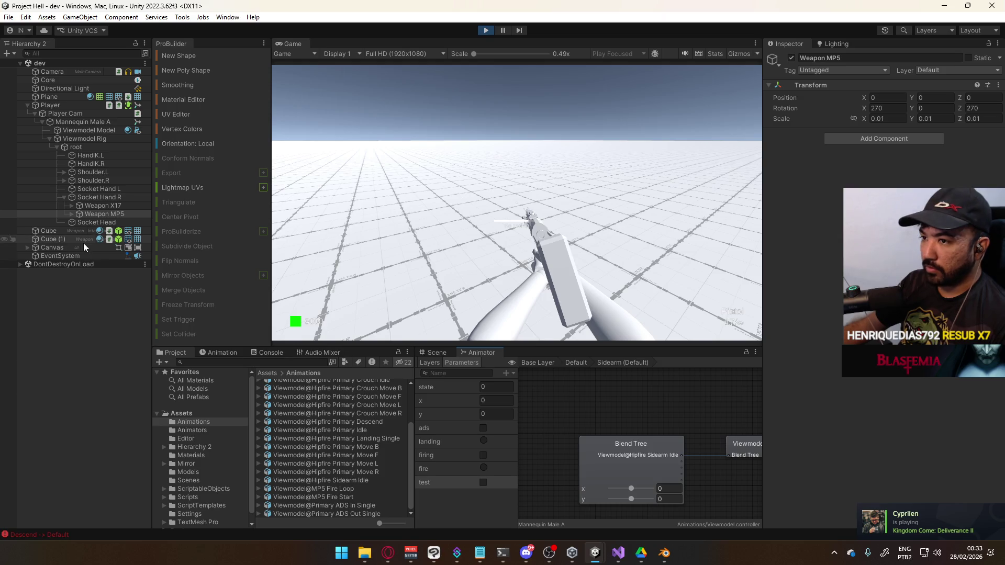
click(437, 351)
Review the Entry → Sidearm and Any State → Default transitions, then go up to the Base Layer.
click(468, 352)
click(597, 390)
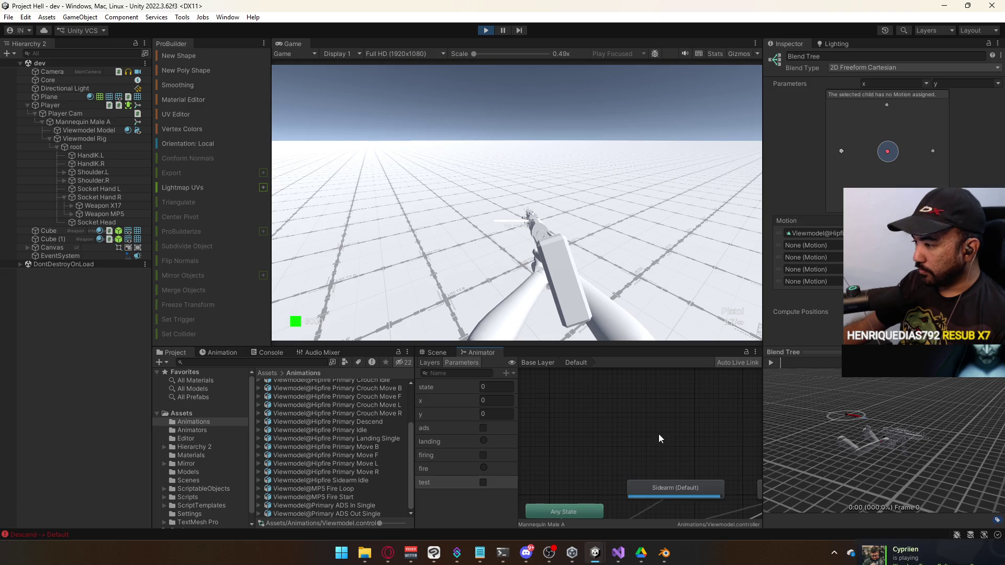
click(576, 363)
click(604, 426)
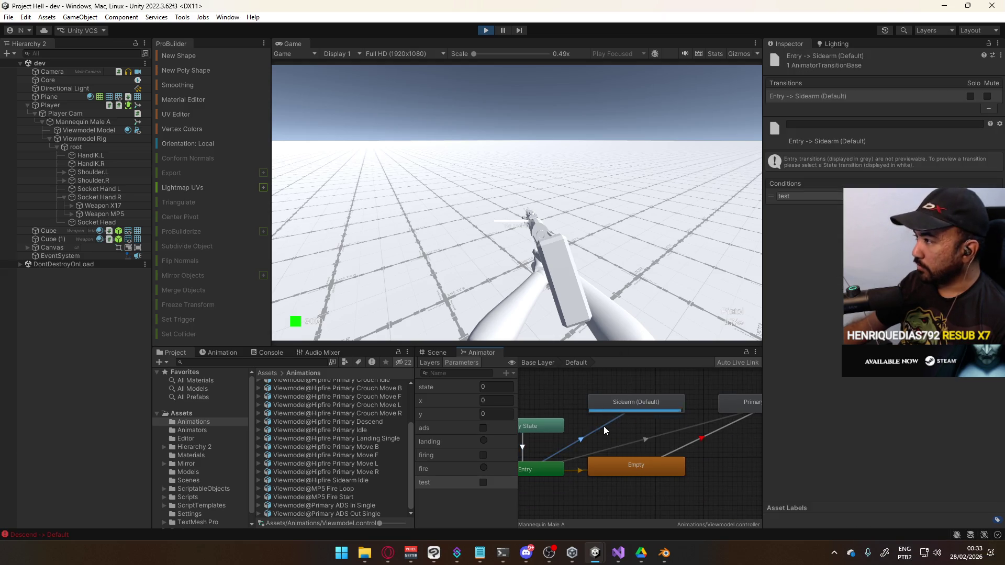
click(523, 443)
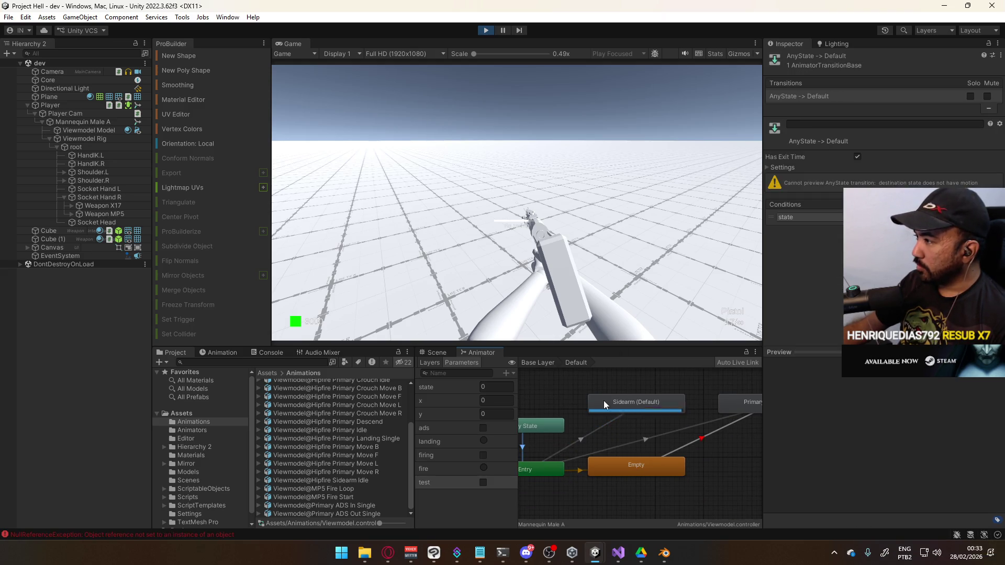
click(793, 168)
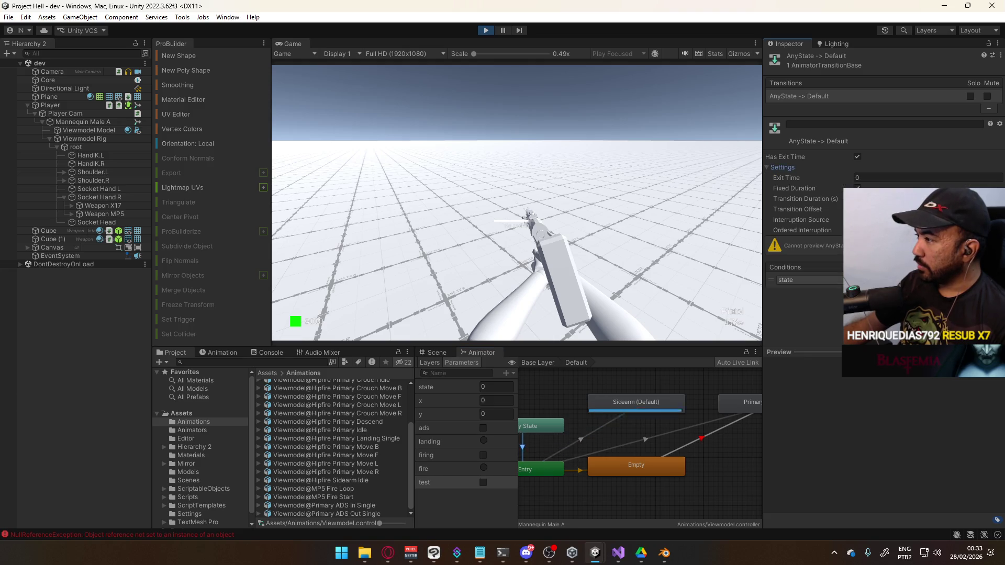
mouse_move(592, 385)
middle_down()
mouse_move(635, 388)
mouse_move(655, 373)
middle_up()
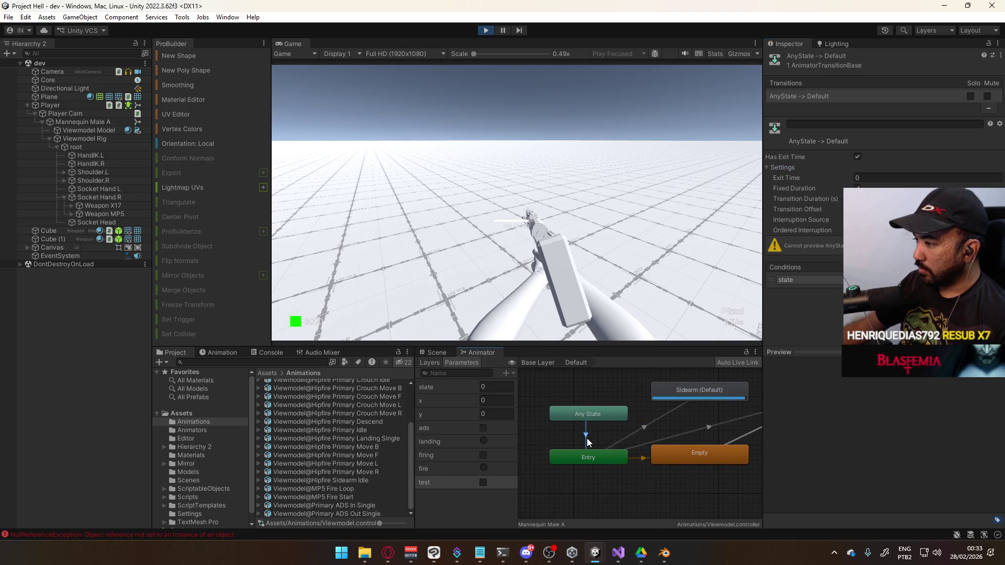
click(593, 390)
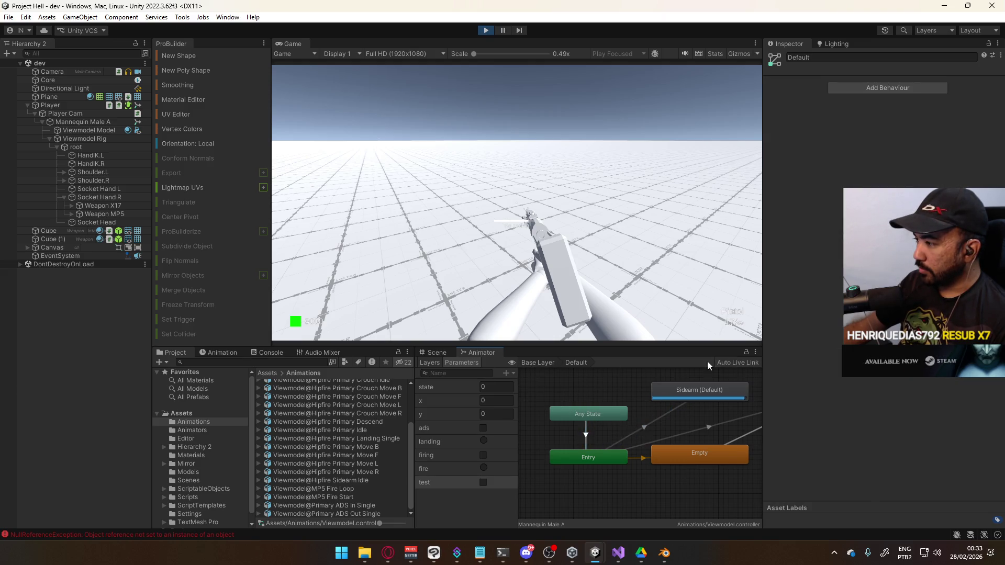
click(539, 363)
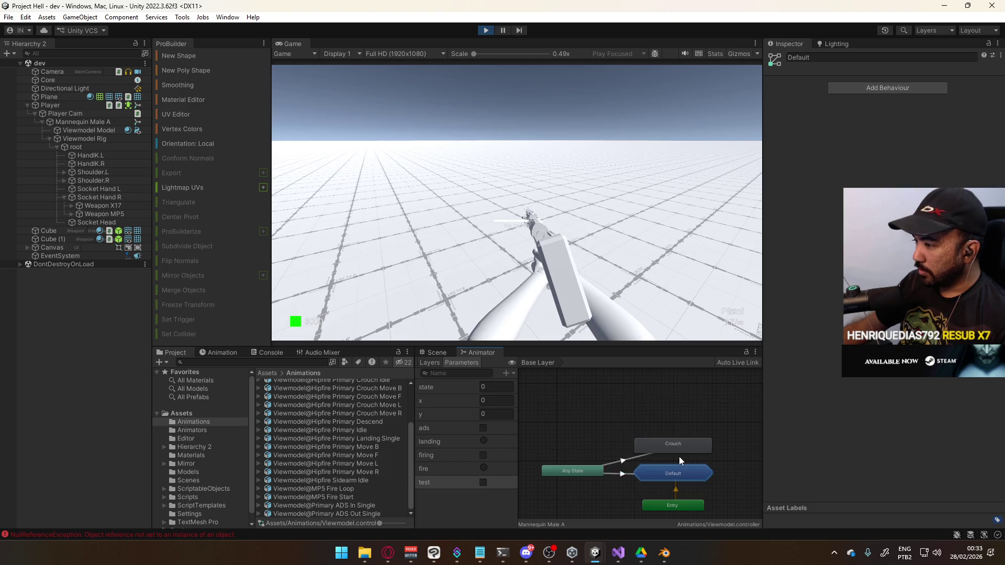
Uncheck Has Exit Time on Any State → Default, then recheck the Sidearm transitions.
click(613, 473)
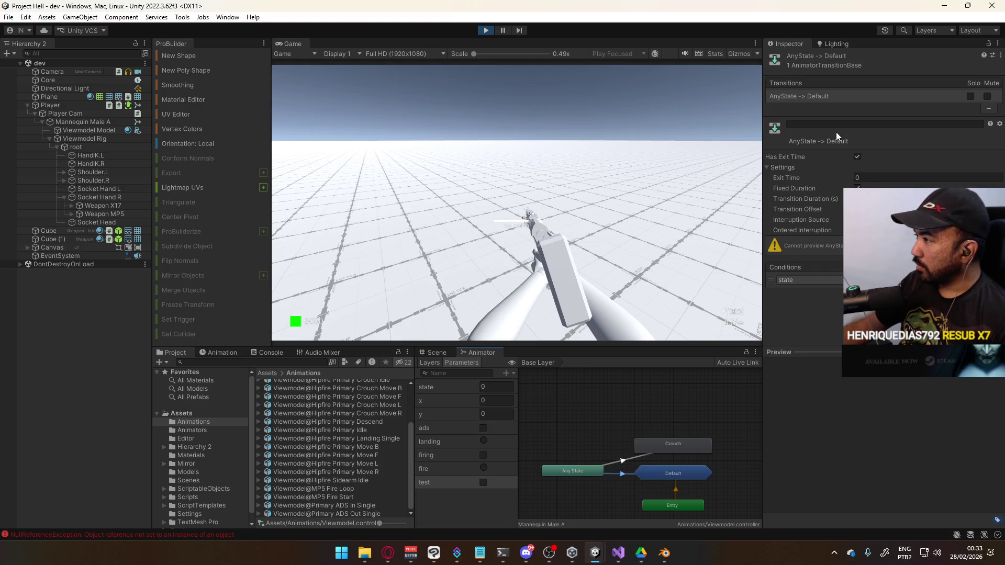
click(858, 157)
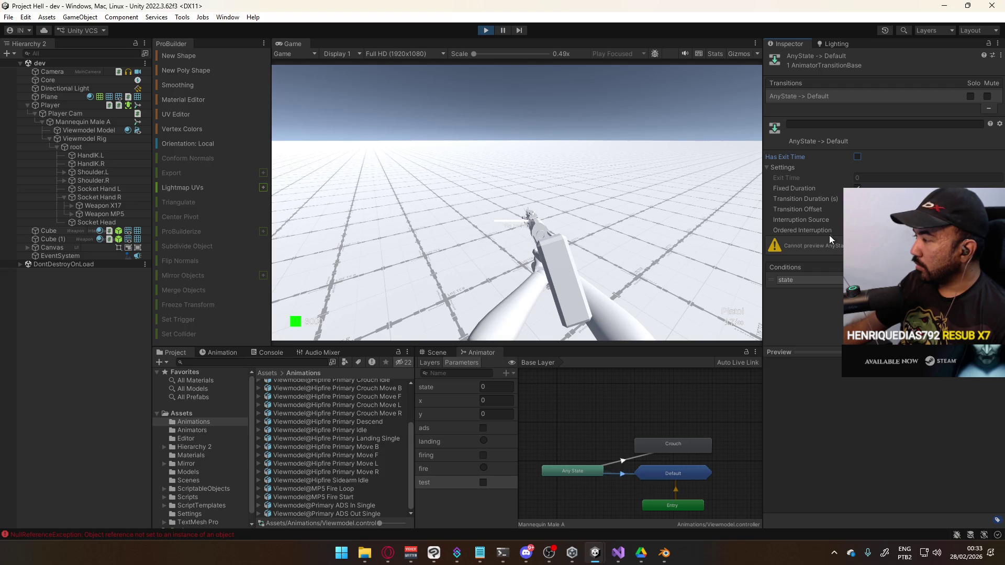
double_click(658, 470)
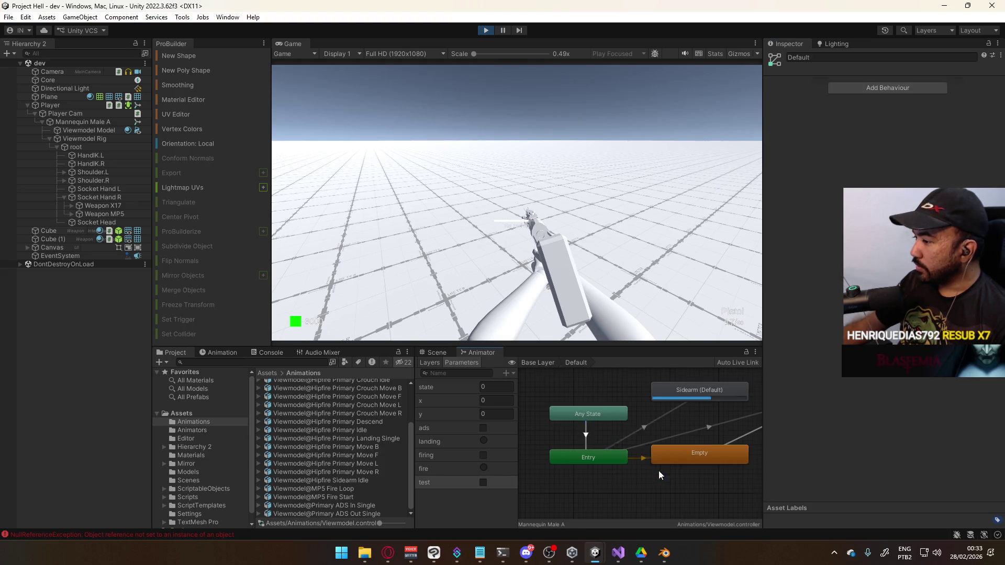
click(648, 426)
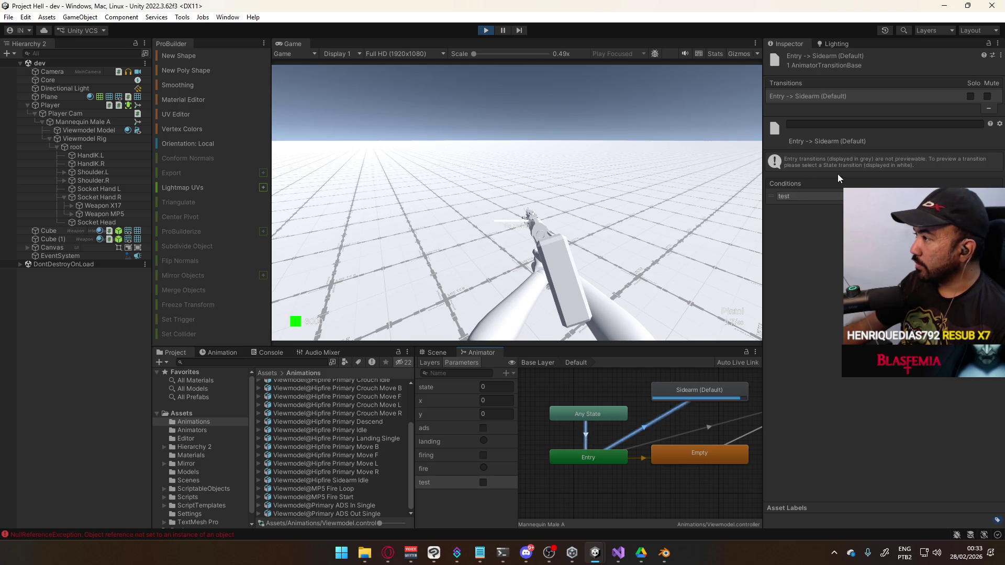
click(704, 388)
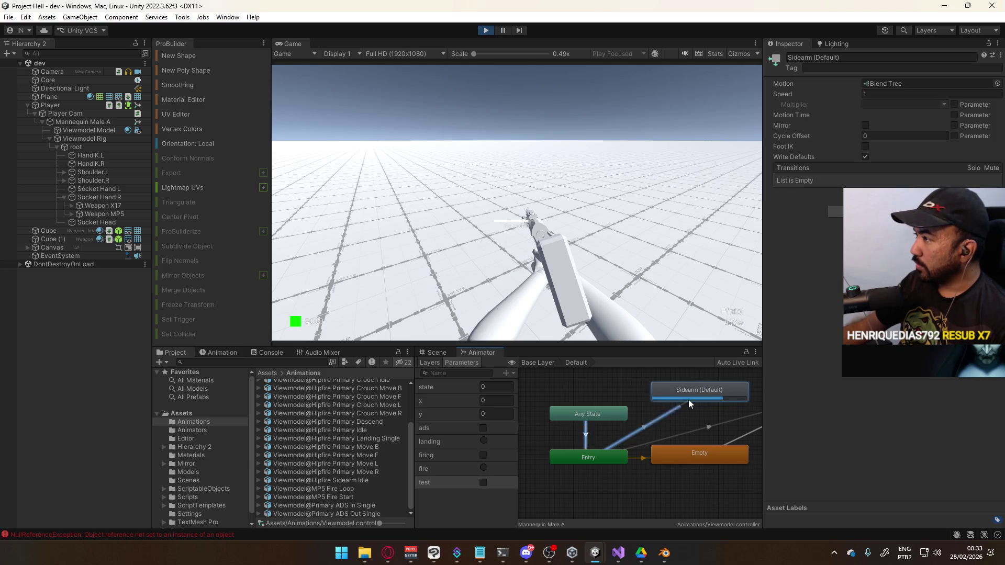
click(654, 425)
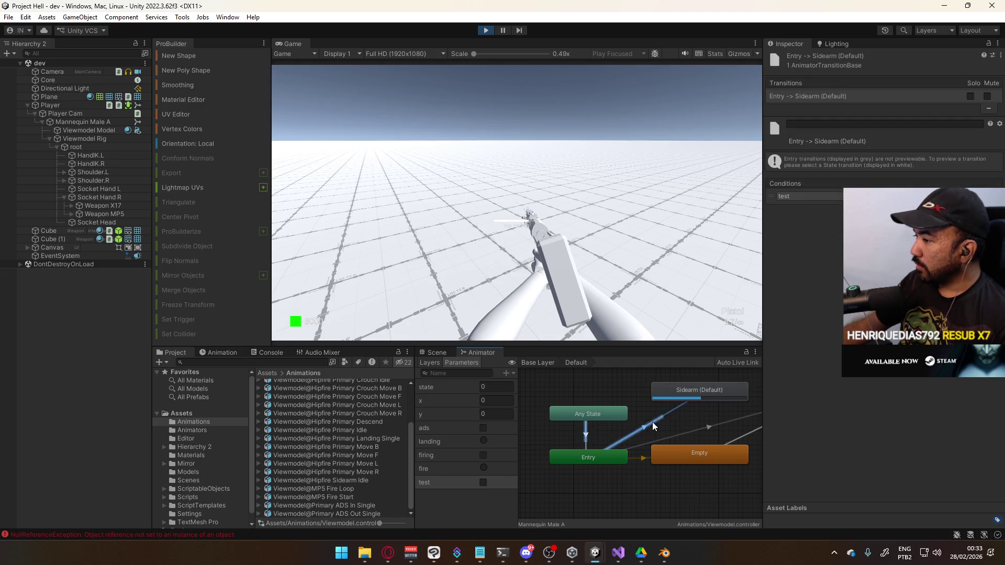
click(587, 432)
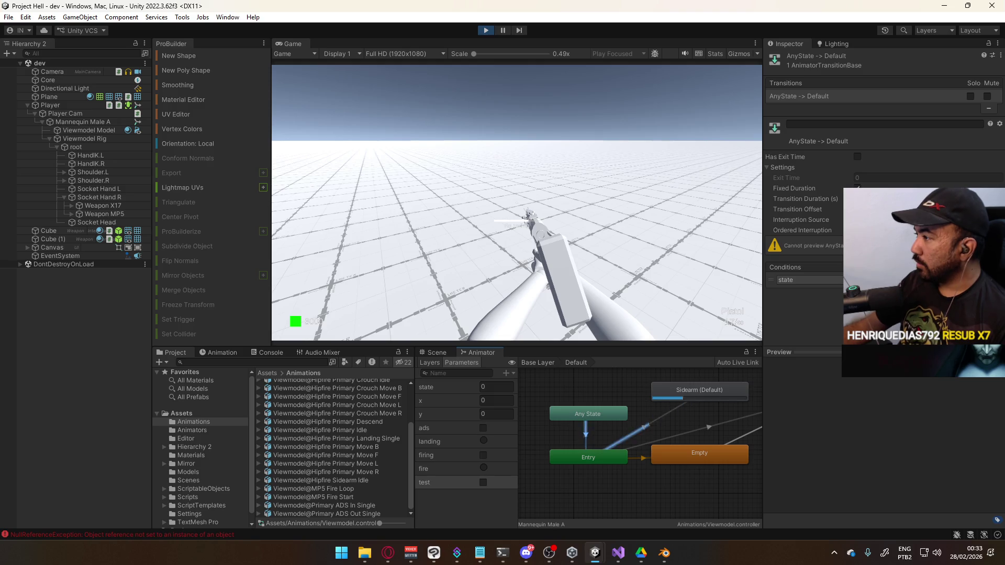
click(890, 198)
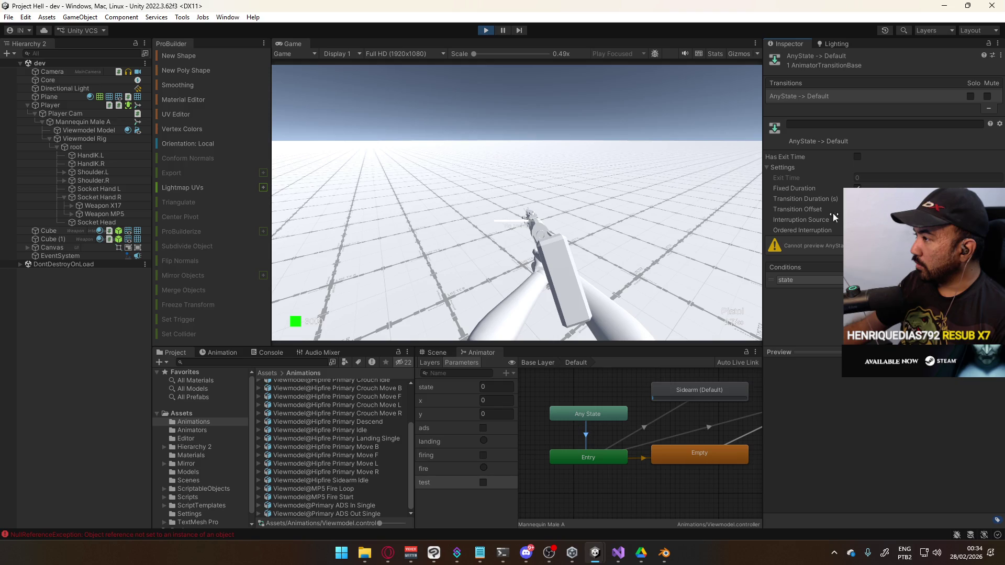
double_click(586, 427)
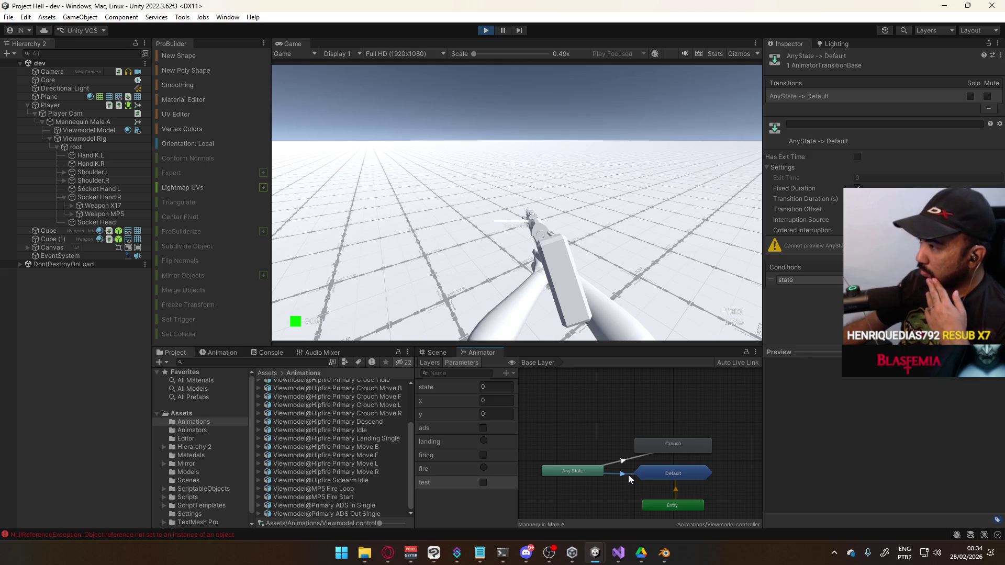
Inside the Default state machine, set Sidearm as the layer default state.
double_click(673, 472)
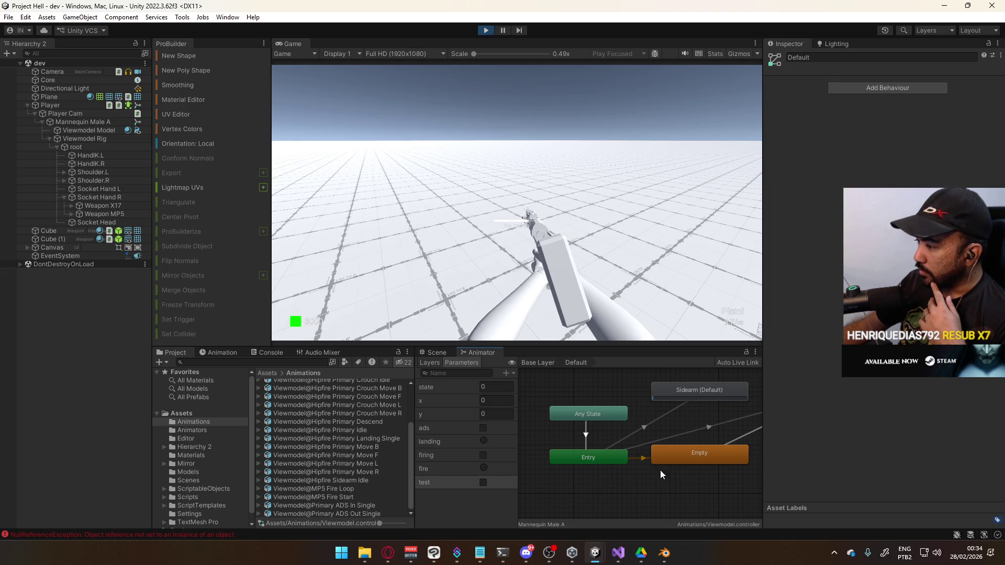
middle_drag(677, 470, 646, 480)
click(666, 398)
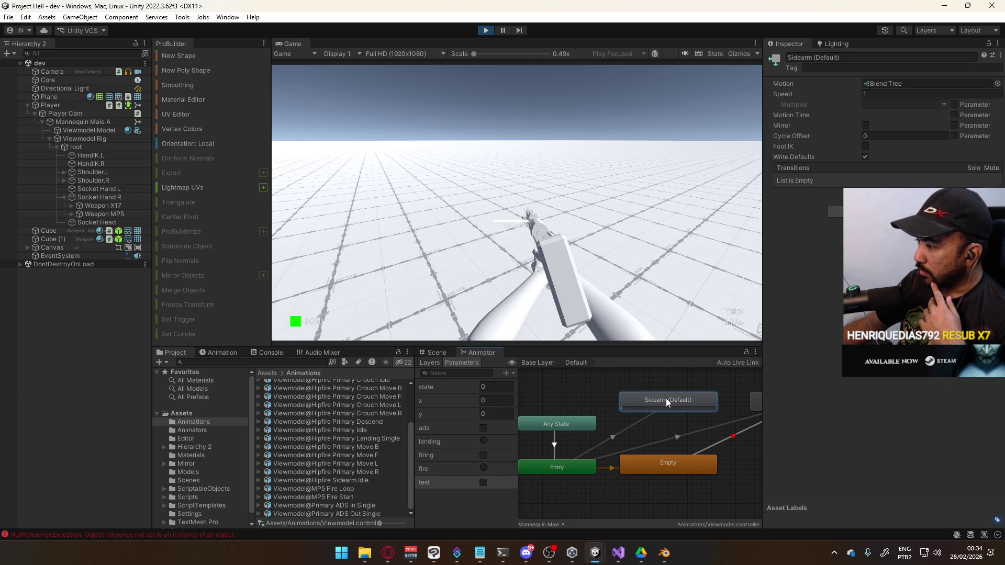
right_click(666, 398)
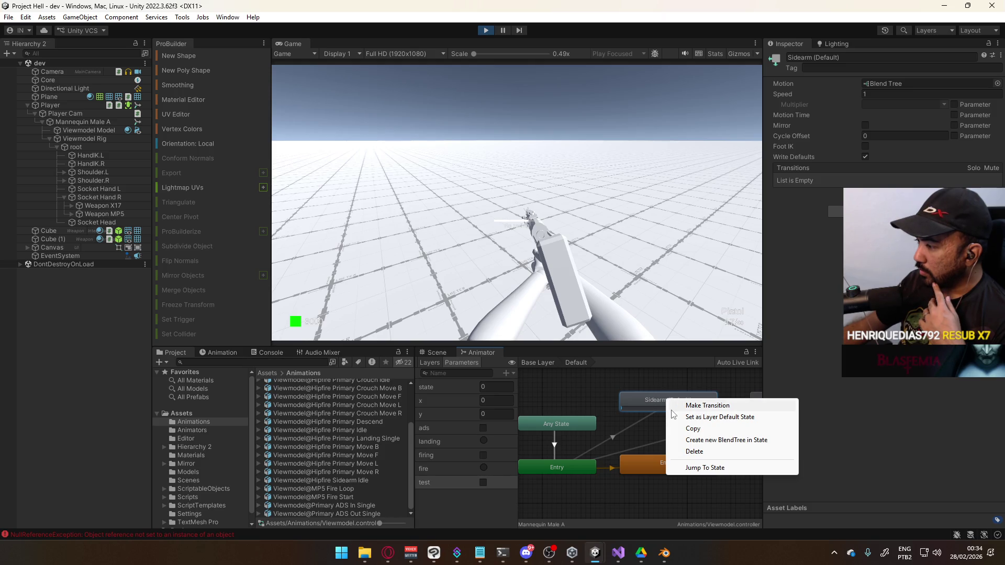
click(712, 420)
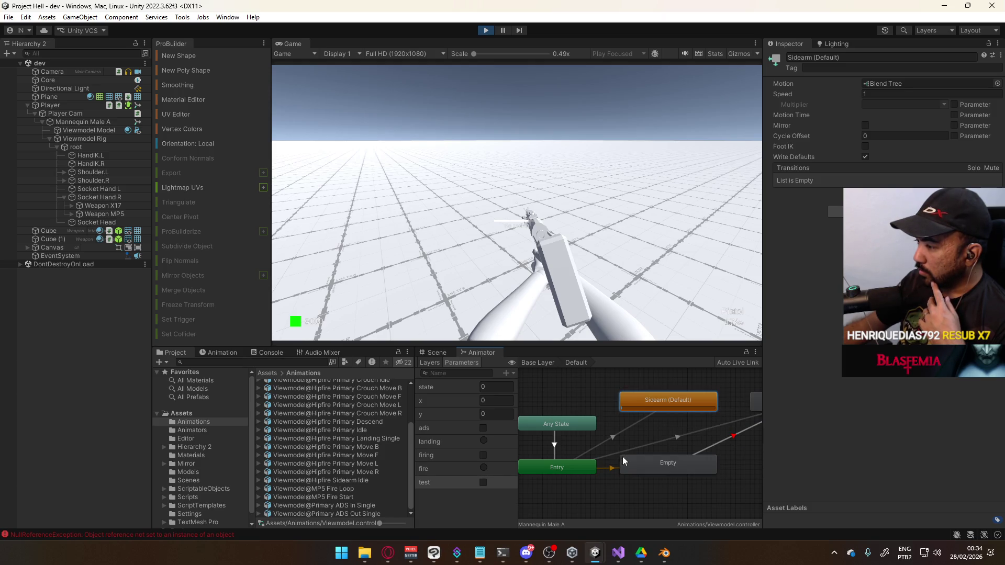
Inspect the Empty state and its Empty→Primary and Entry→Sidearm transitions.
click(610, 473)
click(659, 463)
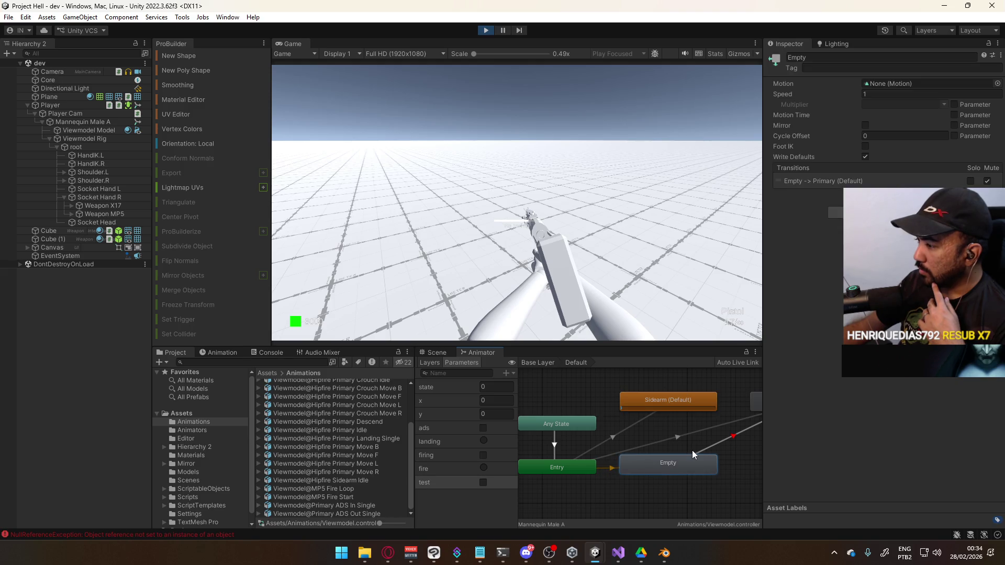
click(704, 447)
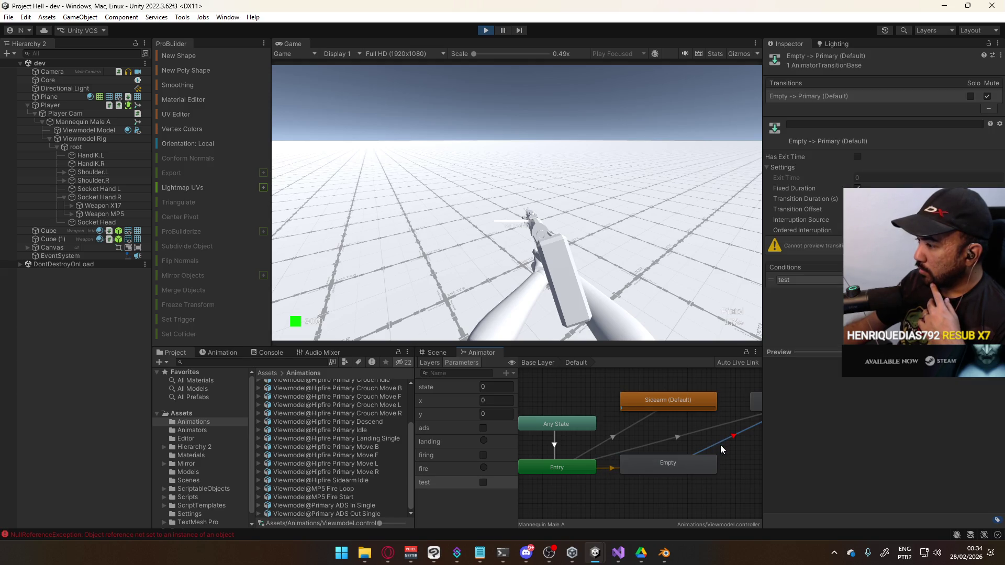
click(604, 447)
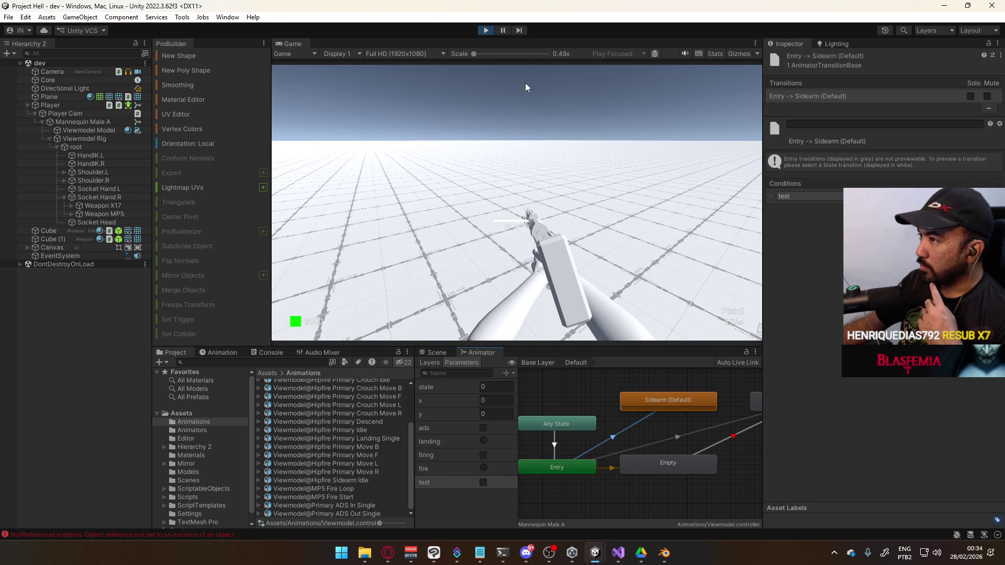
Turn on the test parameter, strafe to check the rifle pose, then return to Base Layer.
click(483, 483)
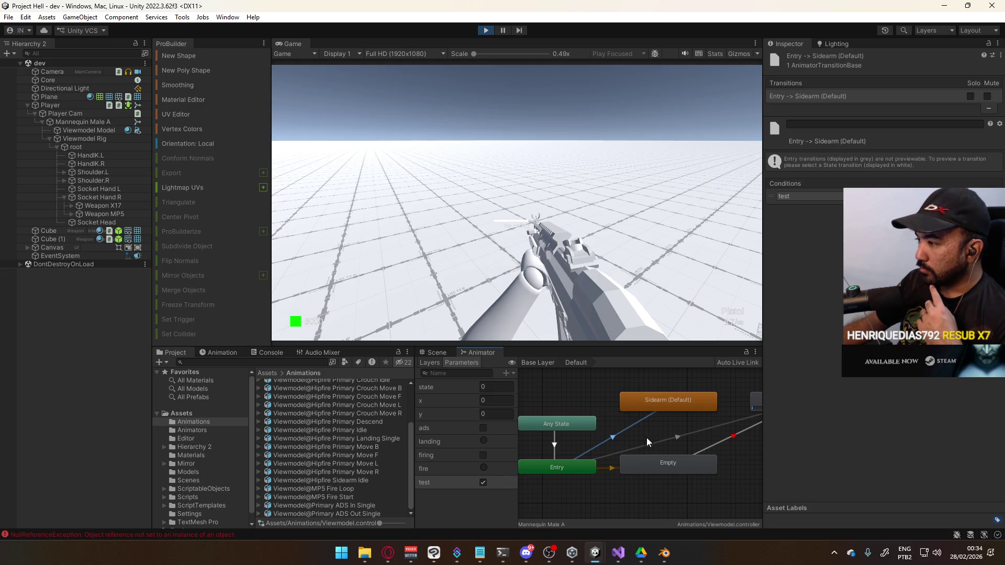
middle_drag(646, 438, 593, 435)
click(717, 407)
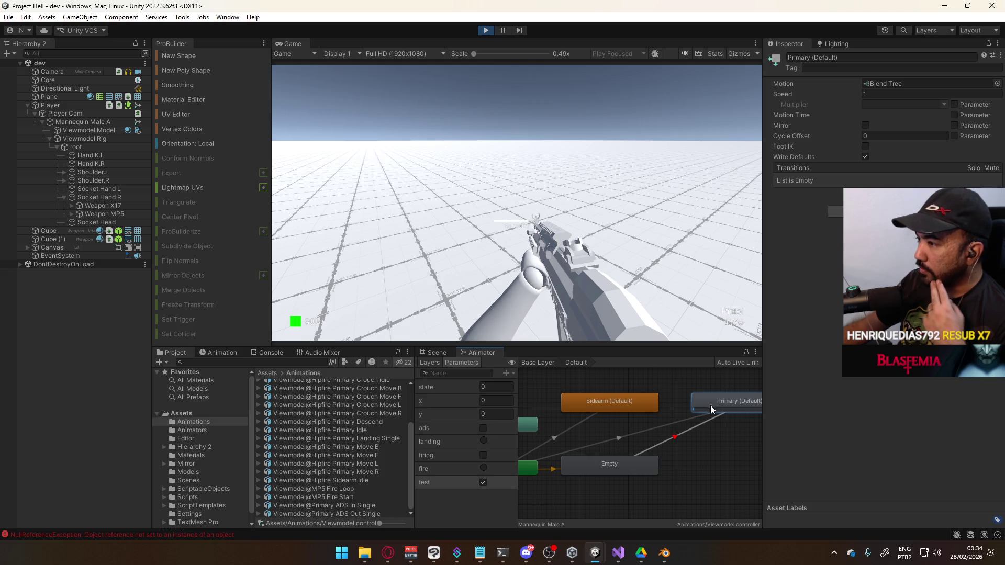
key(a)
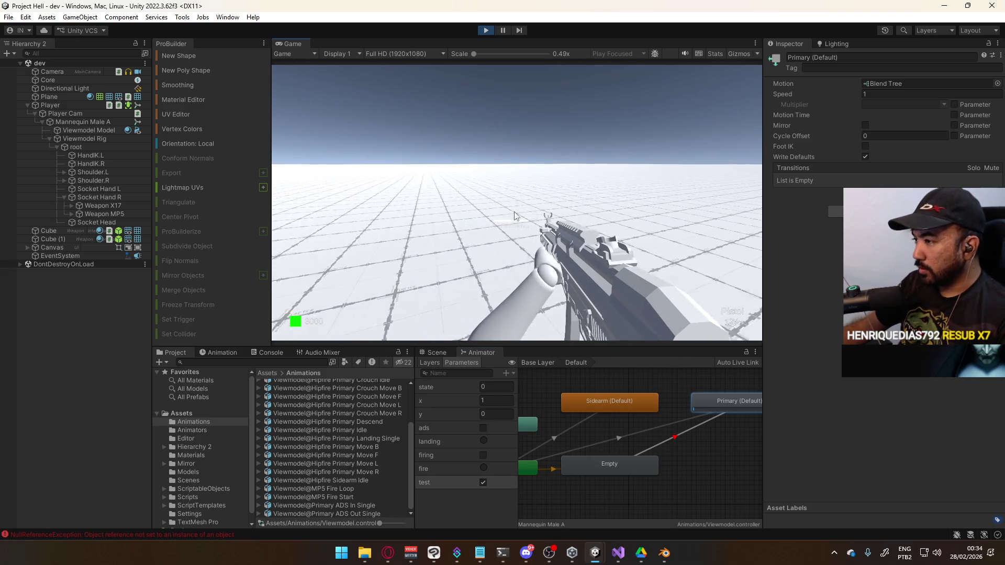
key(super)
key(super)
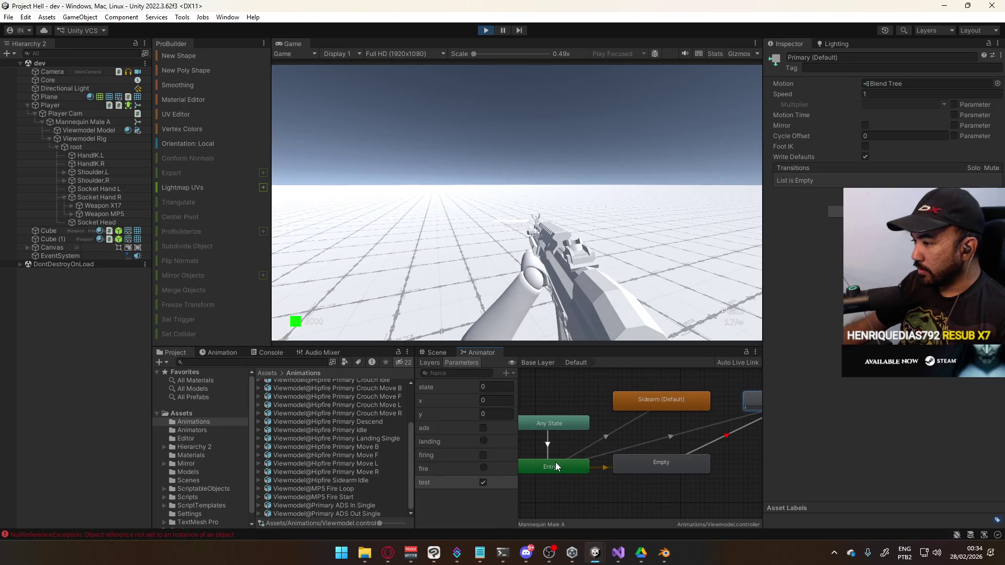
click(552, 430)
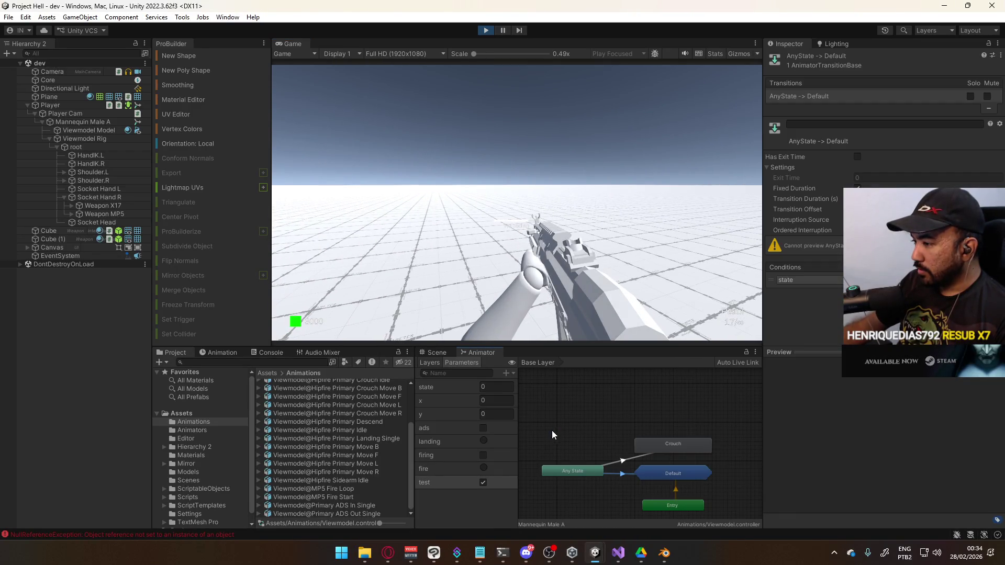
Review the Any State and Entry transitions, then unmute the Empty→Primary transition.
click(621, 474)
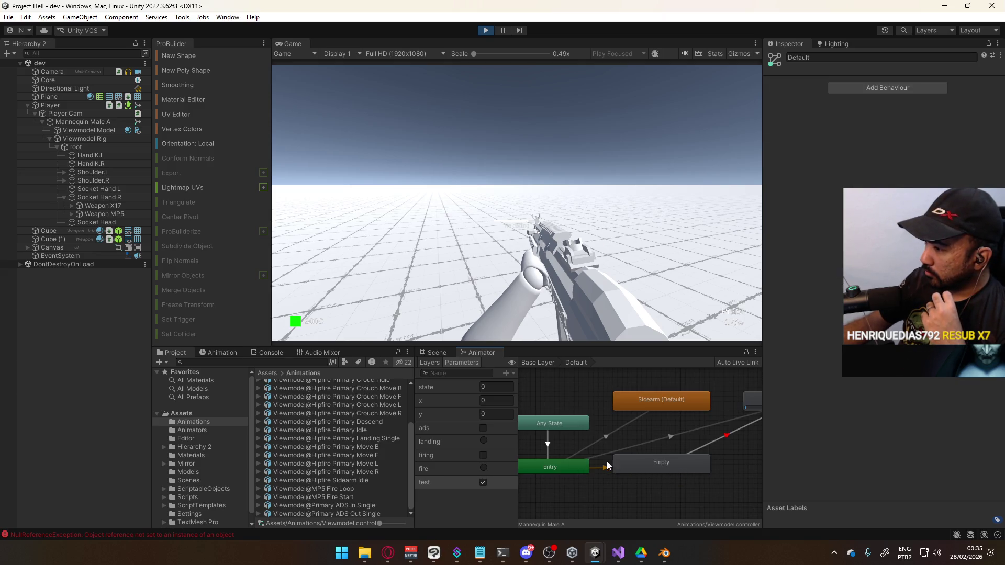
click(549, 445)
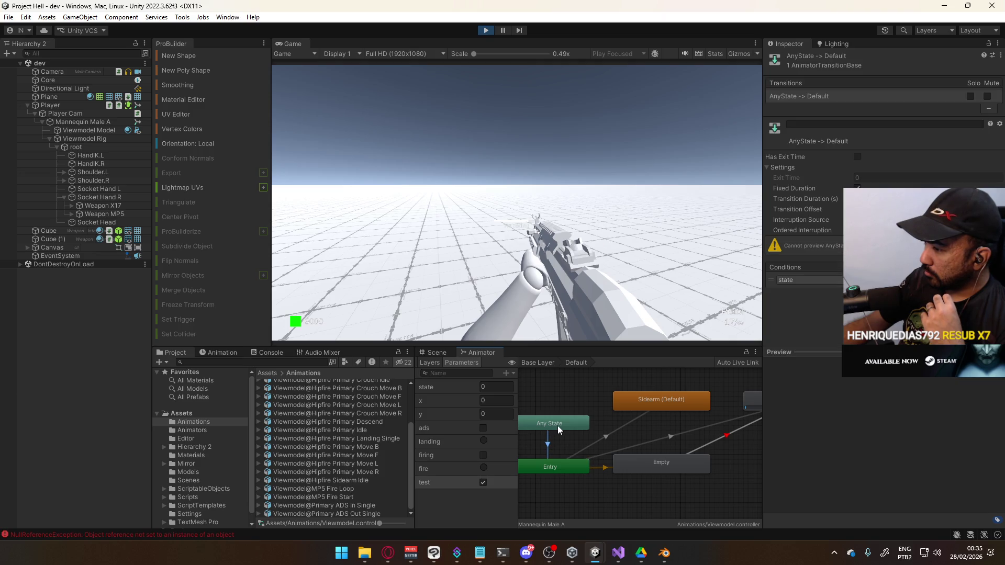
click(641, 466)
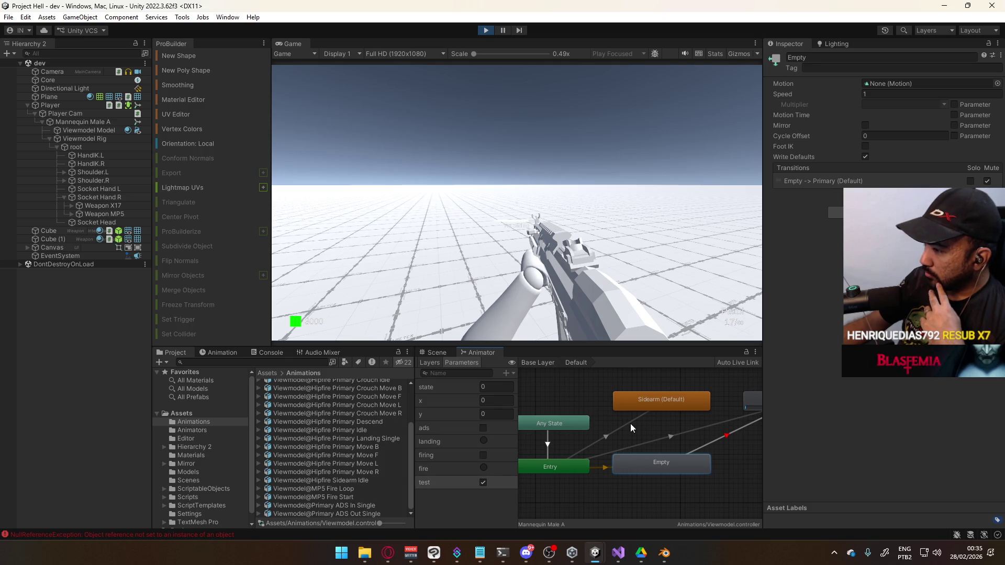
mouse_move(695, 420)
middle_down()
mouse_move(645, 431)
mouse_move(689, 404)
middle_up()
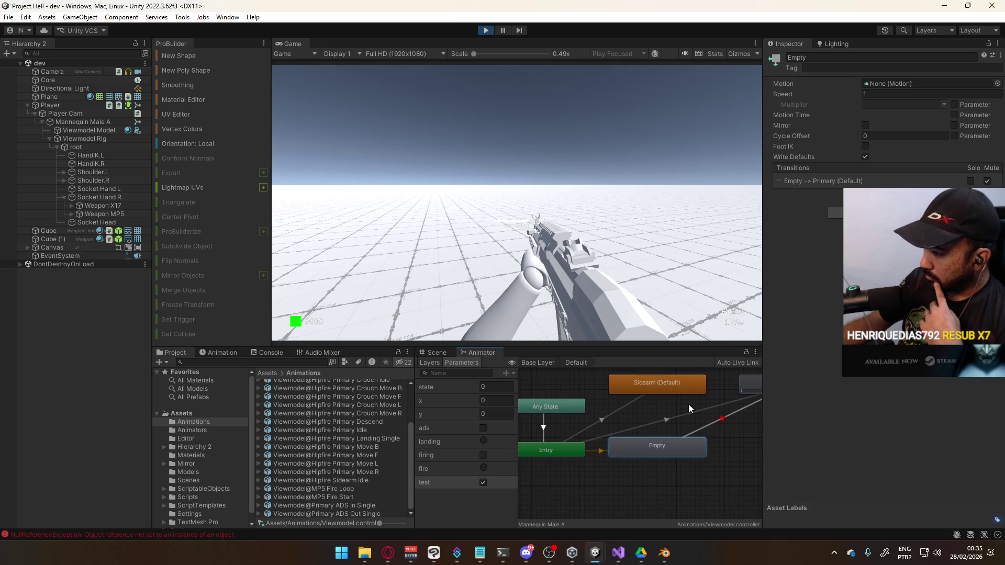
click(601, 418)
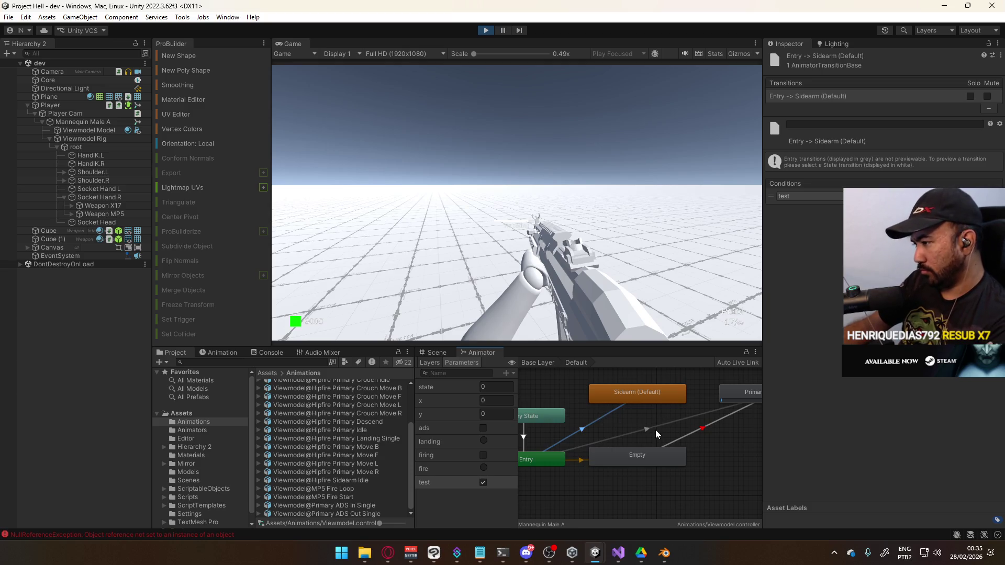
click(702, 427)
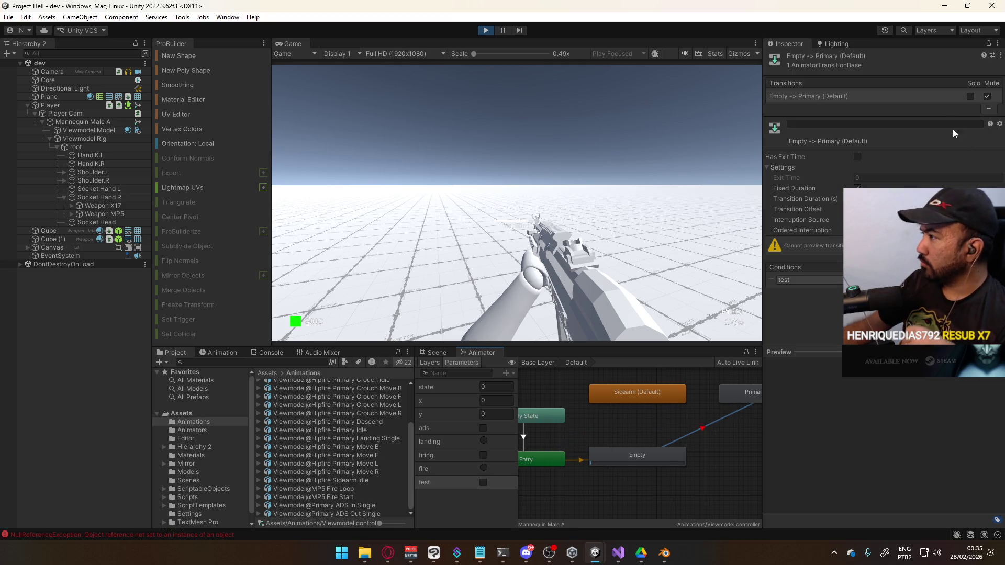
click(988, 97)
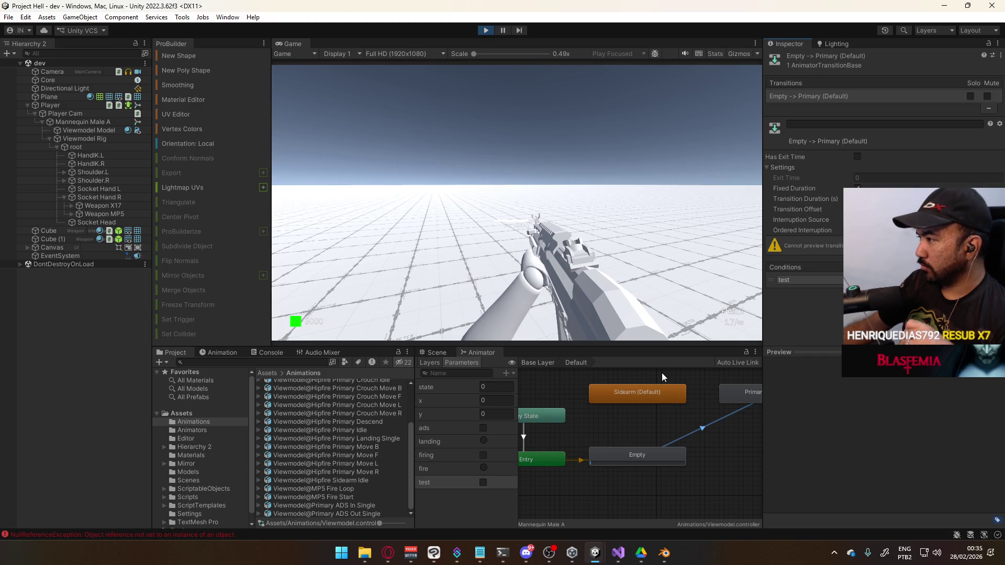
Select the Entry→Primary transition and switch the Inspector to Debug mode.
click(621, 459)
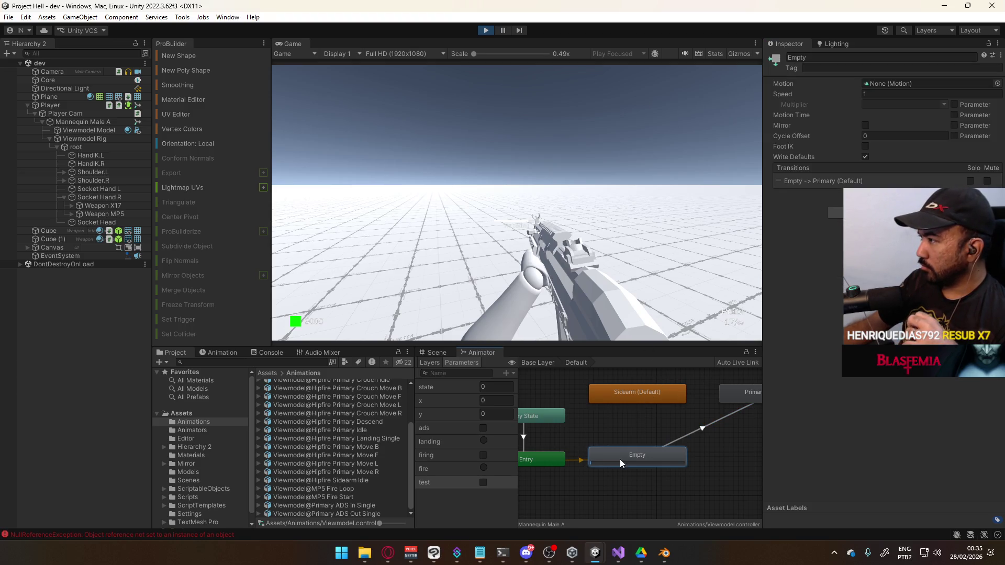
click(580, 461)
click(525, 439)
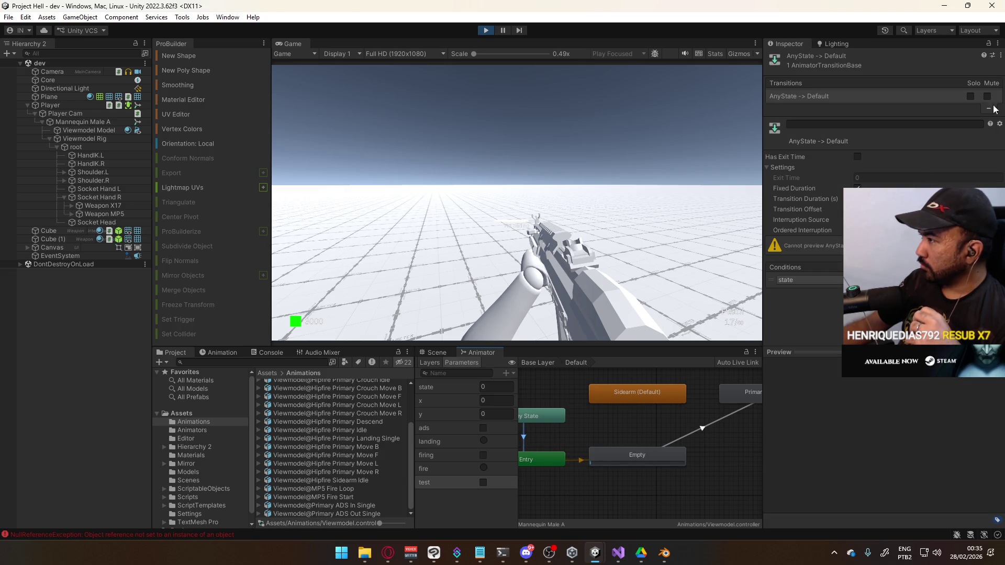
click(664, 418)
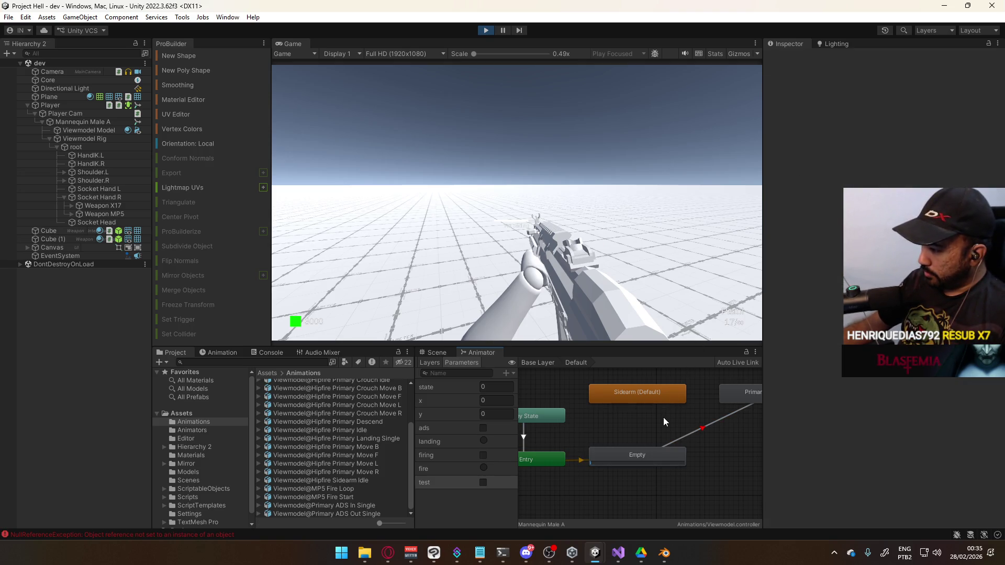
click(664, 426)
click(664, 425)
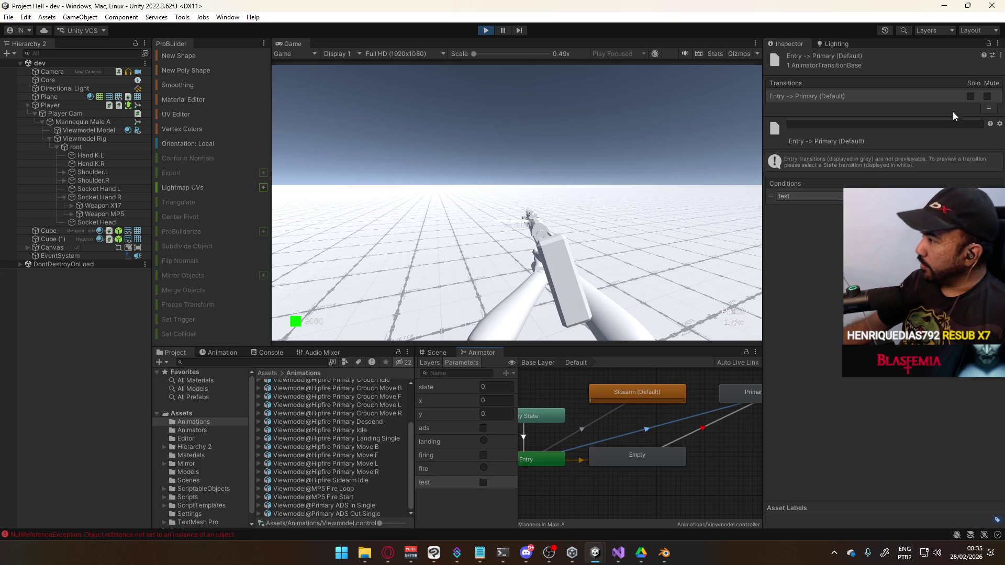
click(998, 43)
click(922, 93)
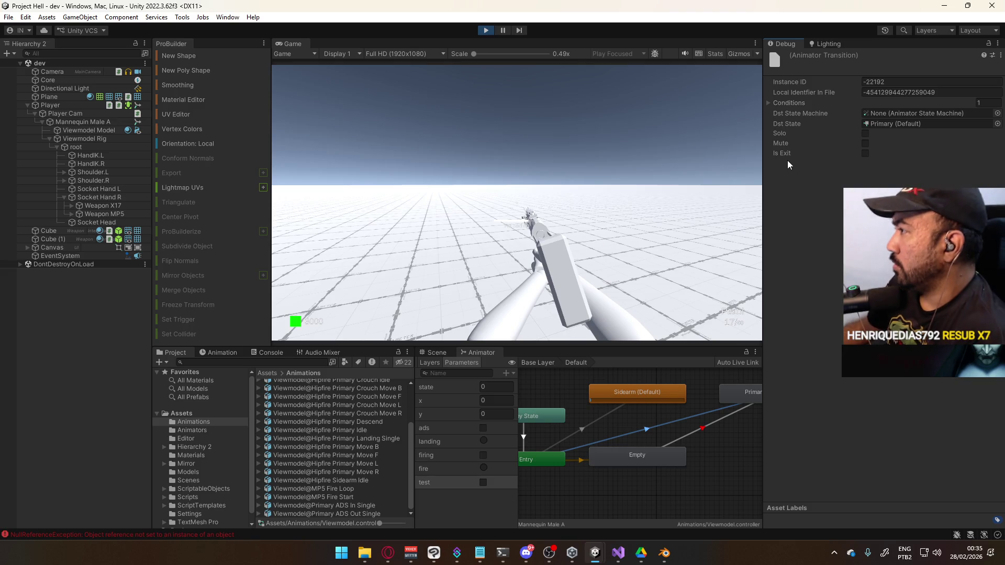
Select the Any State→Default transition and switch the Inspector back to Normal mode.
click(593, 422)
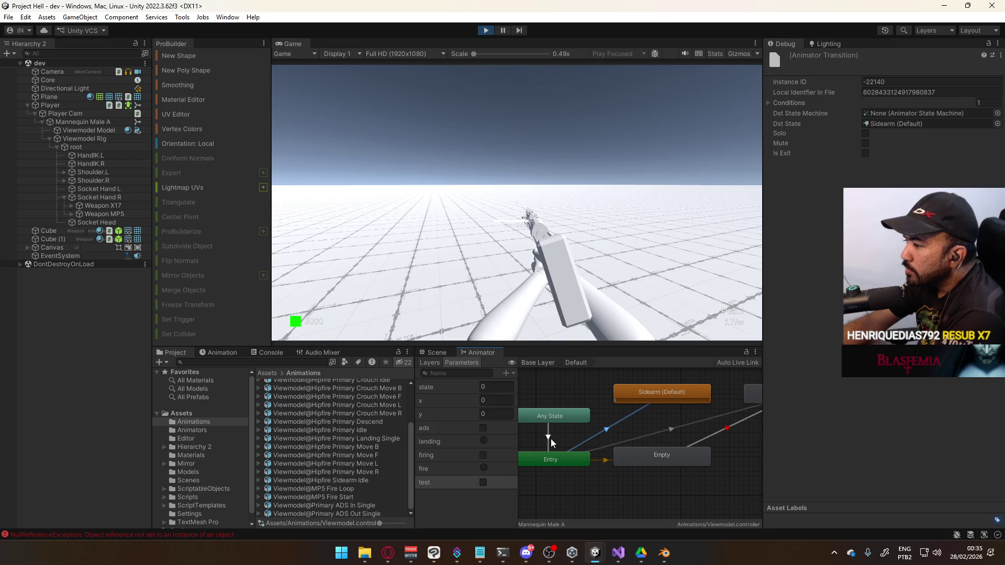
click(549, 439)
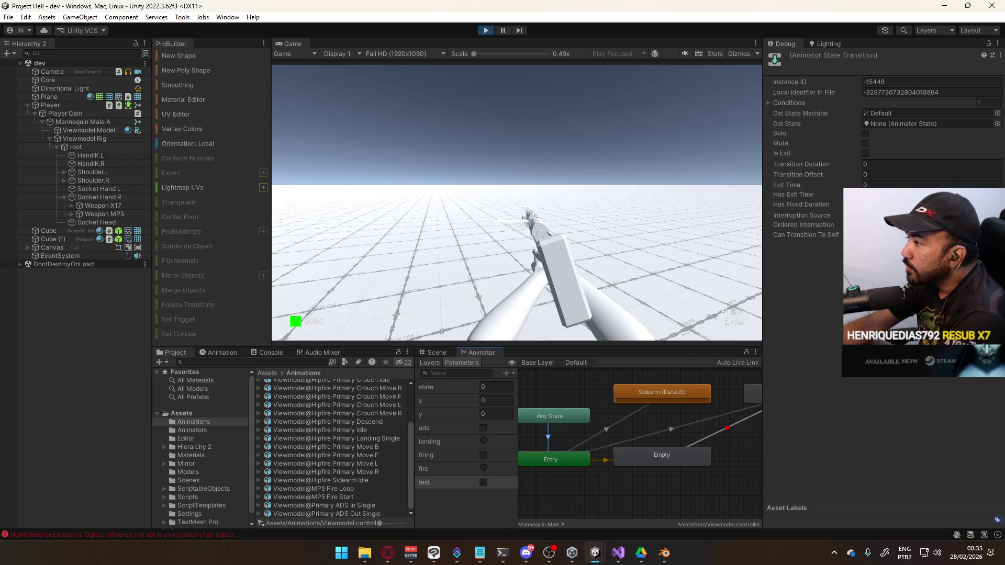
click(806, 235)
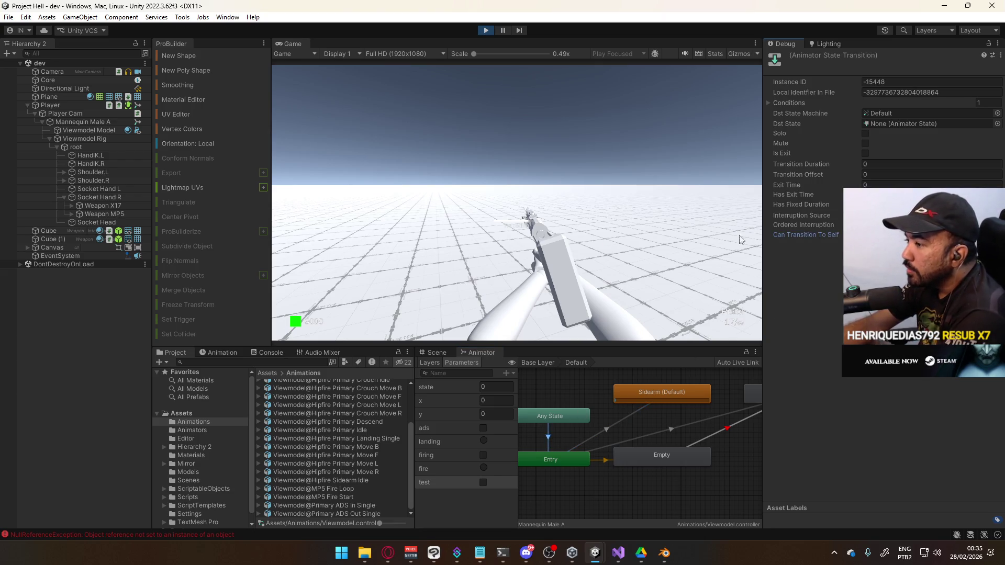
click(997, 44)
click(935, 79)
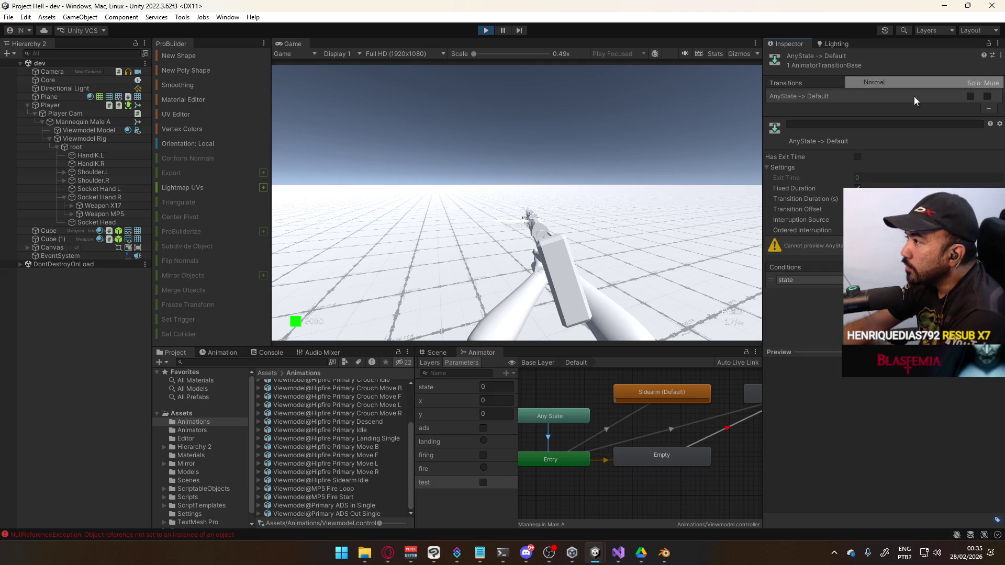
Tick the test parameter in the Animator Parameters list.
click(483, 482)
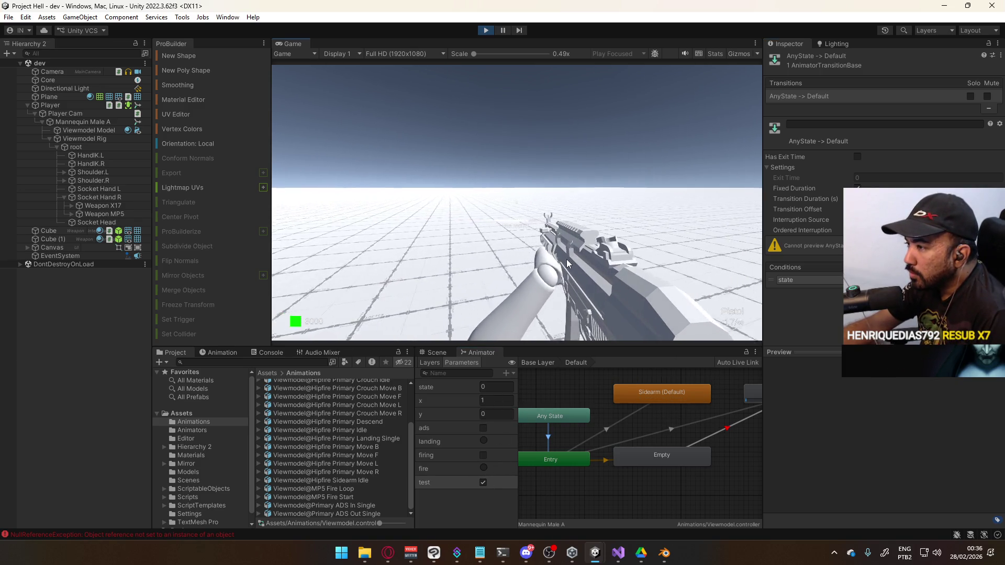
key(super)
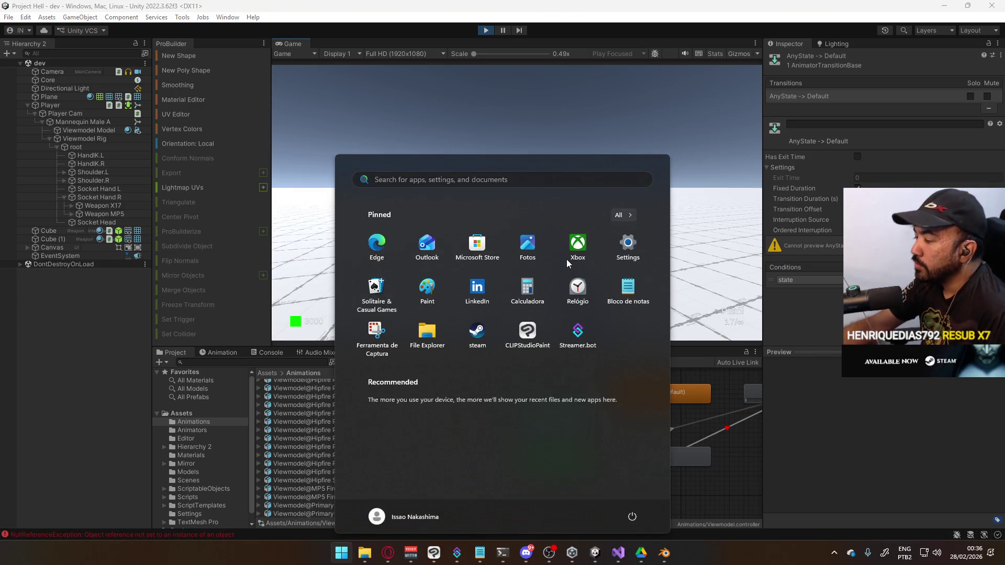
key(super)
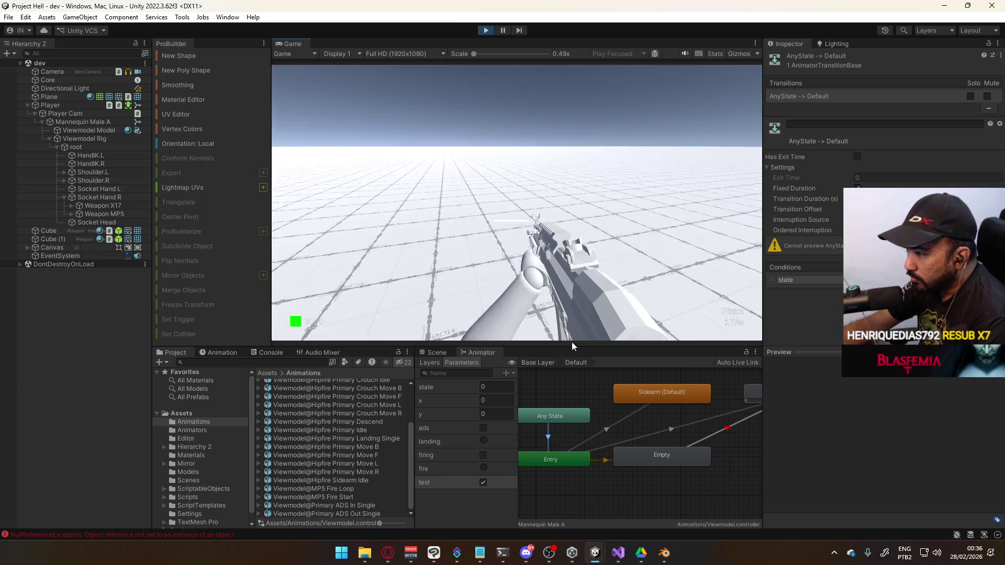
Delete the Empty state from the state machine.
click(671, 430)
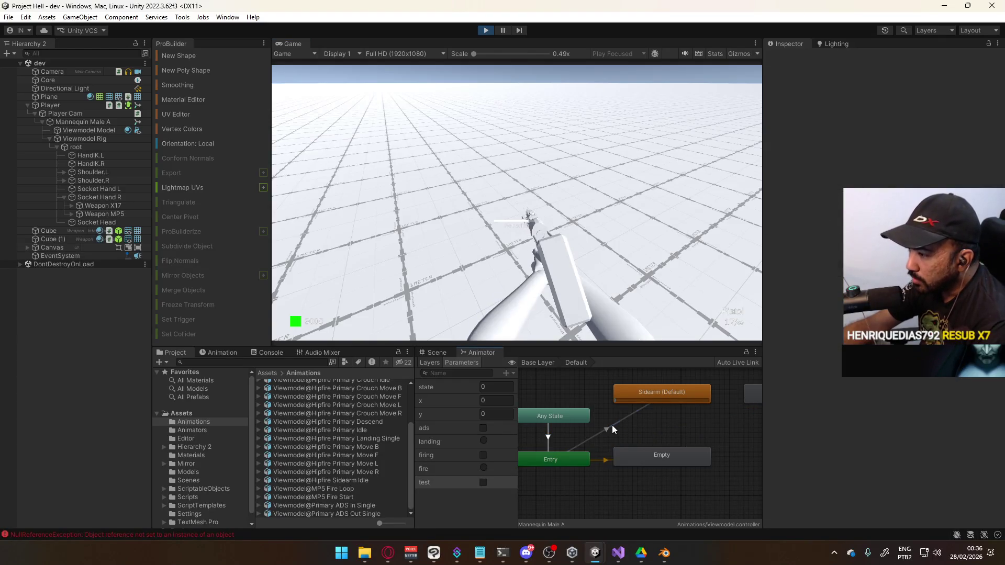
click(633, 455)
key(Delete)
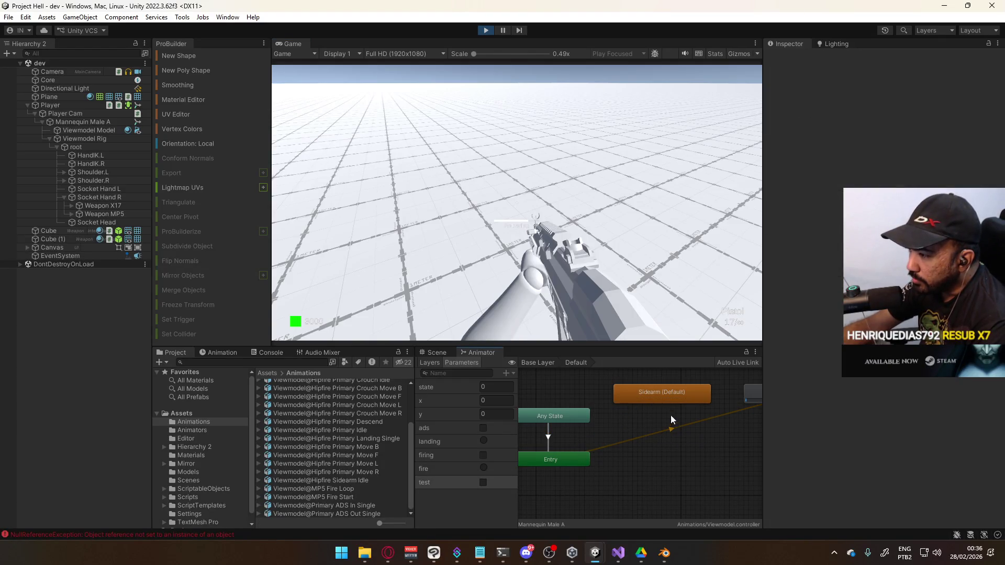
Make Sidearm the default Entry state and check the Entry→Sidearm transition.
middle_drag(672, 403, 623, 416)
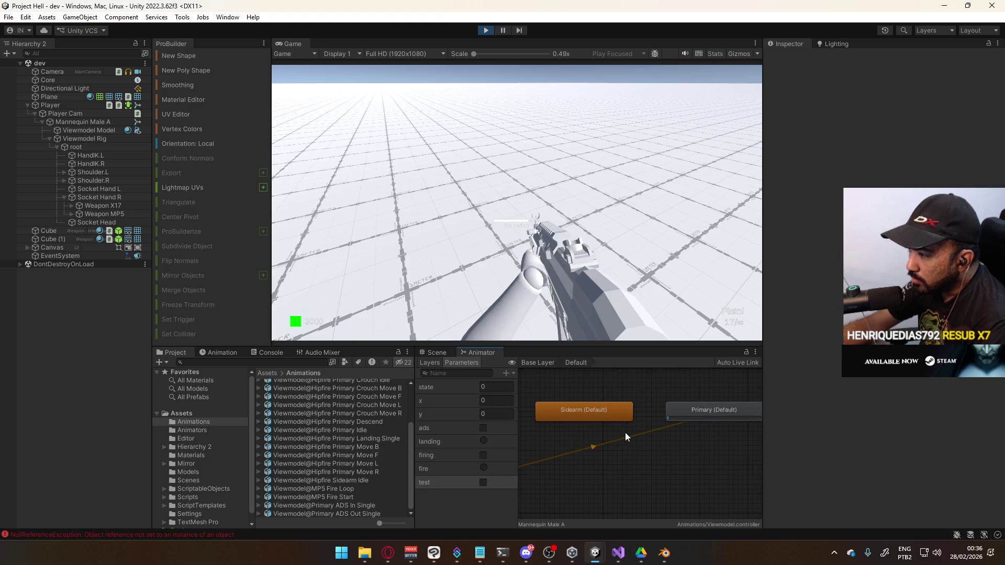
click(613, 400)
right_click(613, 400)
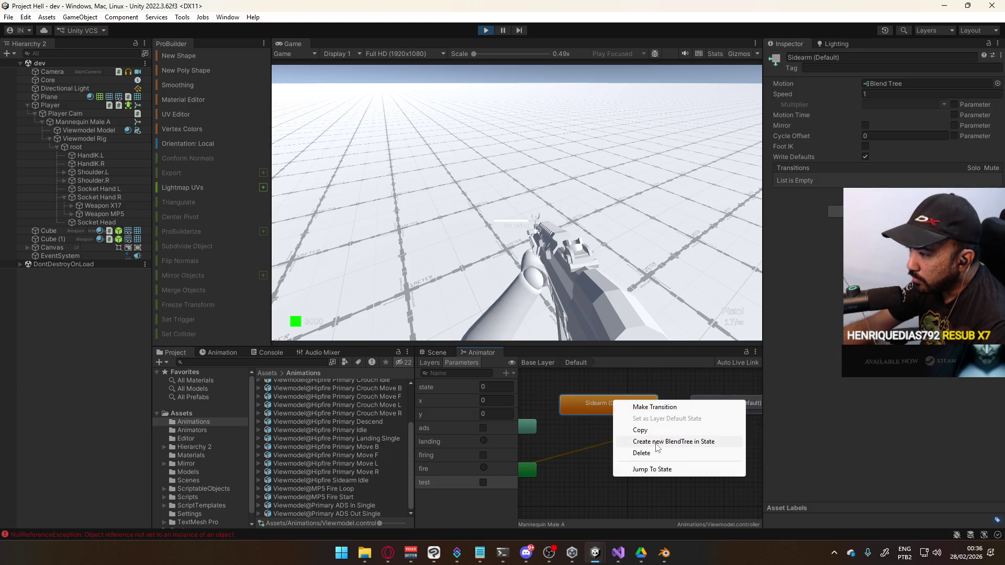
click(560, 460)
click(528, 473)
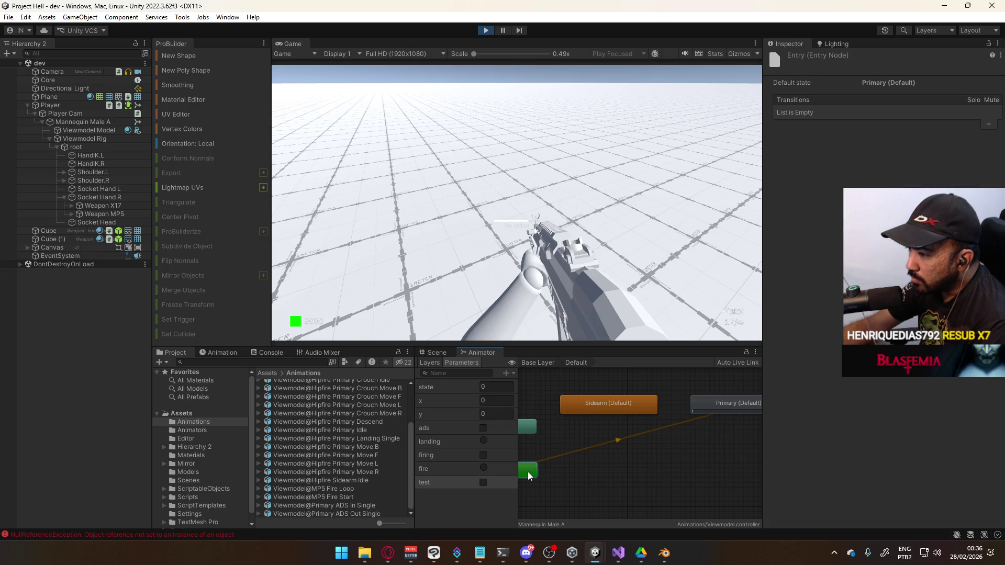
right_click(528, 473)
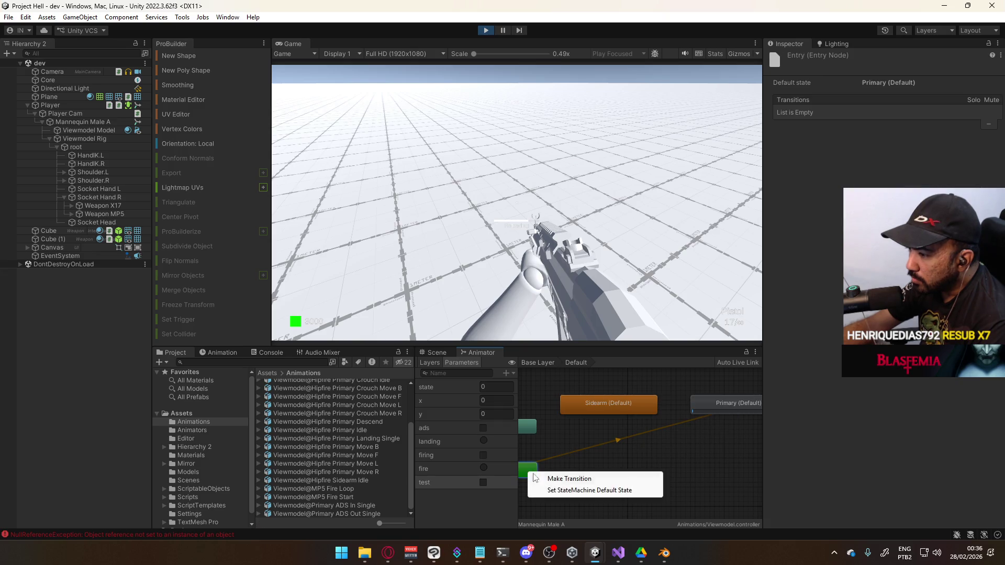
click(569, 478)
click(646, 370)
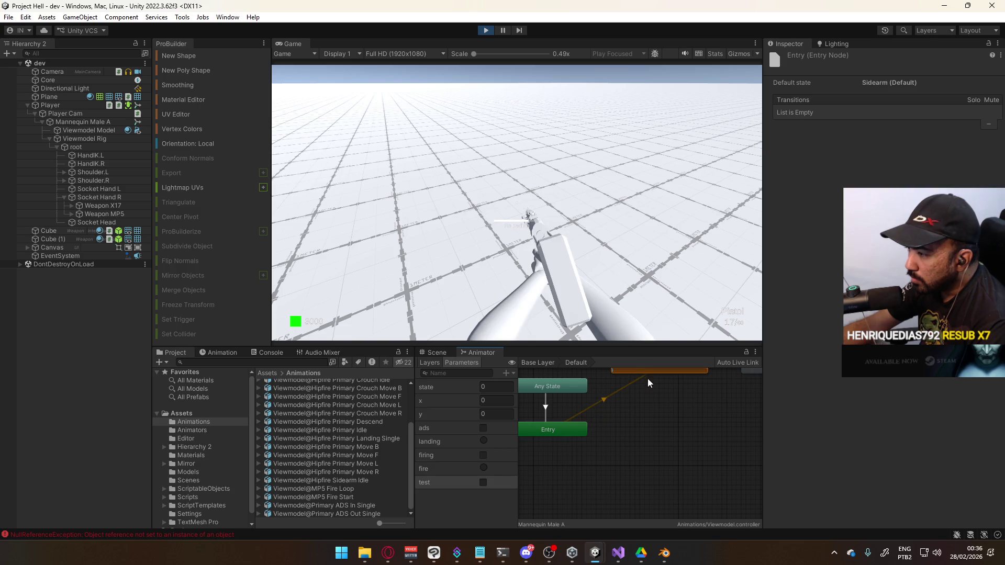
middle_drag(648, 378, 632, 434)
click(617, 432)
click(555, 437)
click(592, 445)
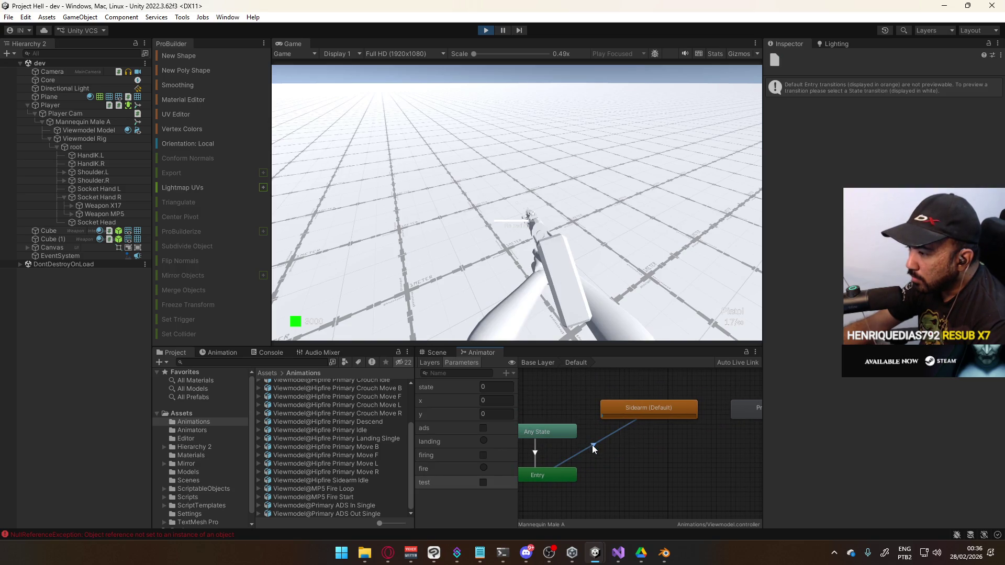
Delete the Any State→Default transition and return to the Base Layer graph.
click(536, 458)
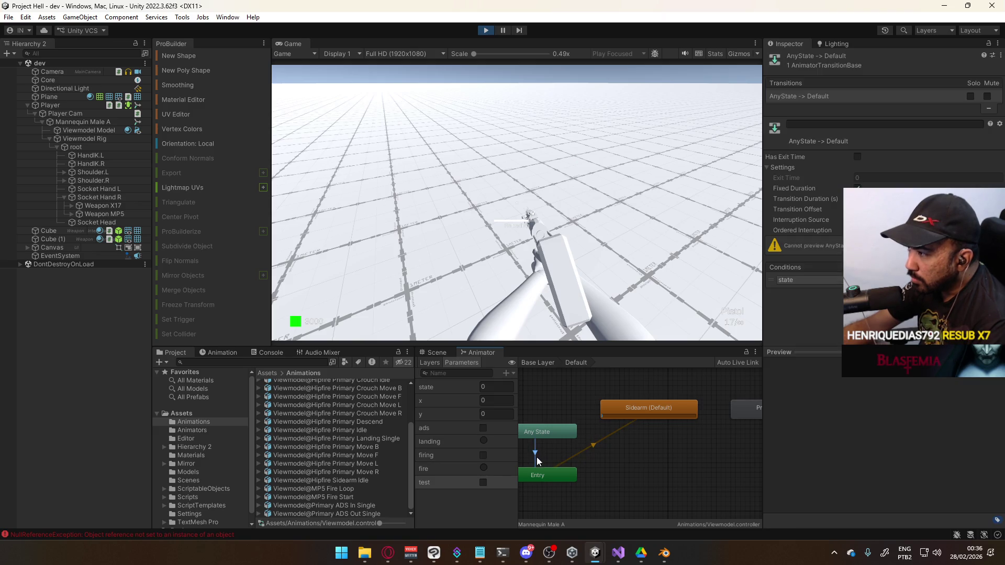
key(Delete)
right_click(564, 434)
click(594, 443)
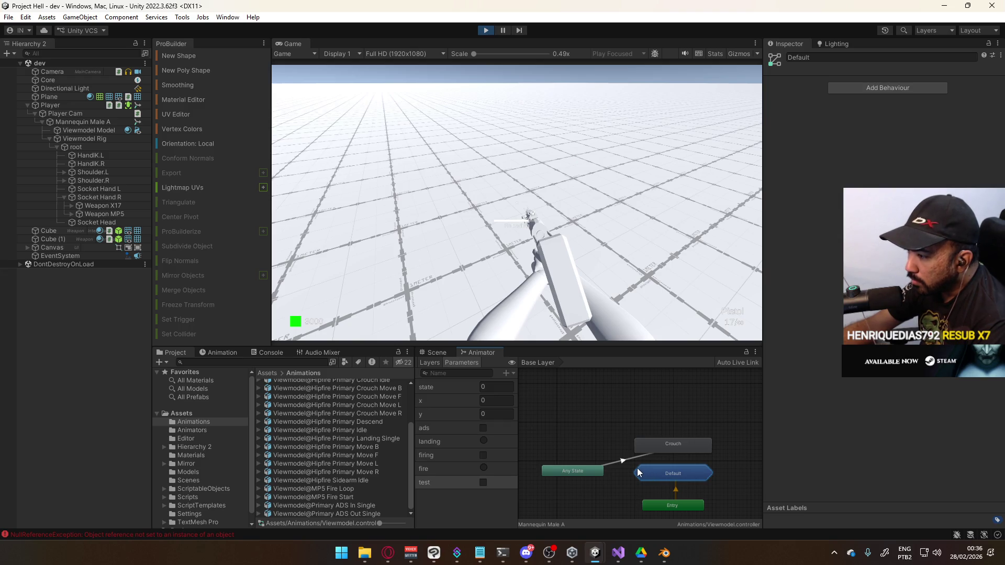
Inside the Default sub-state machine, set Primary as the layer default state.
click(628, 465)
double_click(659, 469)
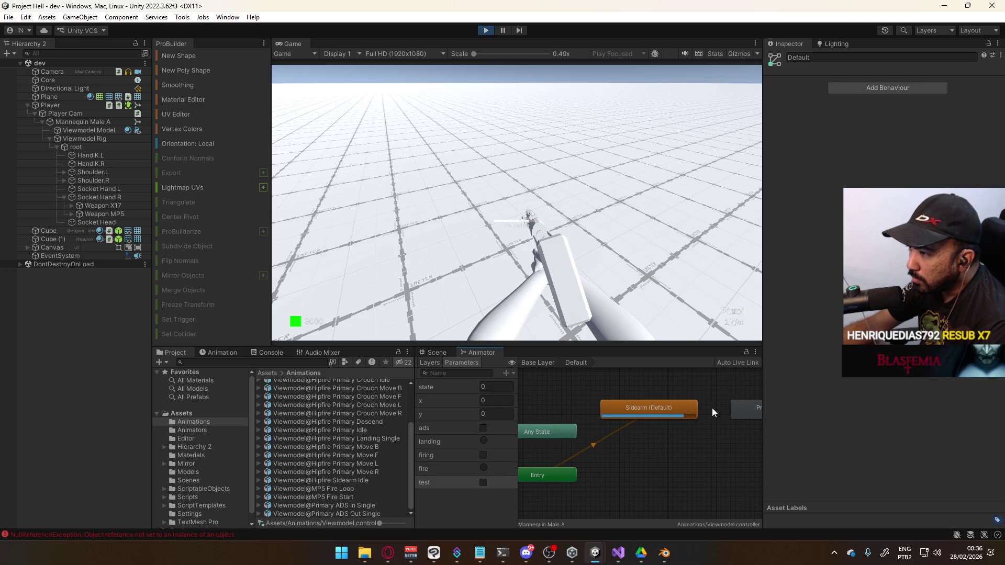
click(743, 409)
right_click(742, 409)
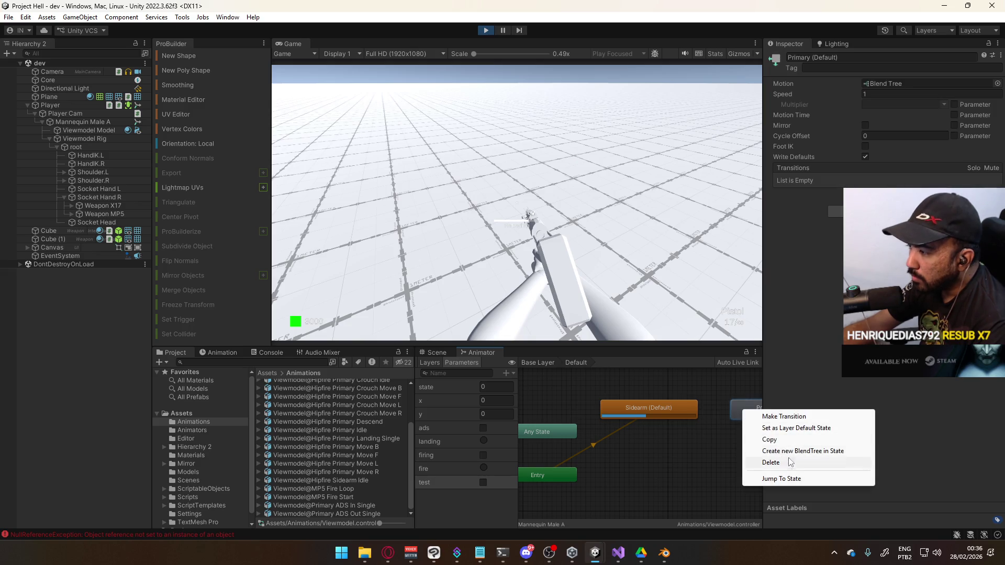
click(792, 429)
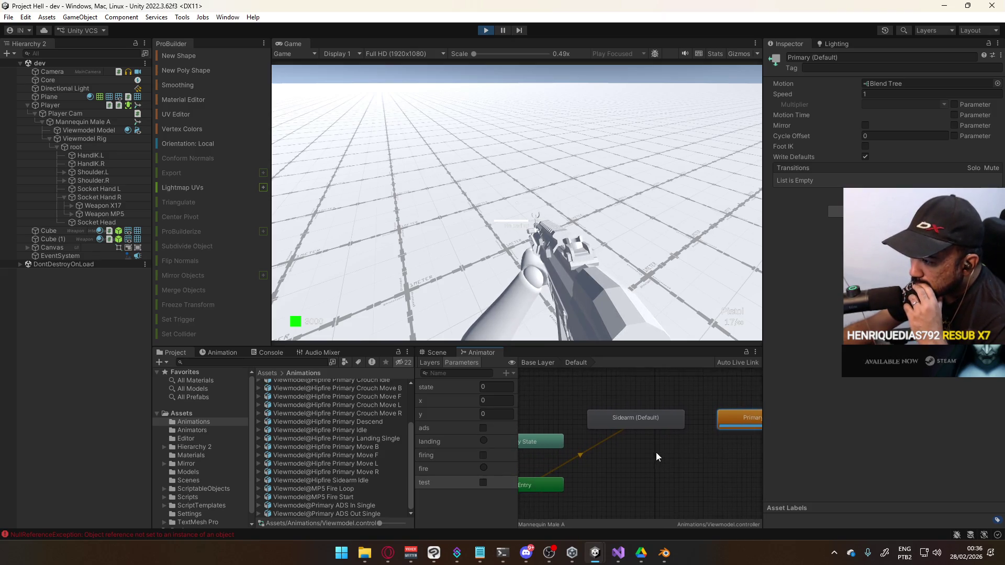
right_click(568, 426)
click(615, 433)
right_click(583, 403)
Create an Any State→Primary (Default) transition, stop play, and set its second condition to test.
right_click(588, 475)
click(599, 478)
click(658, 472)
mouse_move(693, 482)
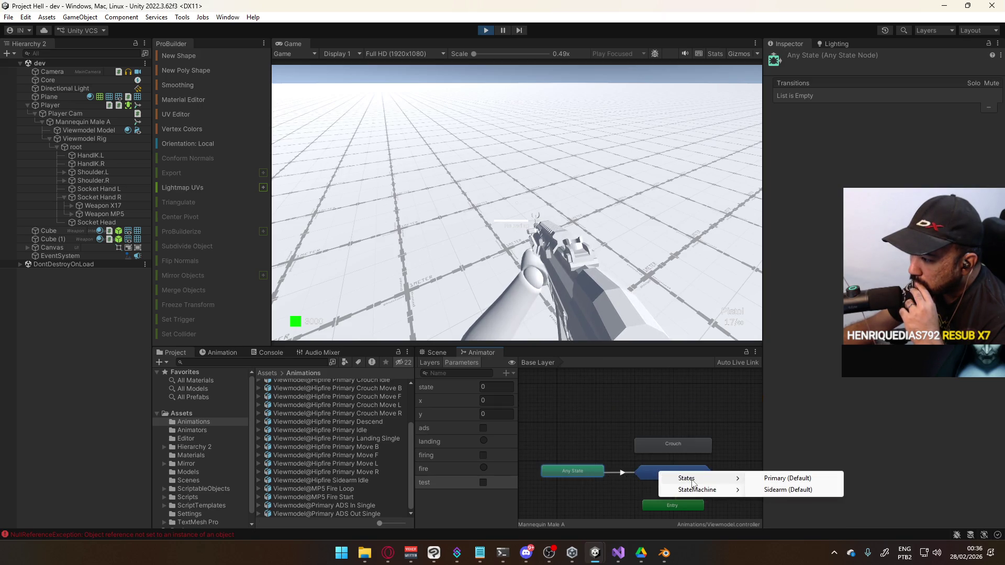
click(777, 480)
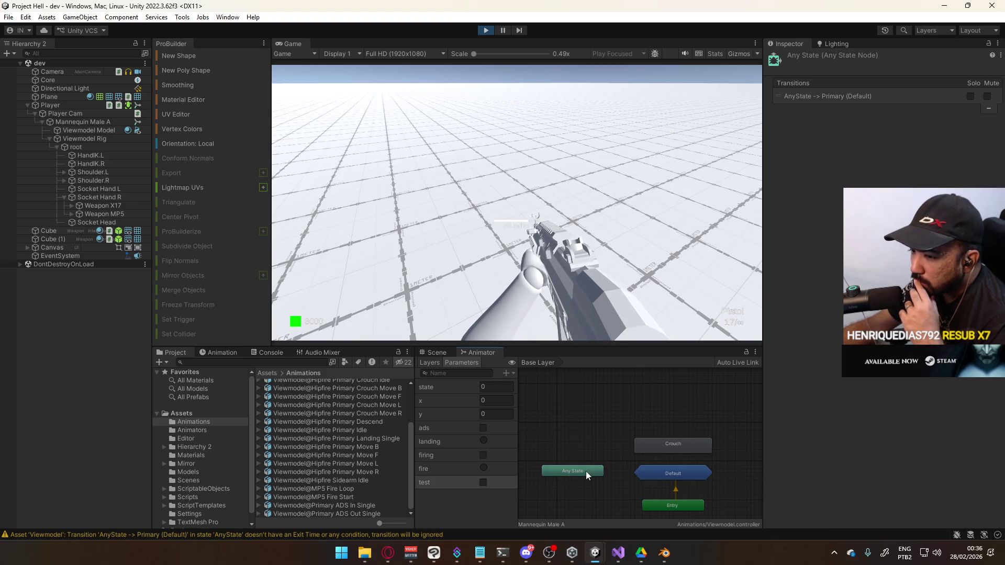
key(ctrl+p)
click(826, 335)
click(843, 395)
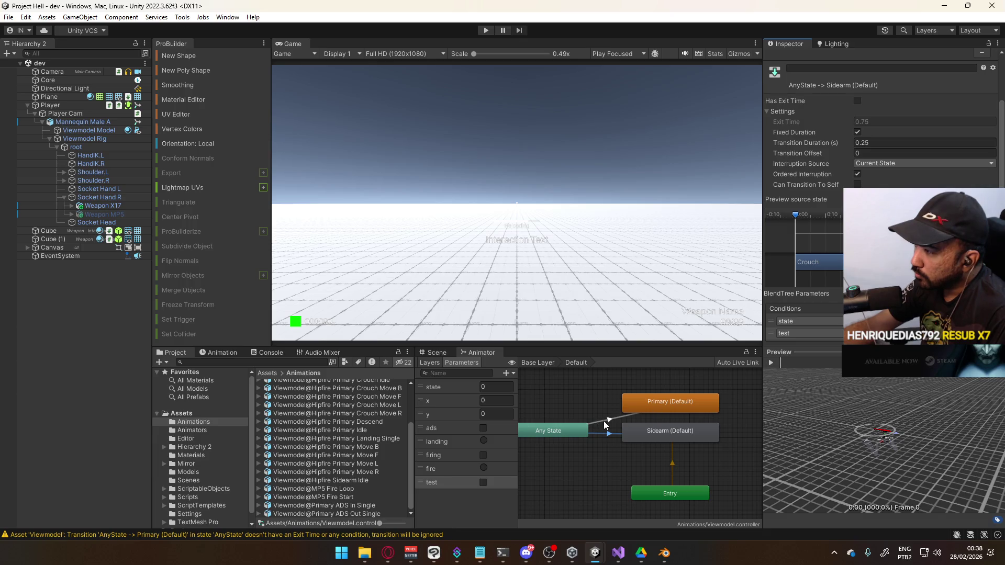
Copy the Sidearm transition's parameters, paste both onto Primary, keep Has Exit Time off, then Play.
scroll(858, 175, up, 2)
right_click(841, 98)
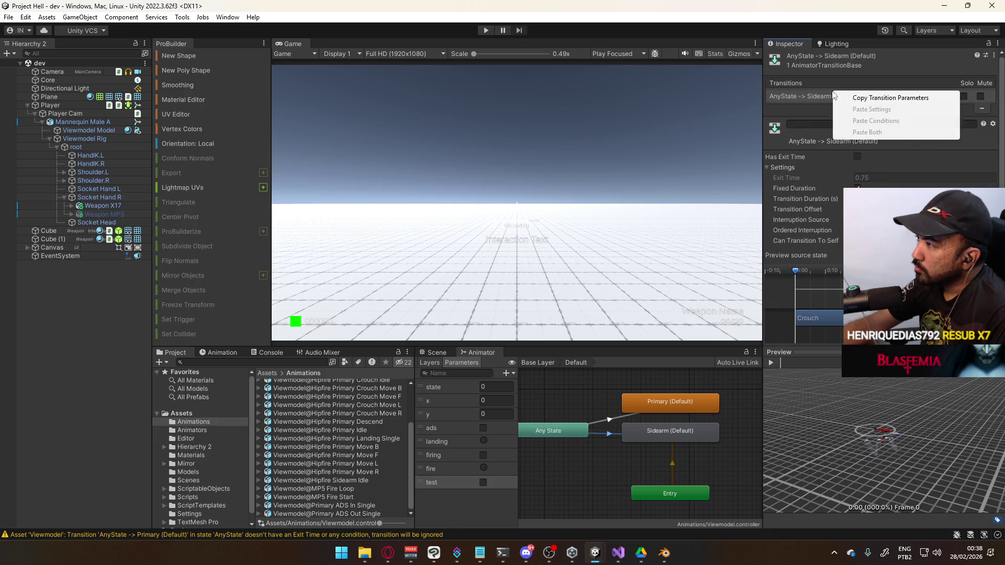
click(880, 98)
click(619, 418)
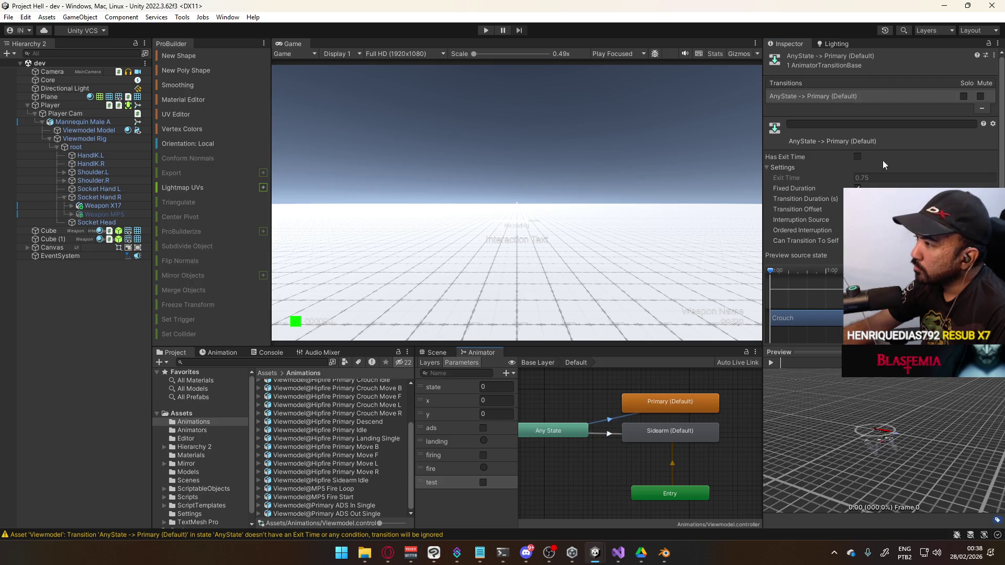
right_click(838, 96)
click(870, 138)
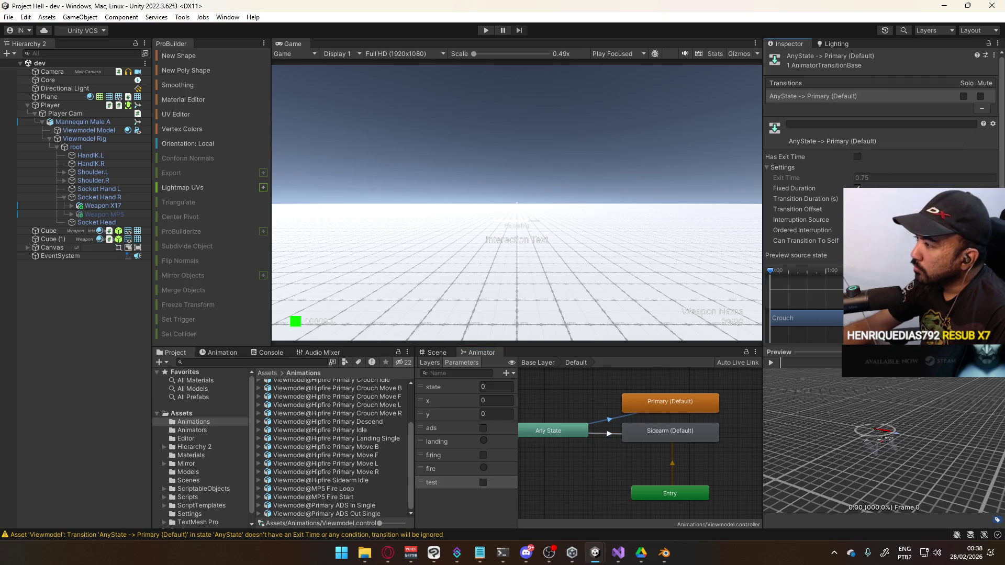
click(857, 156)
click(890, 178)
text(0)
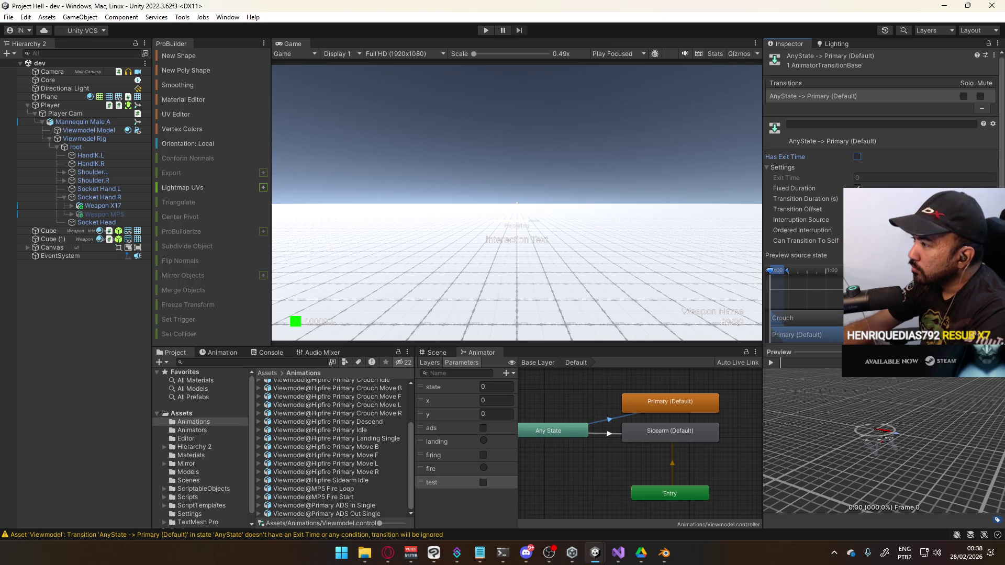
click(858, 157)
scroll(858, 157, down, 3)
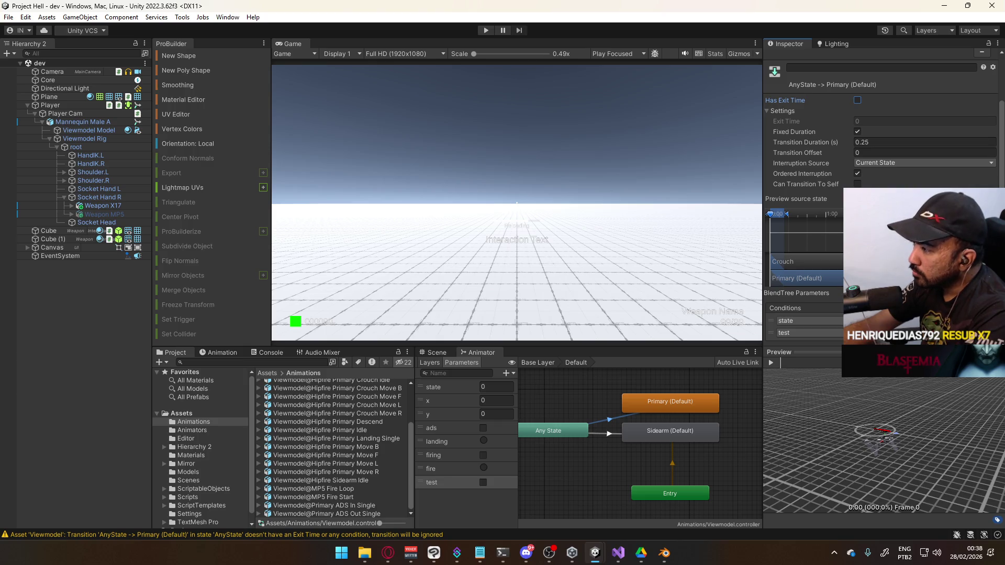
click(486, 29)
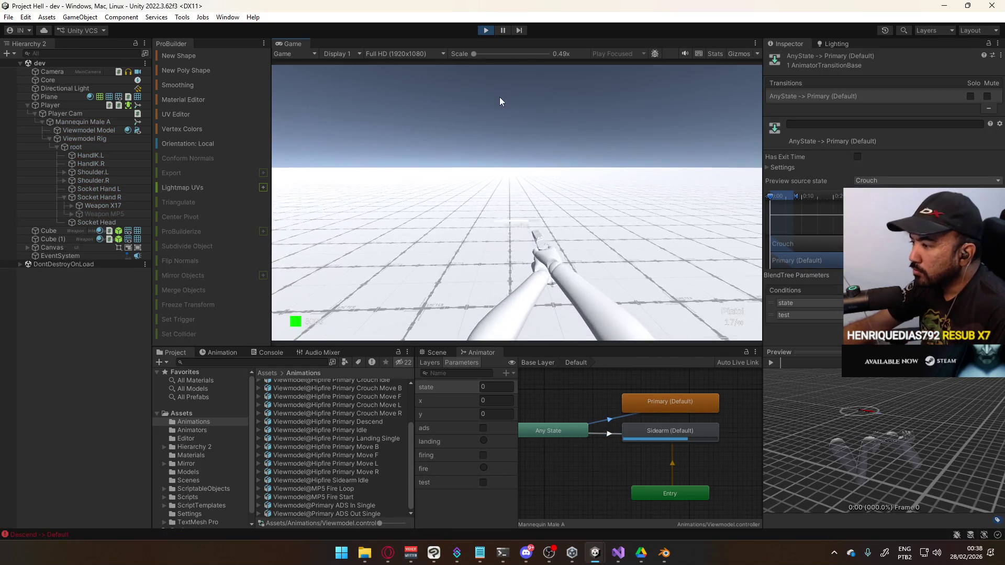
Toggle test on, off and on again, strafing left and right to watch the rifle arms.
key(super)
key(super)
key(super)
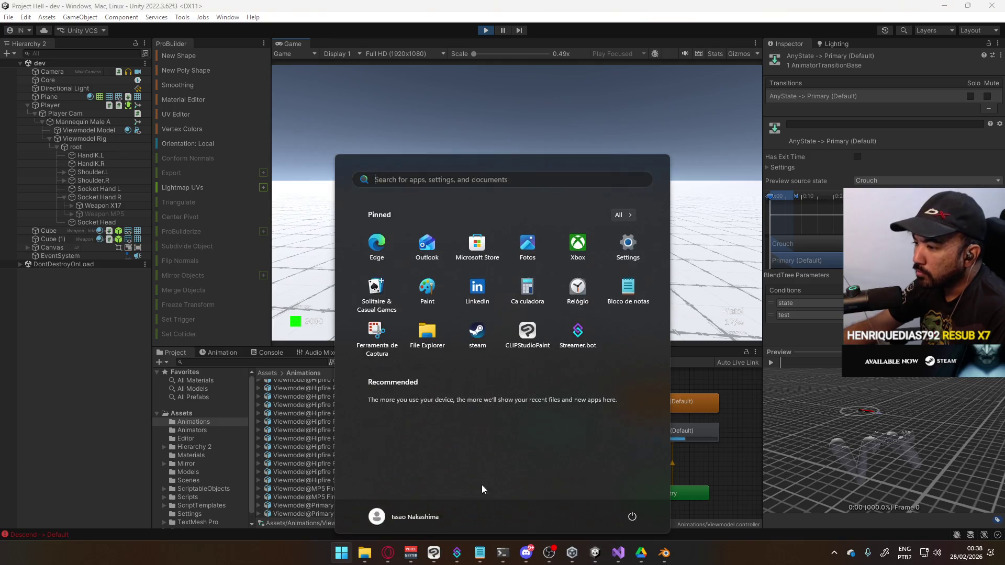
click(485, 485)
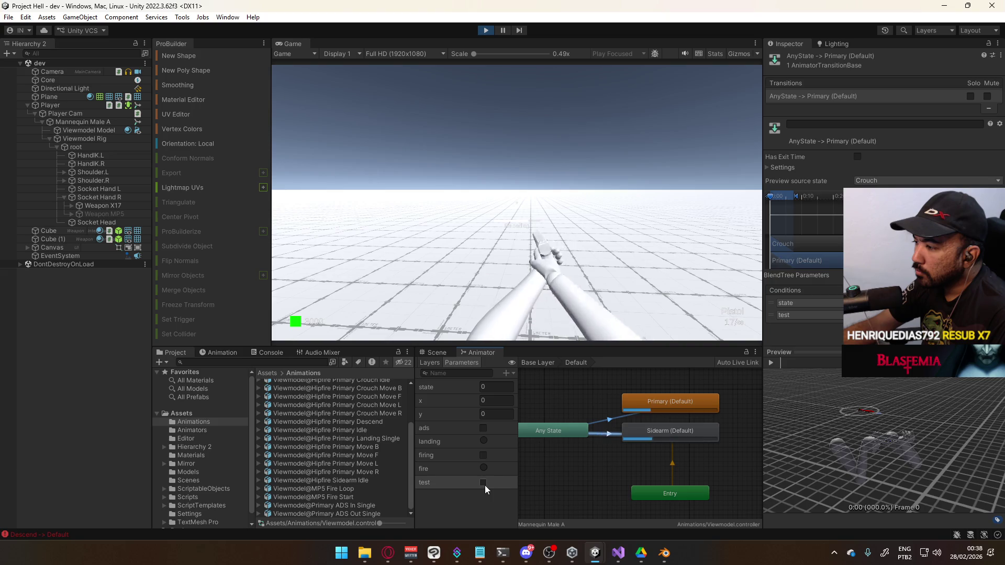
click(482, 483)
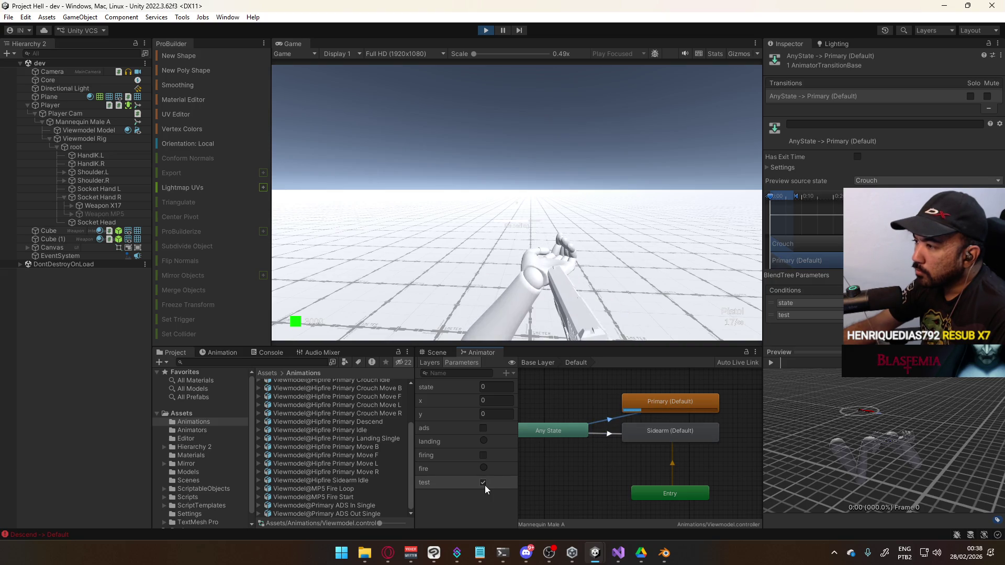
click(485, 485)
click(548, 235)
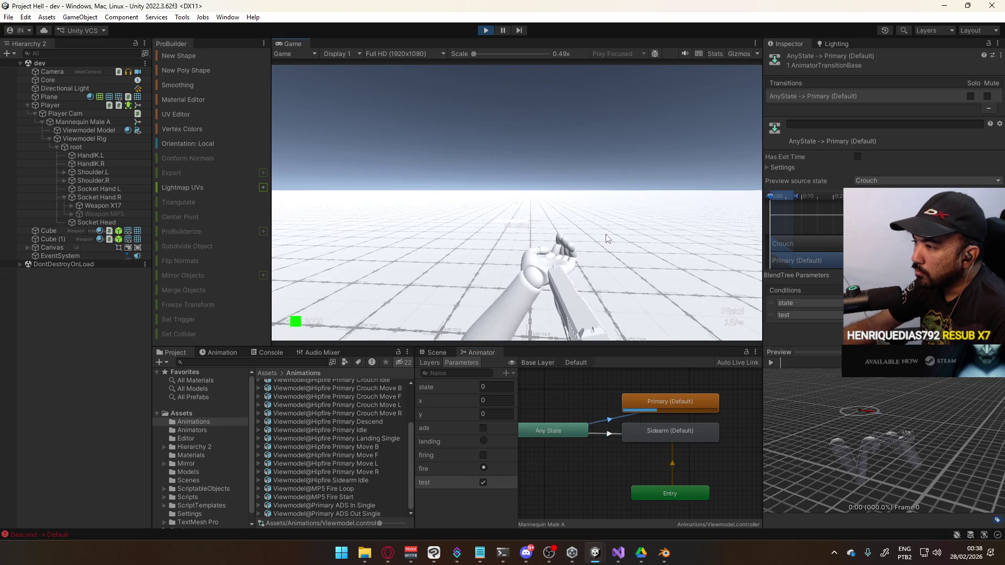
key(a)
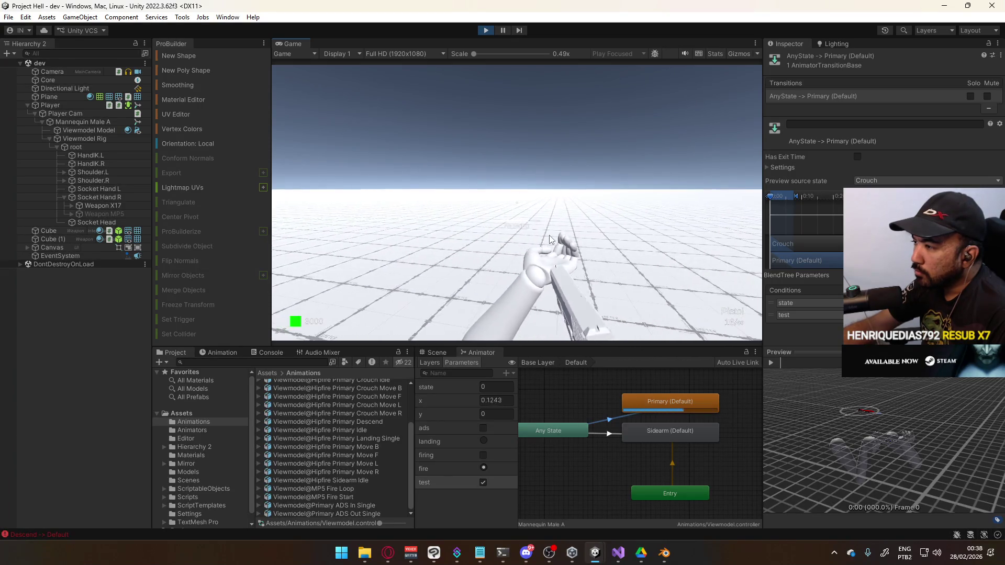
key(d)
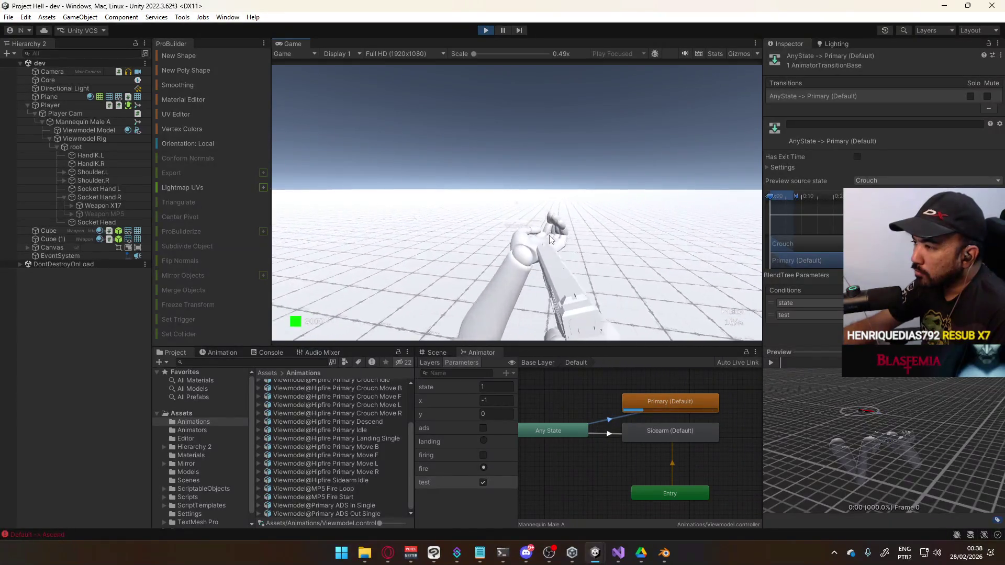
Turn test off to walk with the sidearm, open the Default sub-state machine, and stop play.
click(483, 482)
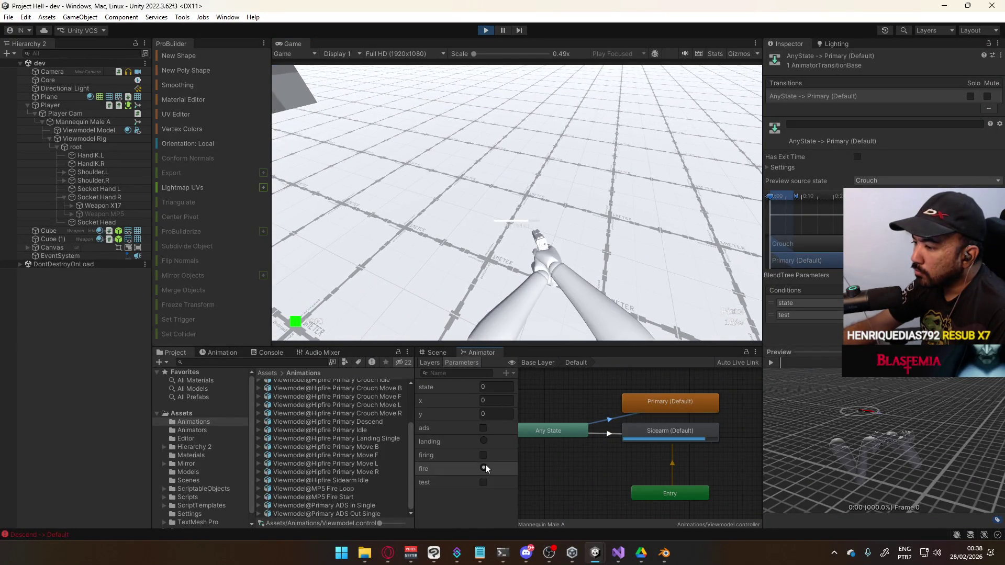
key(d)
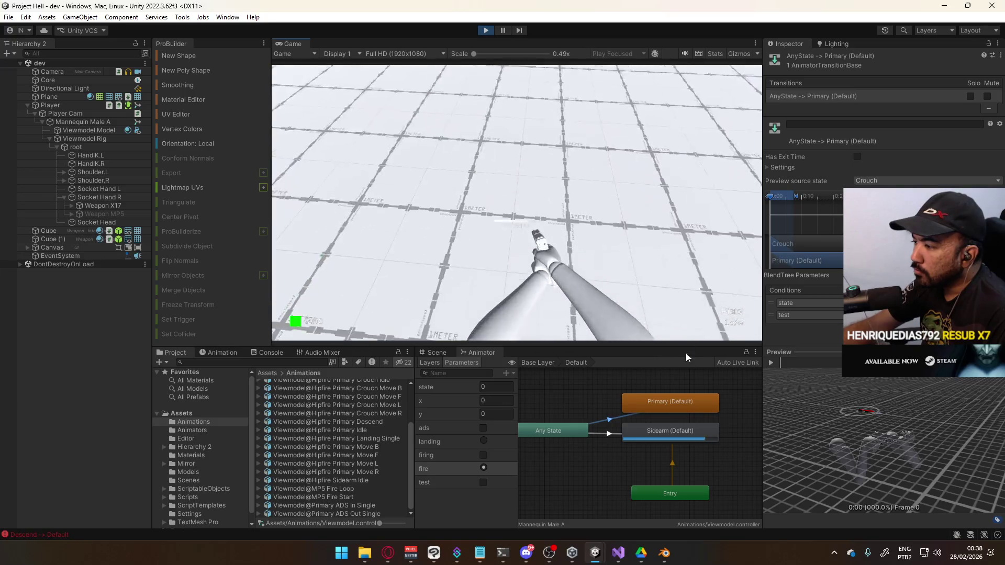
click(587, 399)
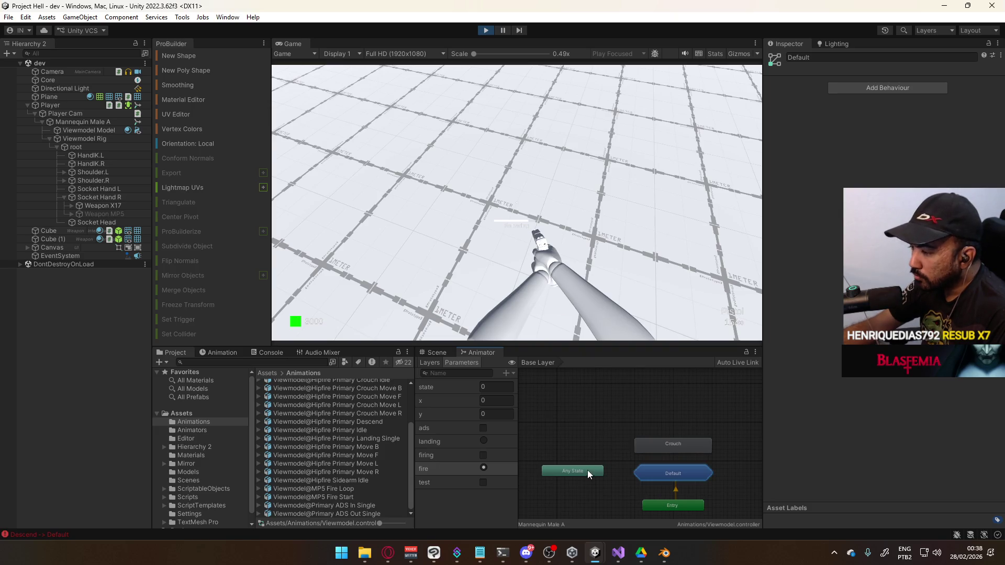
double_click(701, 473)
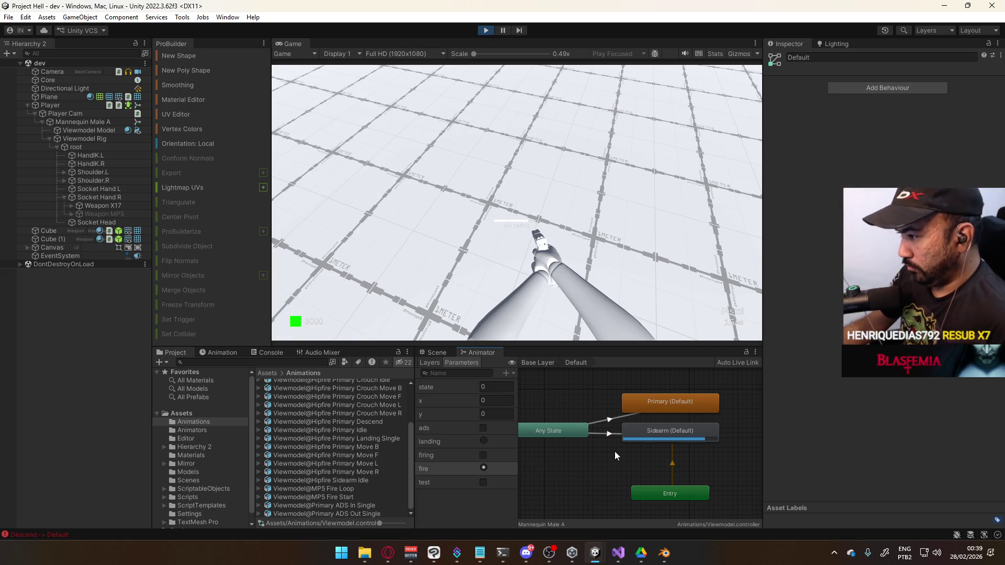
scroll(618, 450, down, 2)
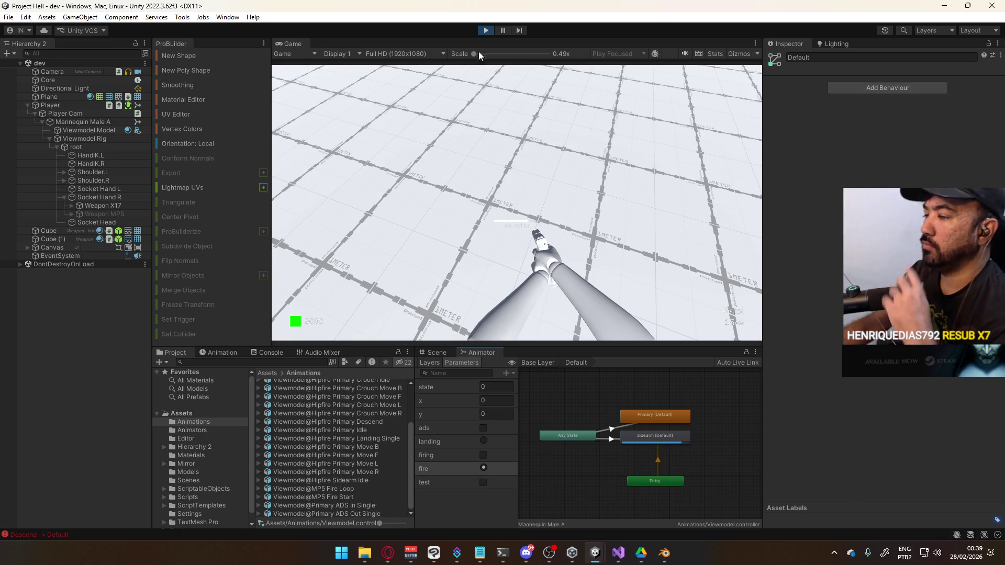
click(486, 30)
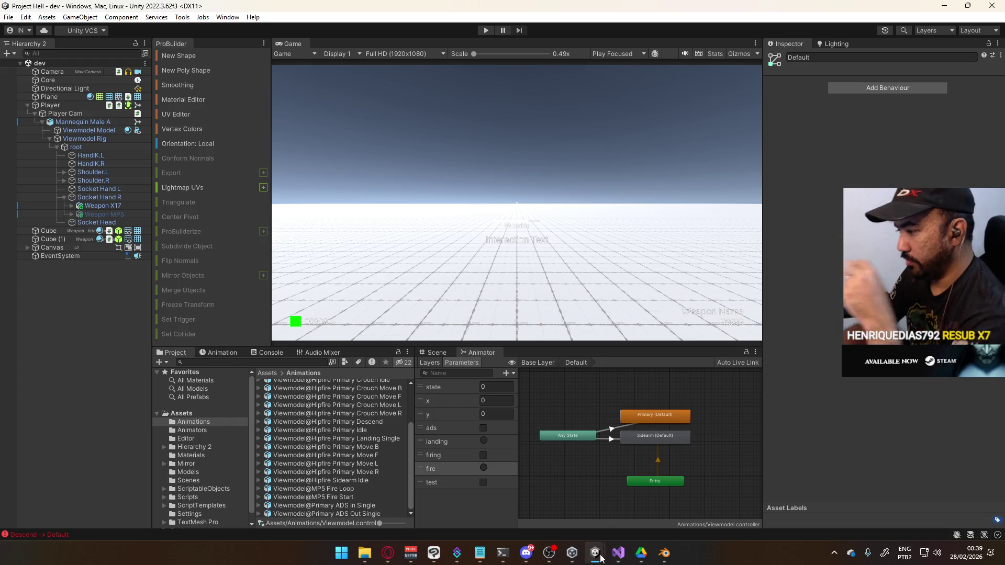
Glance at PlayerScript.cs, replay and pause the game, and orbit the Scene view toward the arms.
click(619, 556)
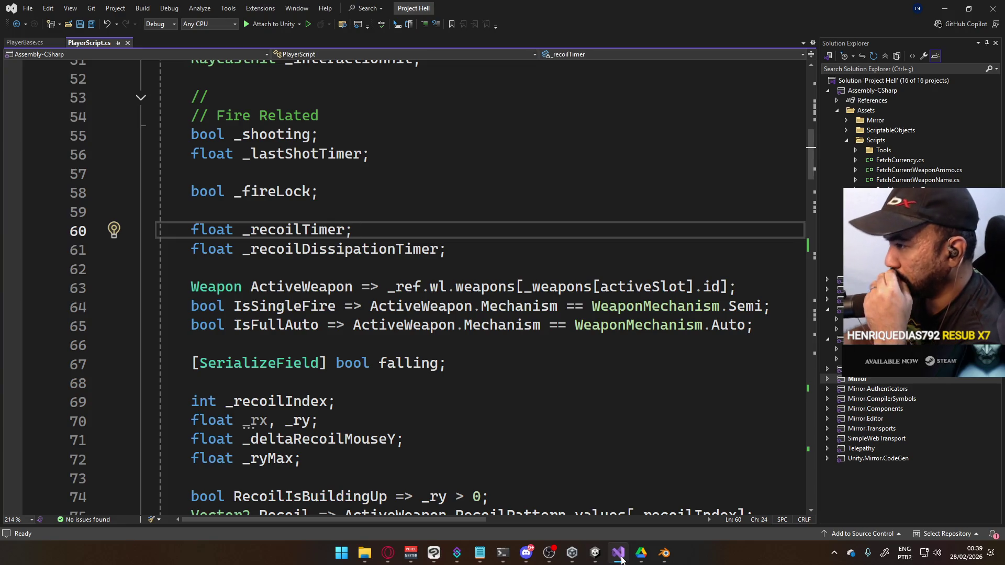
click(619, 558)
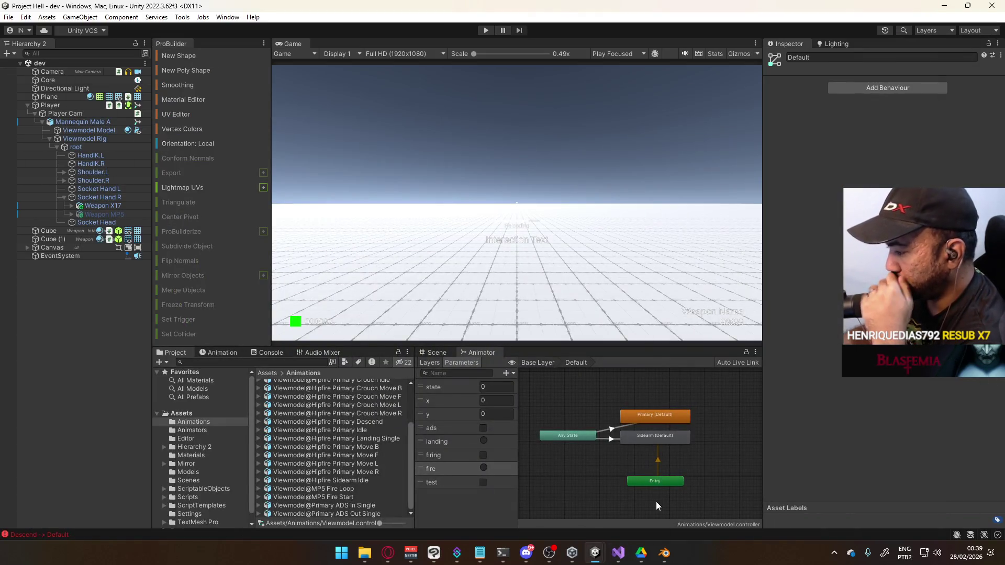
click(484, 30)
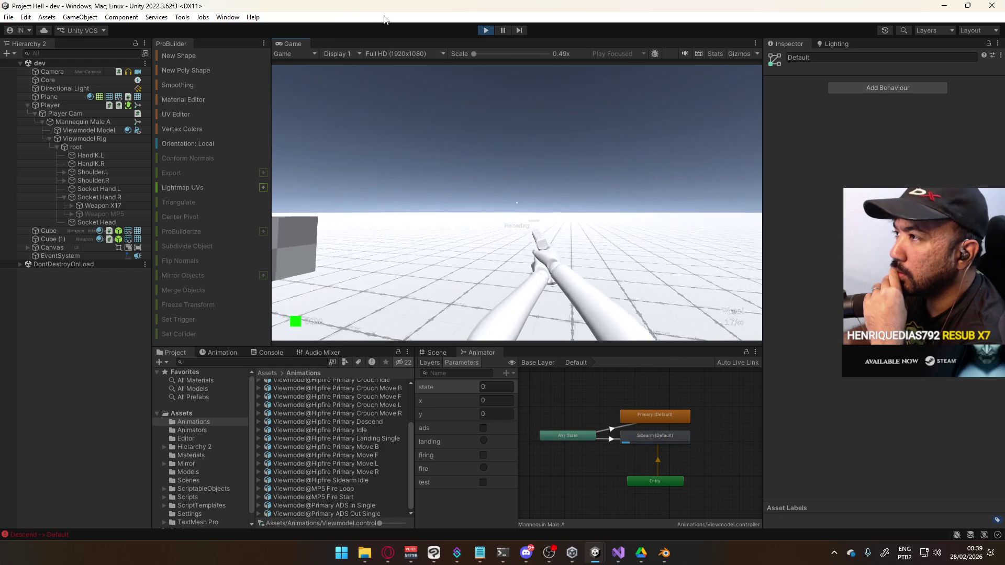
click(501, 30)
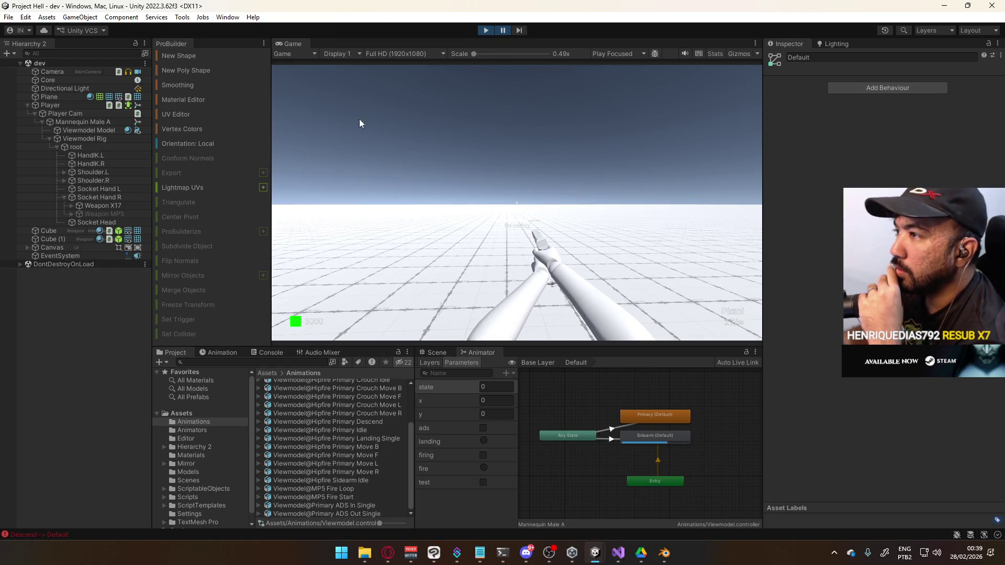
click(436, 353)
mouse_move(578, 444)
right_down()
mouse_move(428, 413)
mouse_move(614, 353)
mouse_move(375, 341)
right_up()
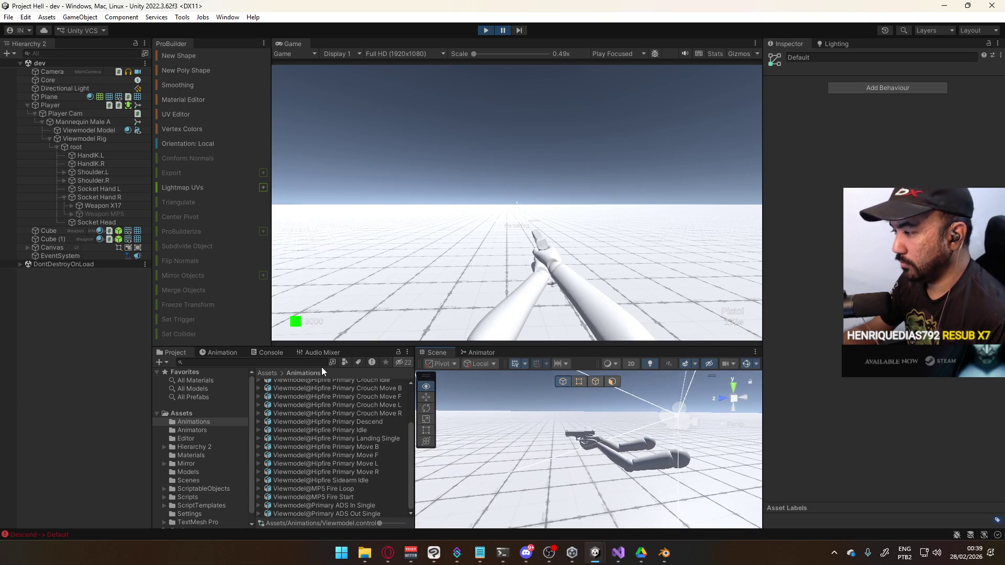
Nudge Weapon X17 in the hand using global handles, undo the last move, and stop Play.
click(99, 206)
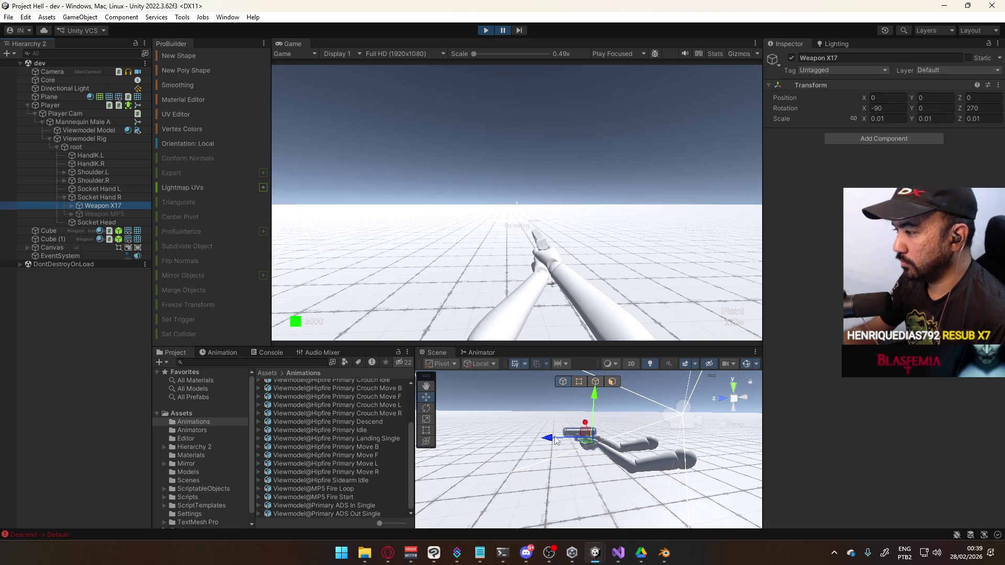
mouse_move(546, 441)
mouse_down()
mouse_move(576, 438)
mouse_move(566, 440)
mouse_up()
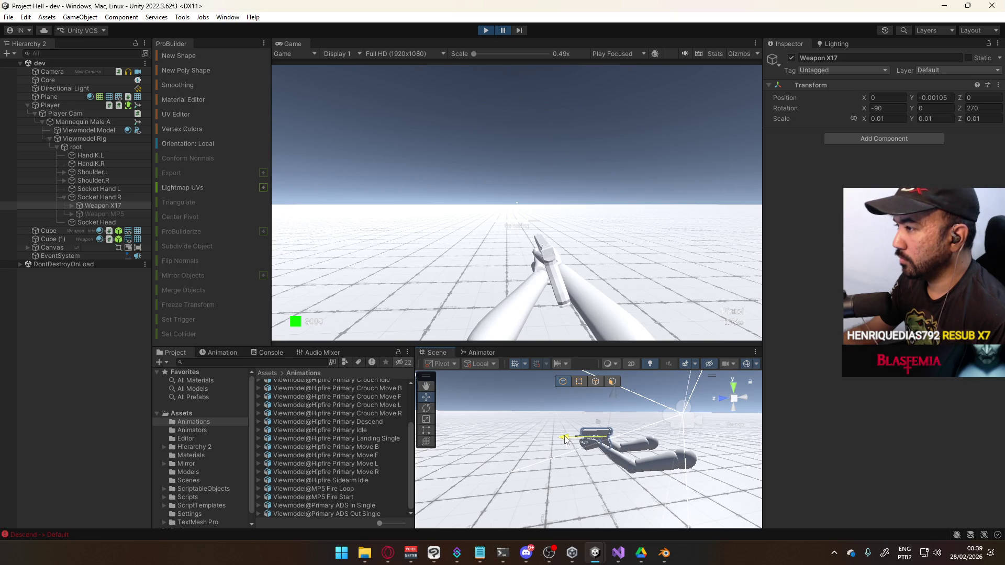
drag(565, 440, 566, 439)
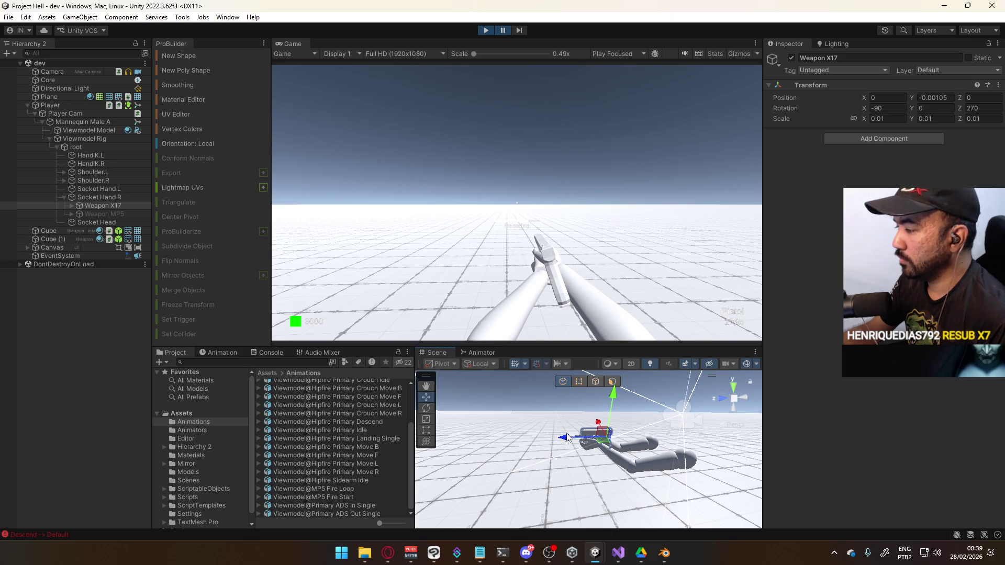
click(479, 363)
click(487, 375)
drag(595, 434, 589, 430)
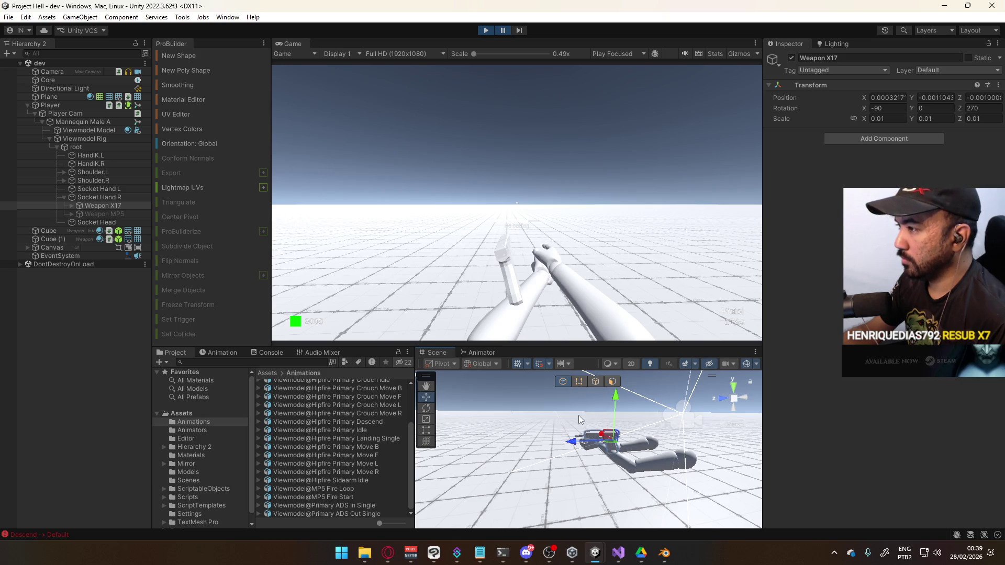
key(ctrl+z)
click(493, 30)
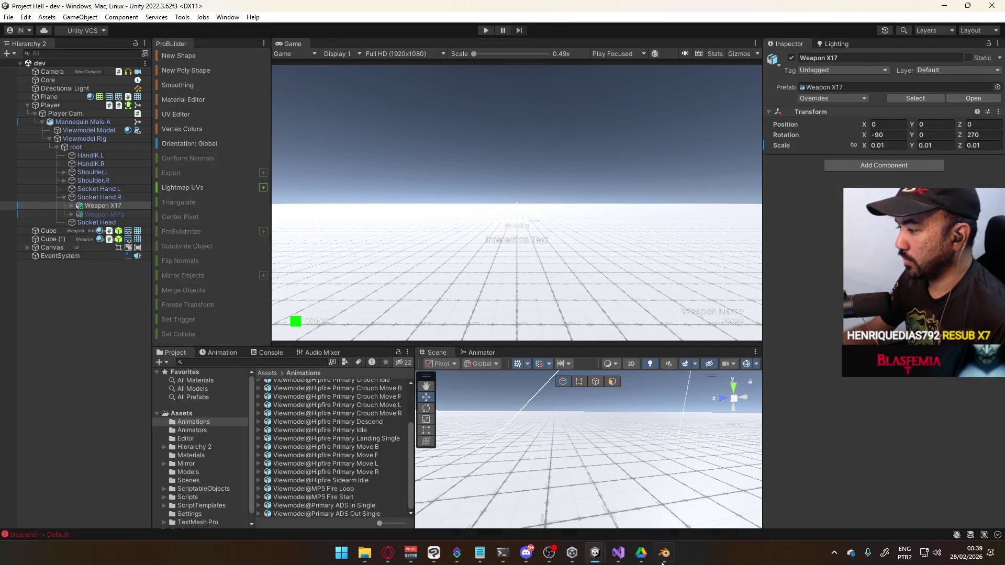
Put the X17 Rig in Pose Mode and raise the pistol's root bone slightly with snapping on.
click(663, 560)
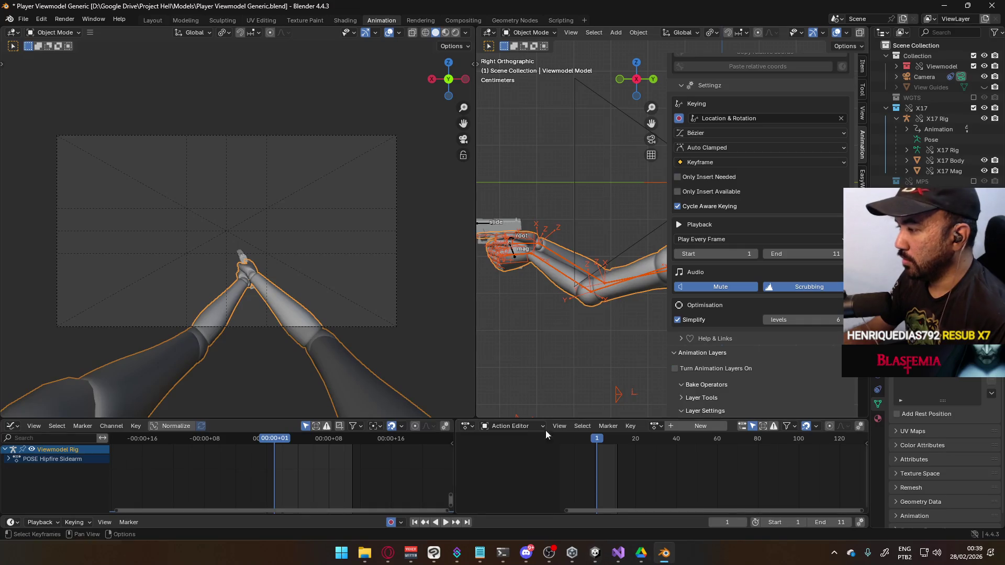
click(484, 227)
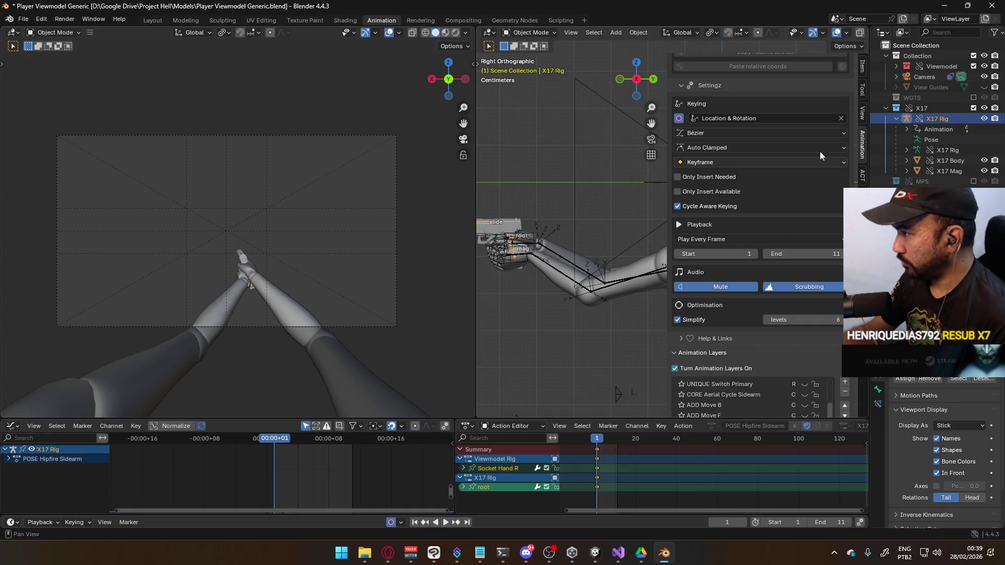
scroll(818, 332, down, 3)
scroll(817, 385, down, 3)
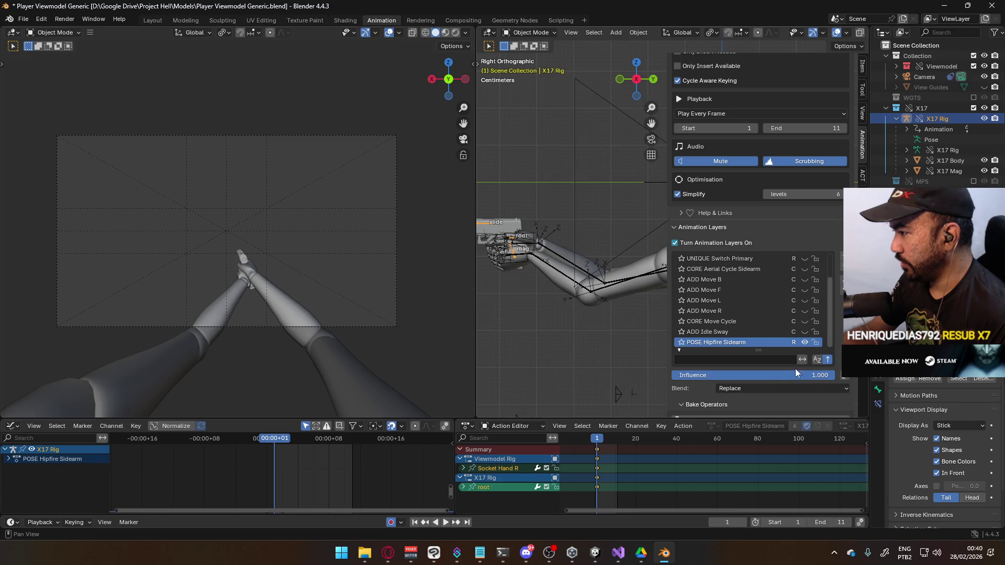
click(528, 33)
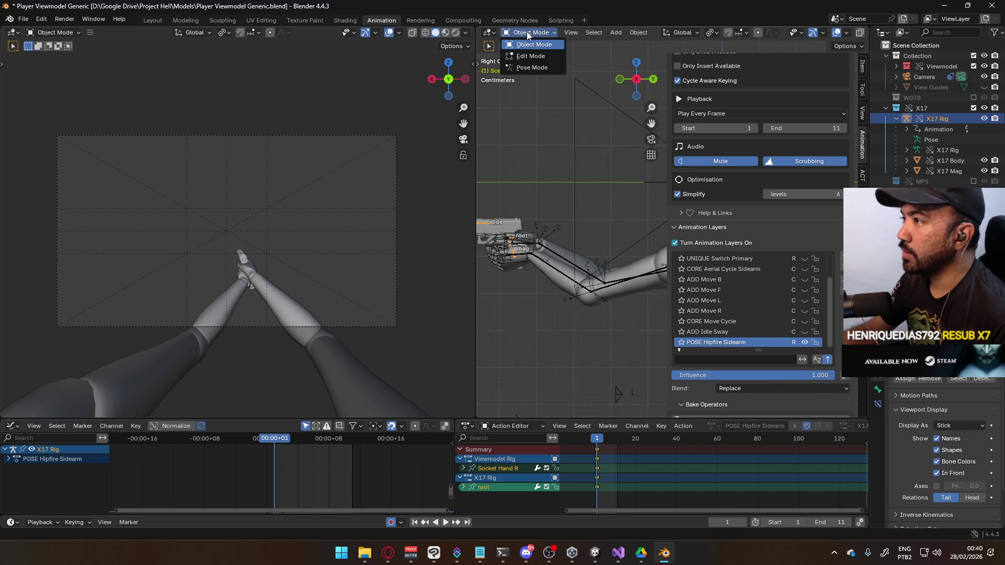
click(528, 67)
scroll(566, 276, up, 2)
scroll(561, 274, down, 5)
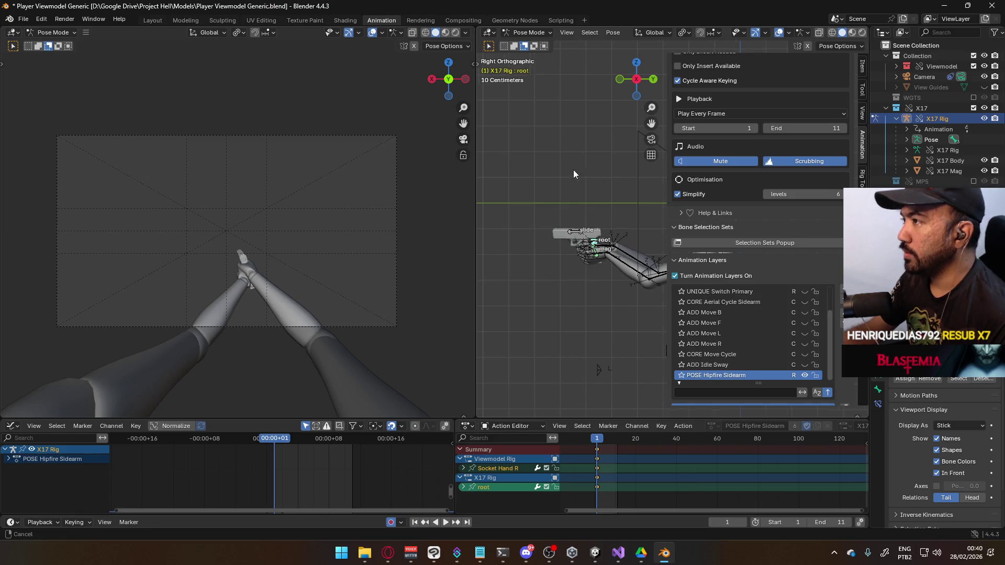
shift+middle_drag(573, 170, 531, 184)
click(700, 33)
key(g)
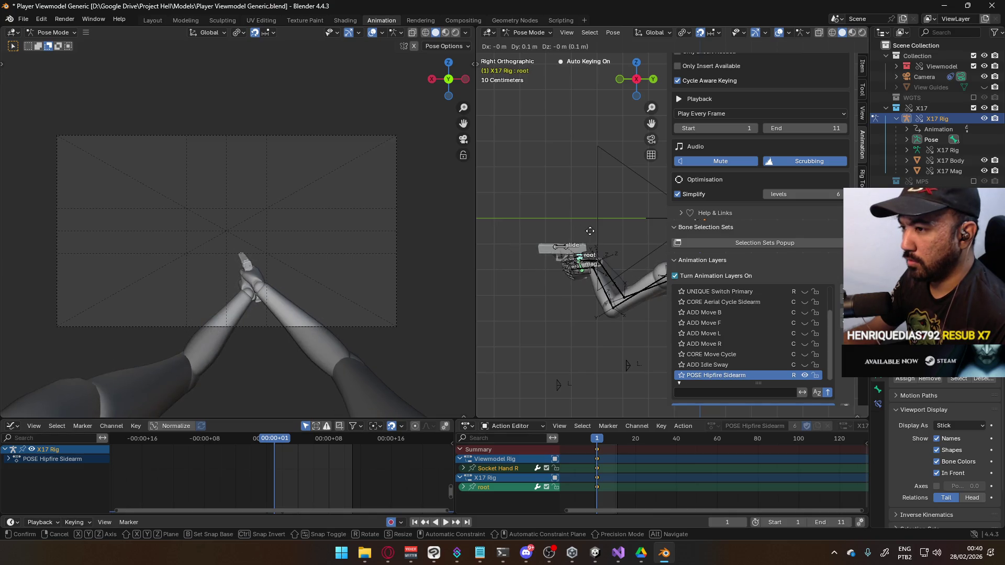
click(602, 233)
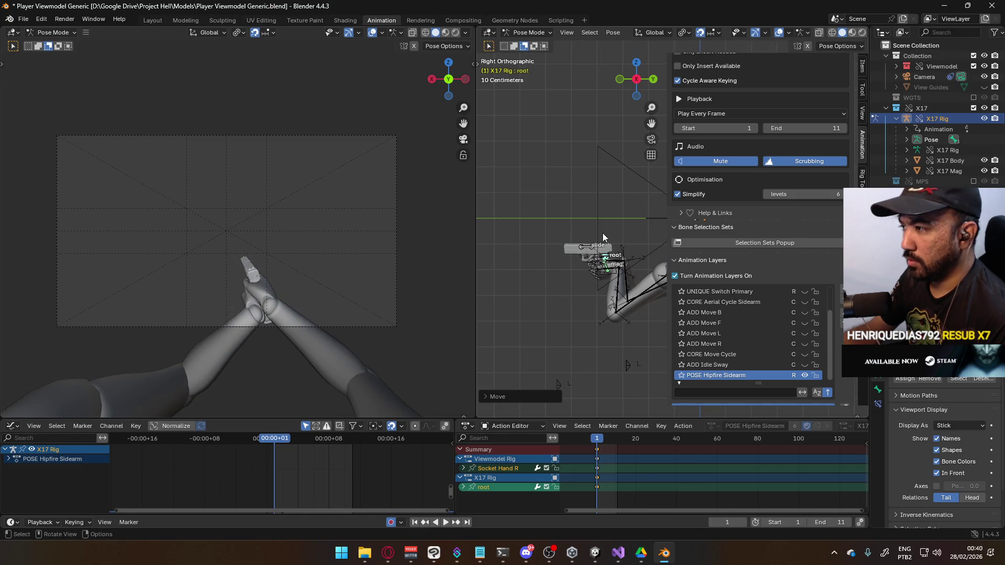
Check the raised pistol from the top view and save the blend file.
shift+middle_drag(595, 271, 499, 263)
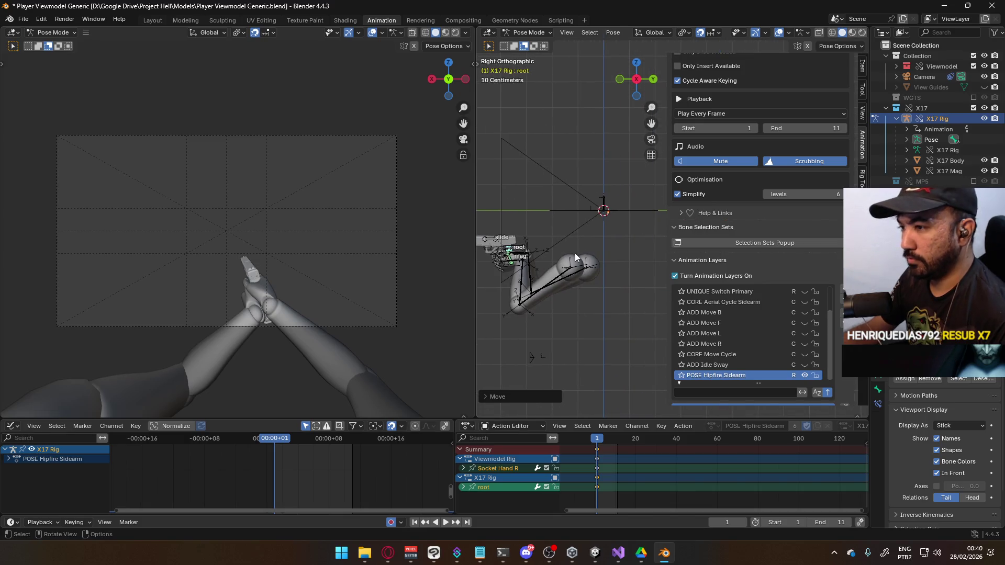
key(KP_7)
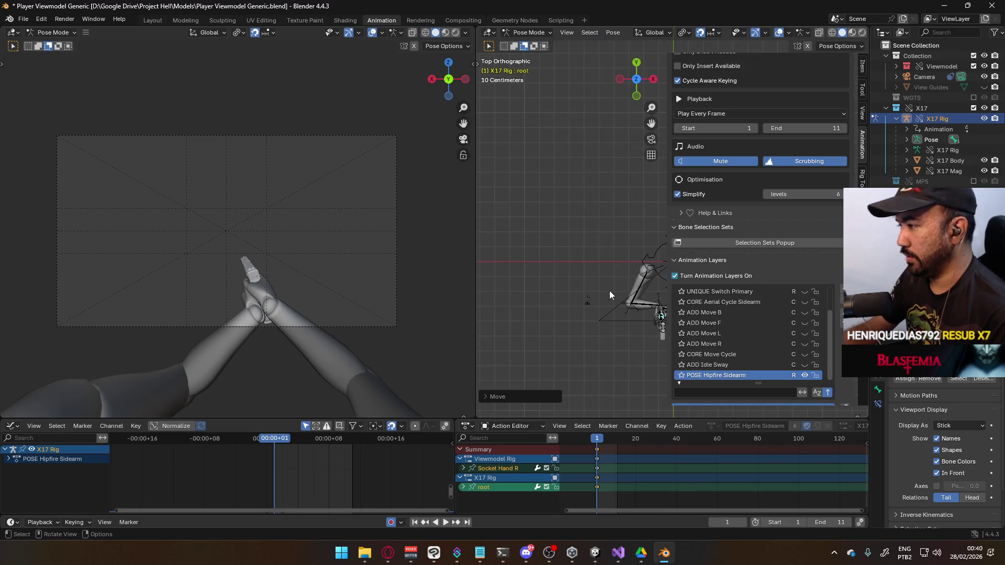
key(shift+c)
key(ctrl+s)
Put the Viewmodel Rig in Pose Mode and clear both shoulders' rotation and location.
click(529, 33)
click(529, 48)
click(558, 219)
click(528, 32)
click(533, 69)
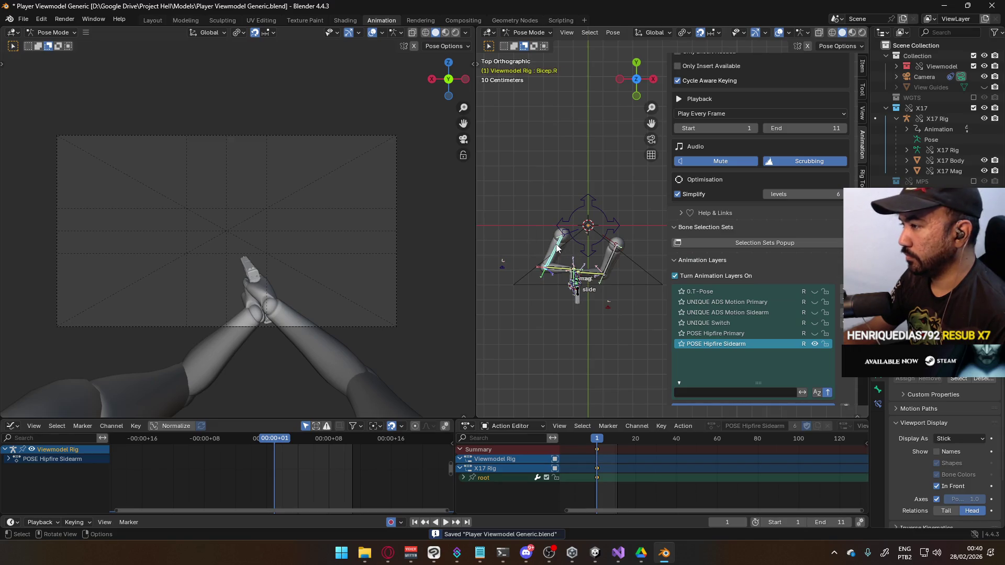
click(611, 240)
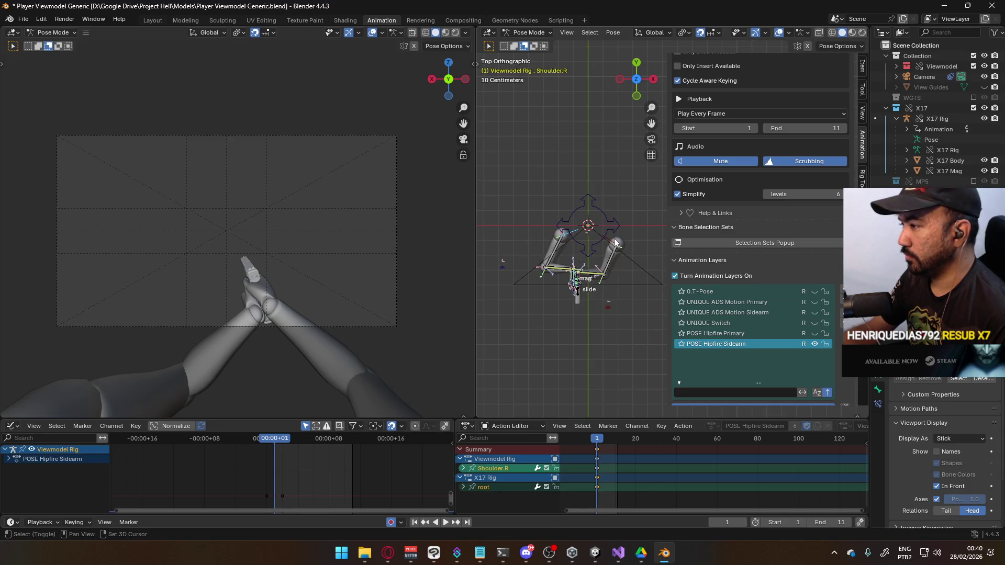
key(ctrl+shift+m)
key(alt+r)
key(alt+g)
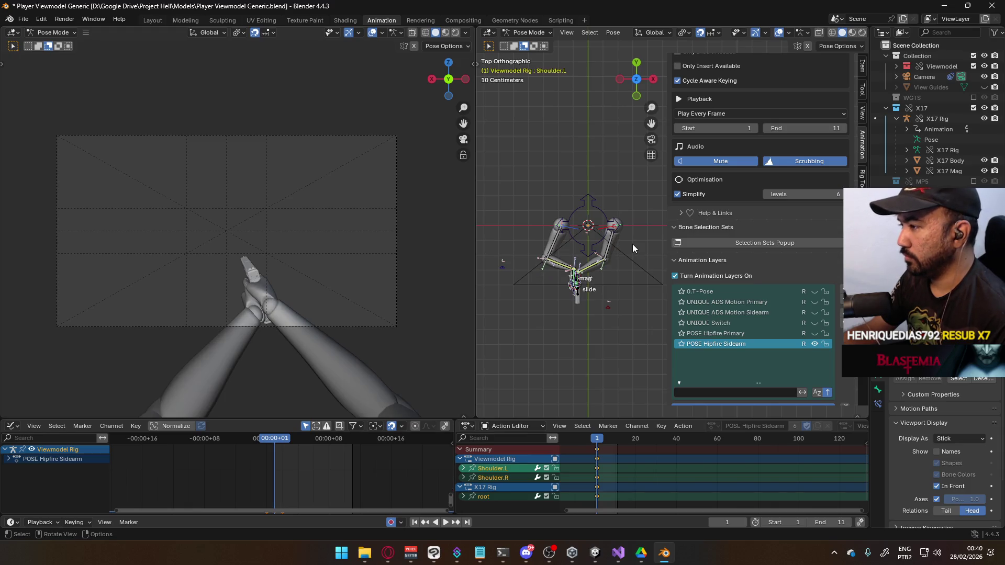
With snapping off, reposition the ElbowIK.R and ElbowIK.L targets in front view.
scroll(592, 274, up, 1)
middle_drag(623, 338, 609, 205)
middle_drag(548, 324, 555, 290)
click(497, 283)
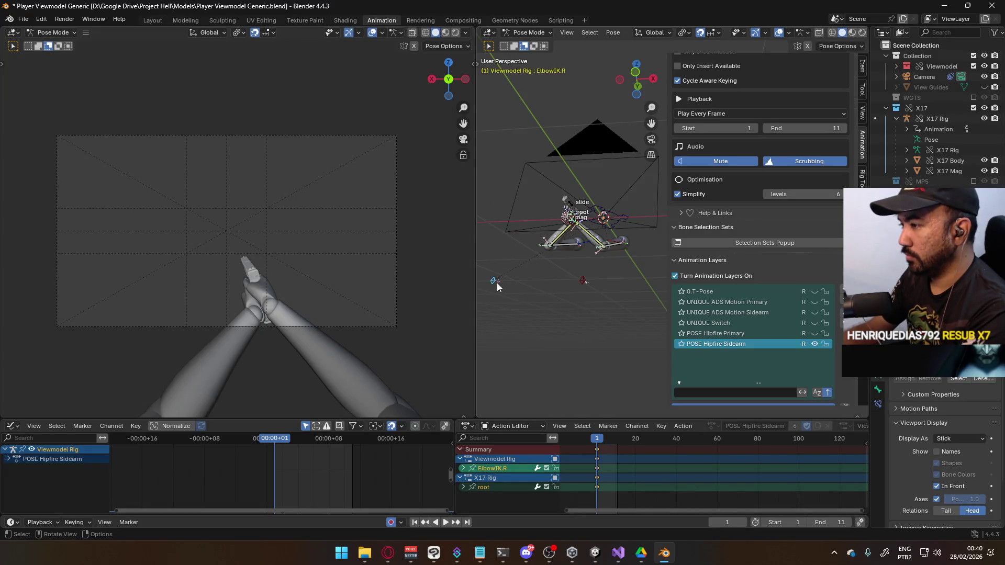
key(KP_1)
key(g)
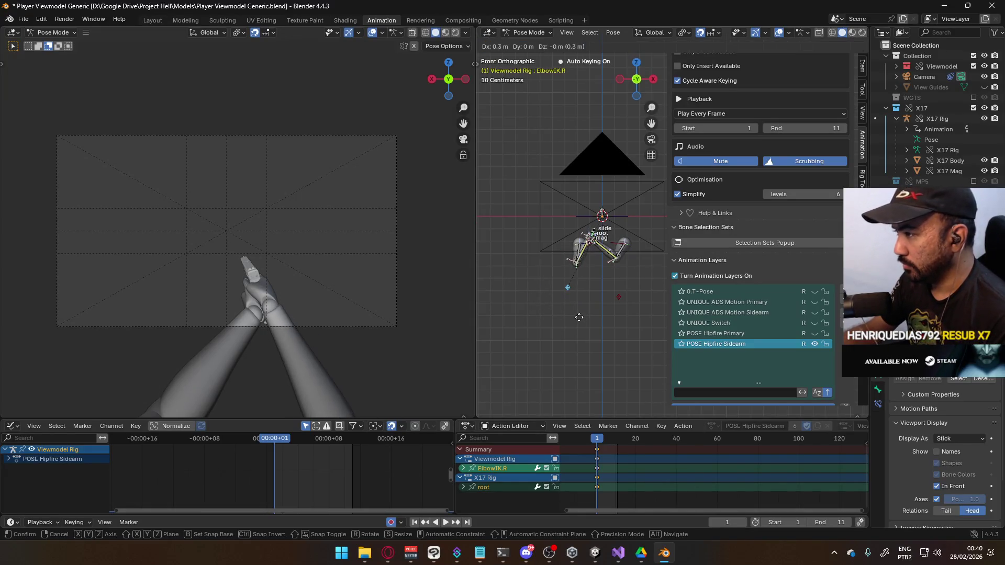
key(Escape)
click(700, 34)
key(g)
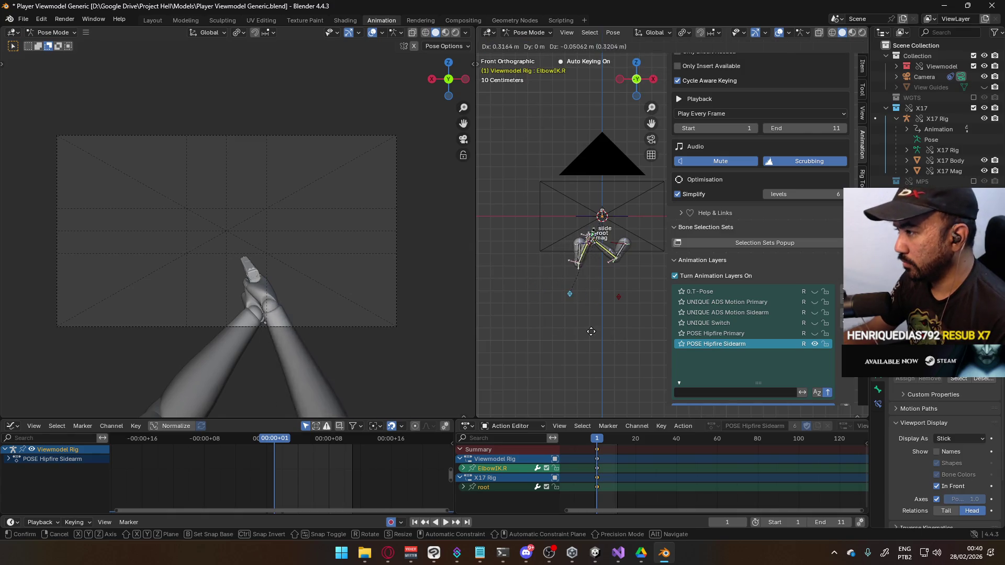
click(617, 323)
click(619, 294)
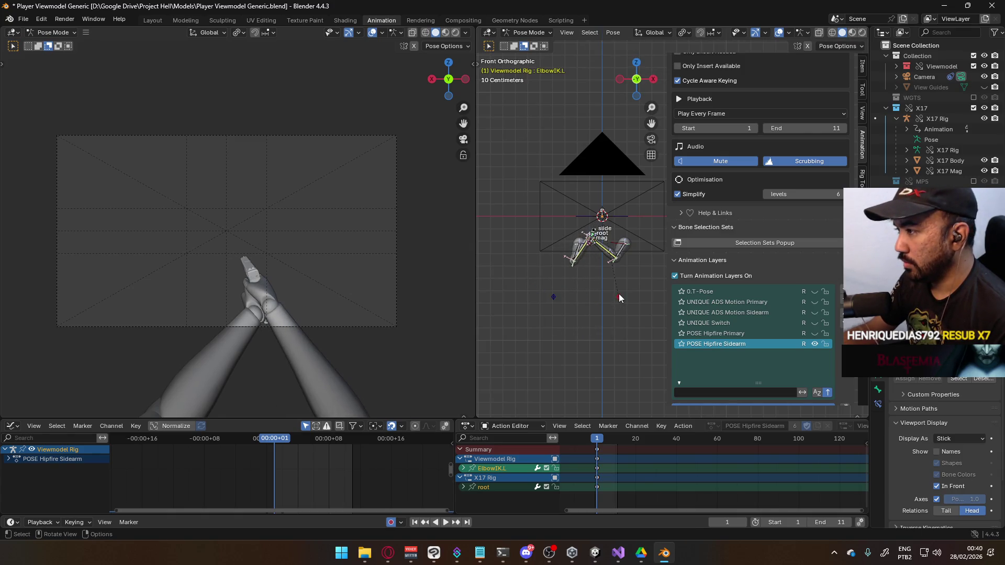
key(g)
click(624, 297)
Rotate and move the Shoulder.L bone slightly from the top view.
key(KP_3)
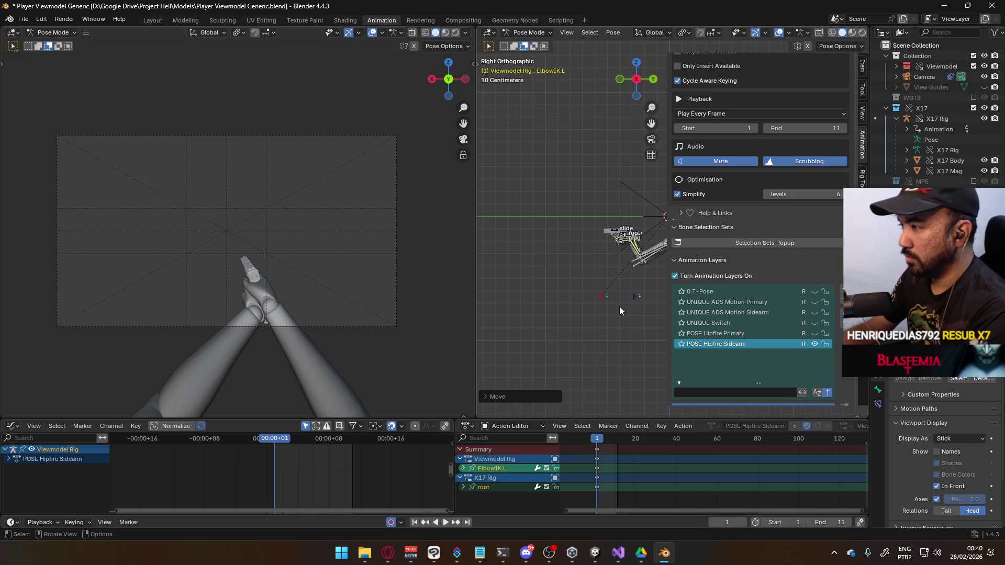
scroll(591, 251, up, 1)
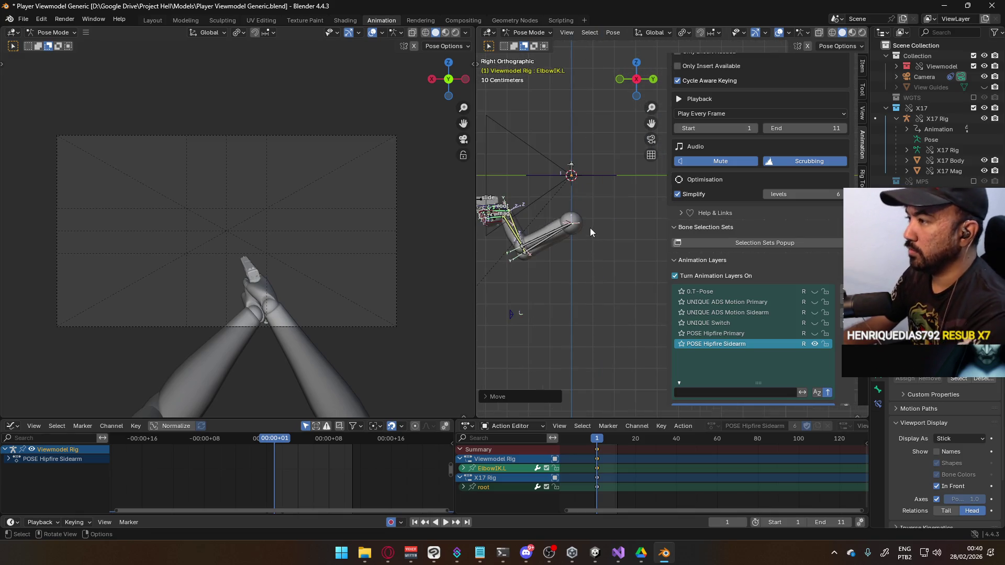
key(KP_7)
shift+middle_drag(589, 327, 610, 241)
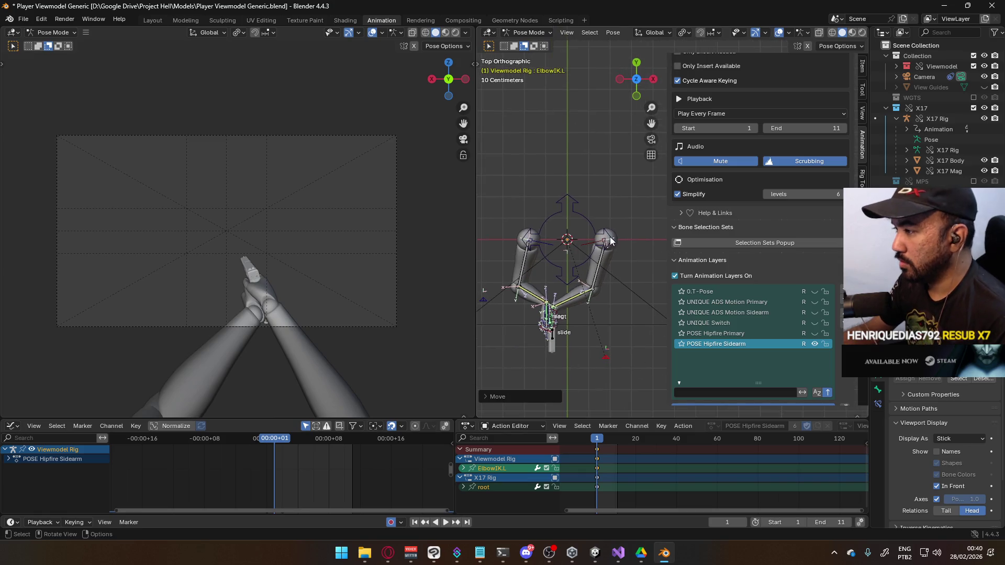
click(603, 242)
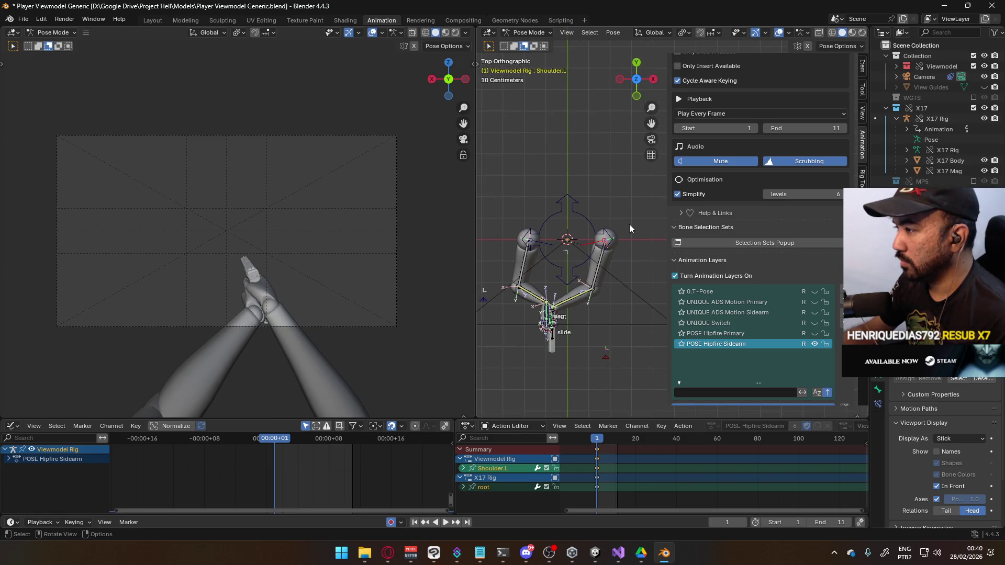
key(r)
click(621, 246)
key(g)
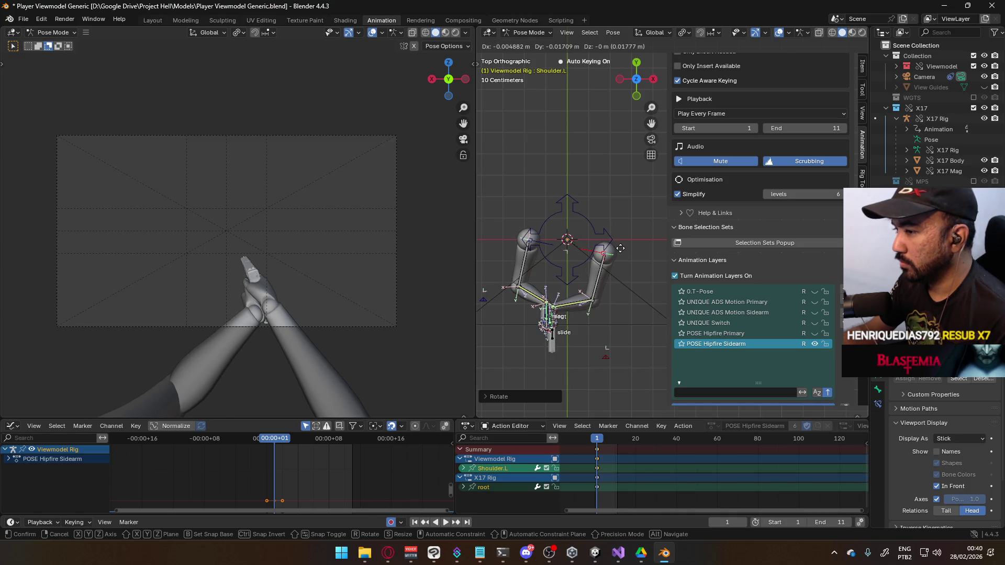
click(620, 249)
Adjust the ElbowIK.L target again in front view, then return the arms rig to Object Mode.
click(607, 359)
key(KP_1)
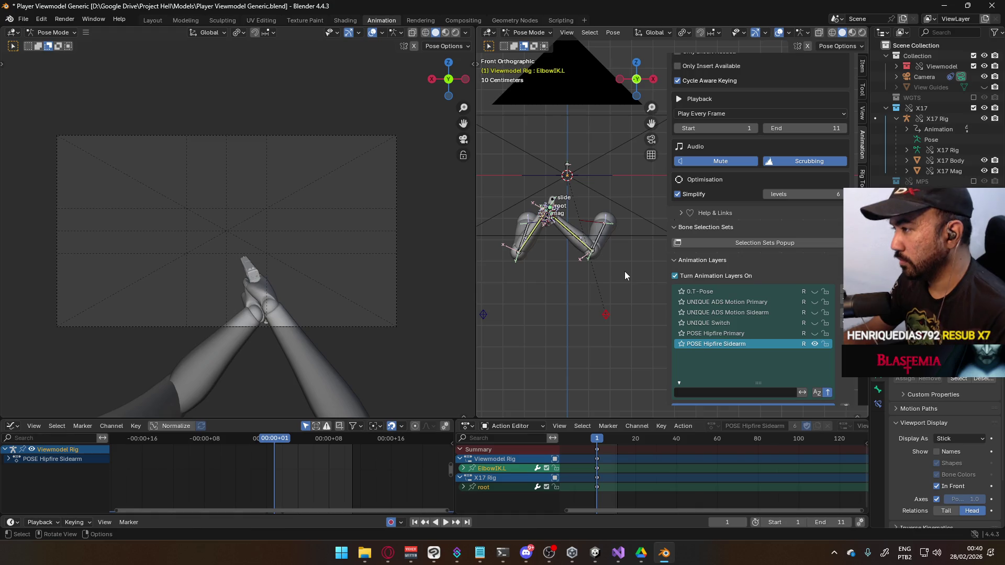
key(g)
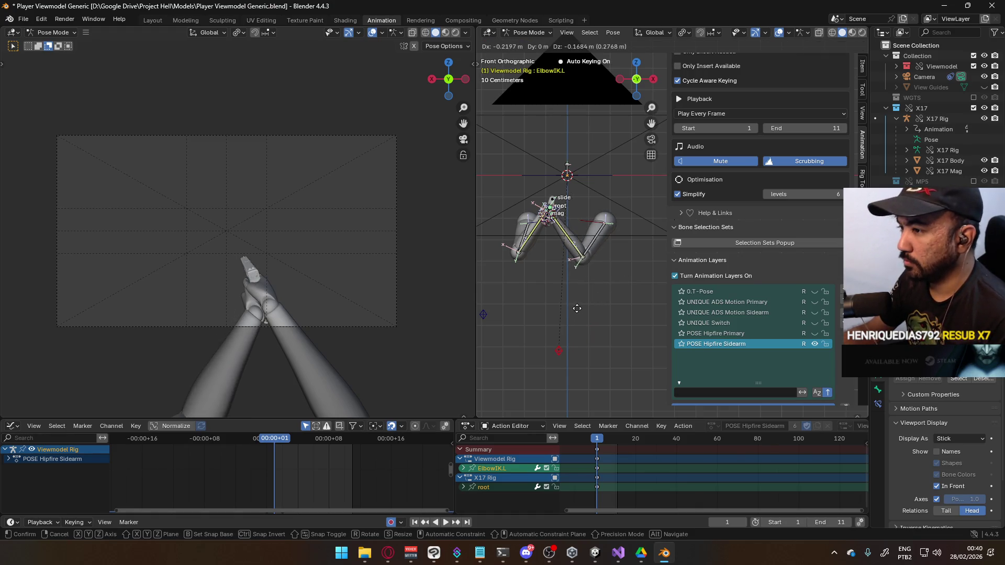
click(577, 308)
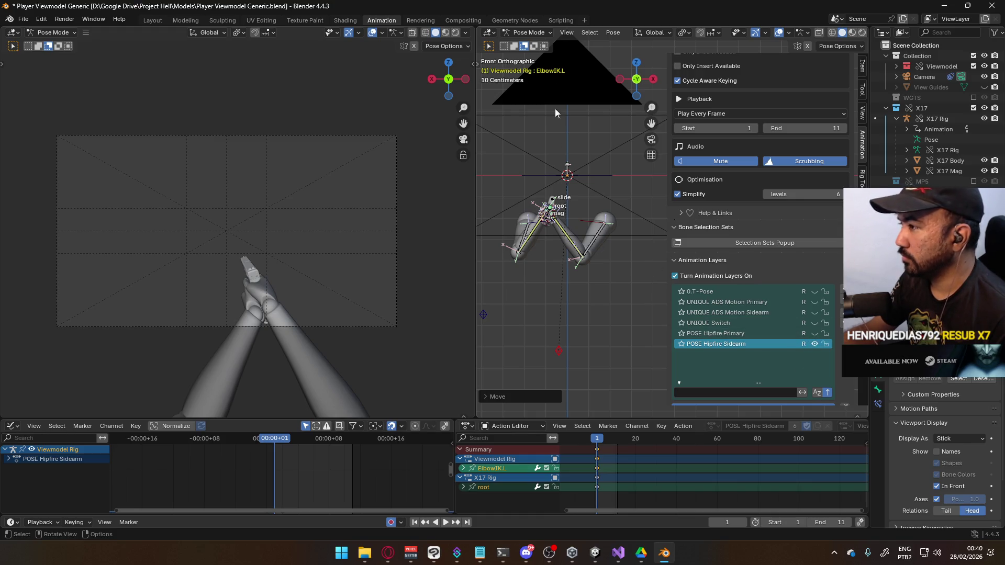
click(529, 32)
click(536, 45)
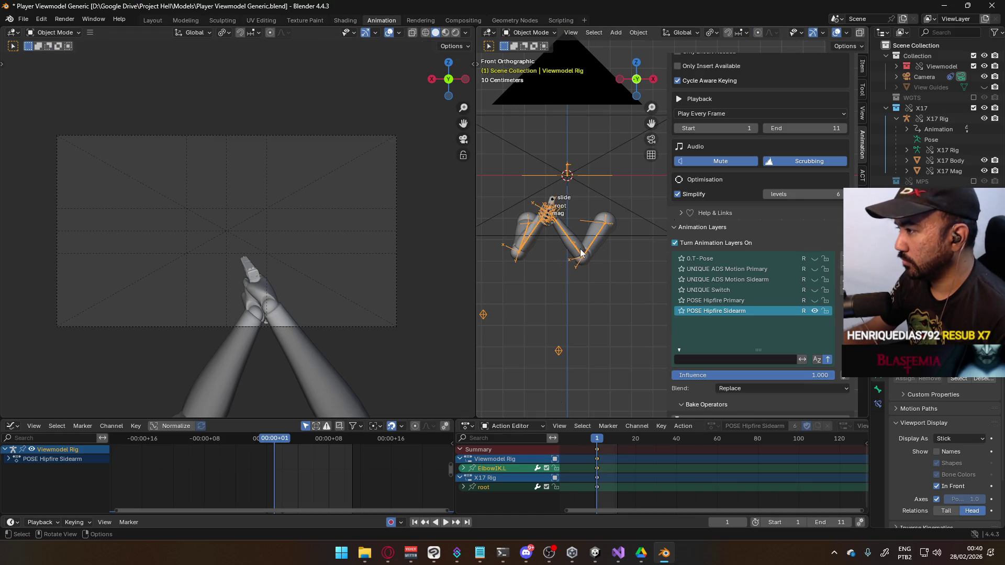
Put the X17 Rig in Pose Mode and view it from the side.
click(552, 237)
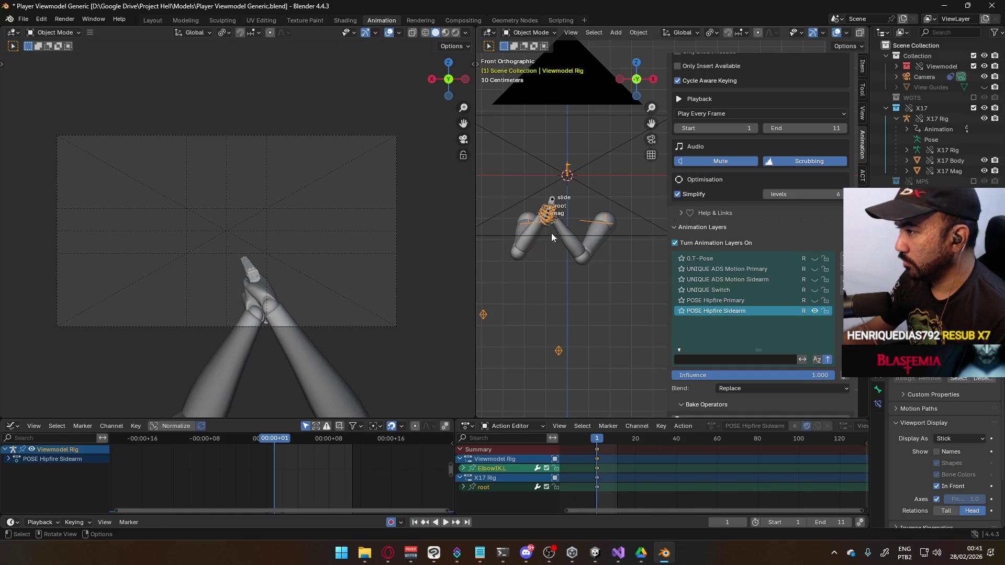
click(554, 200)
click(529, 33)
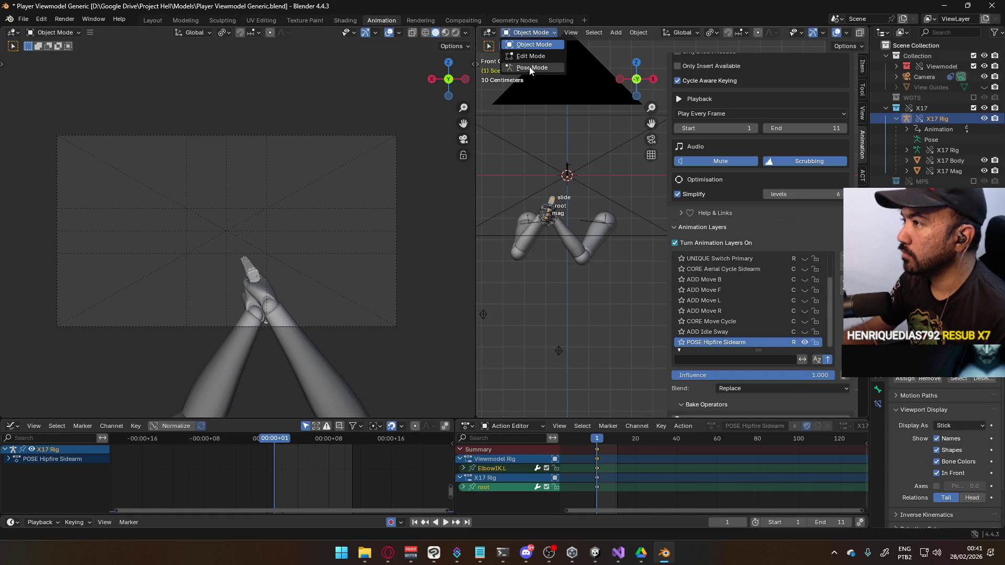
click(530, 67)
key(KP_3)
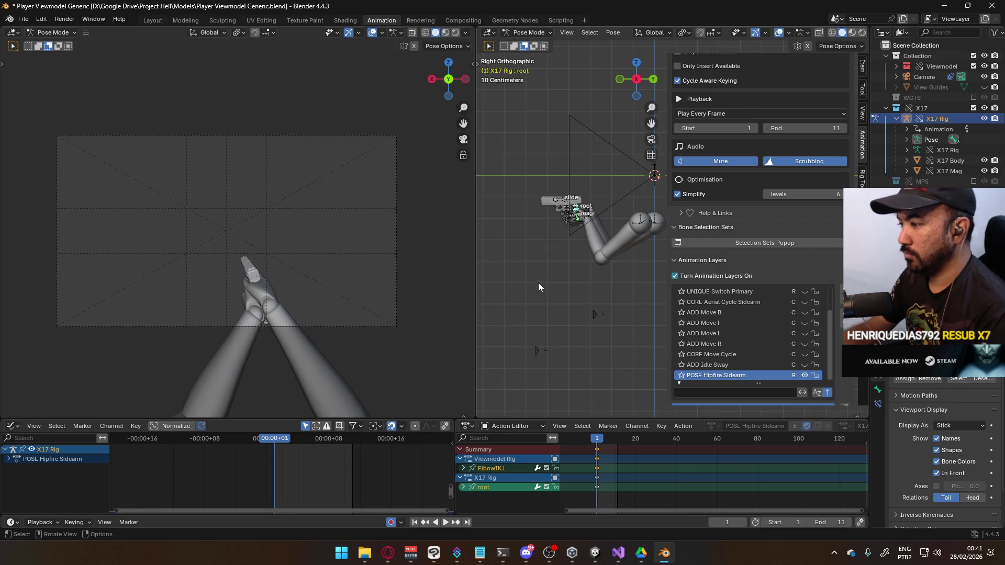
scroll(565, 261, up, 2)
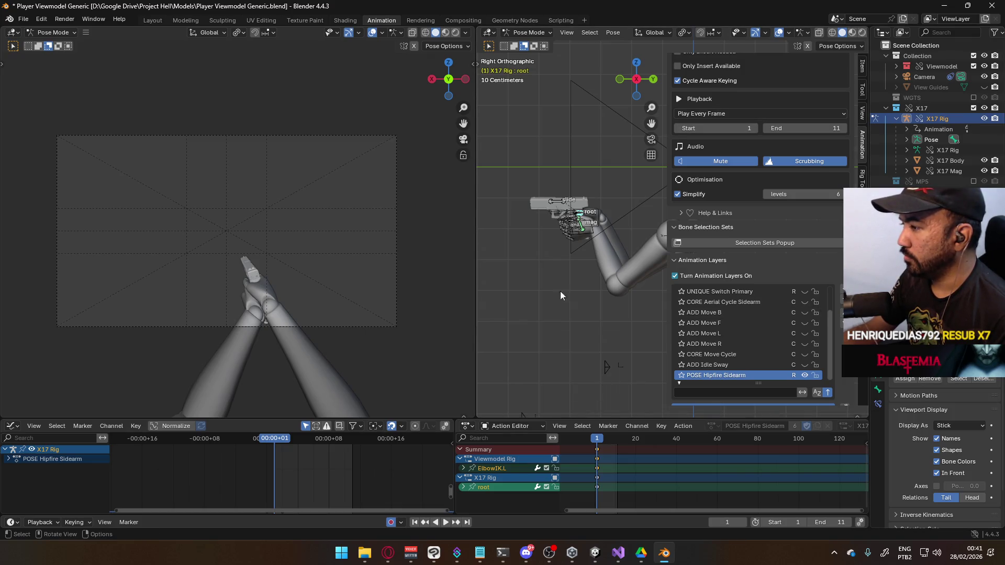
Back in Object Mode, briefly preview and hide the POSE Hipfire Primary layer.
click(528, 32)
click(523, 44)
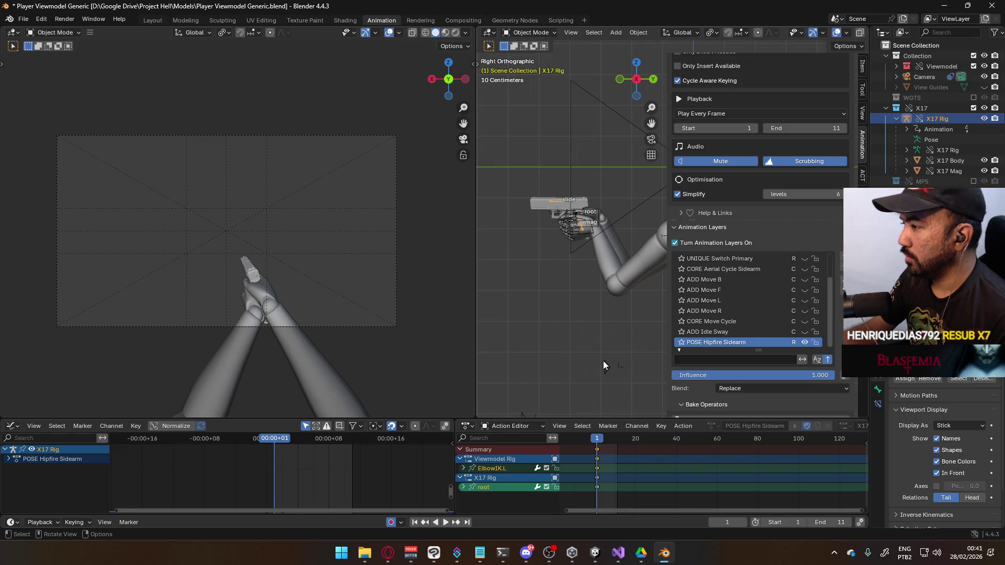
click(606, 368)
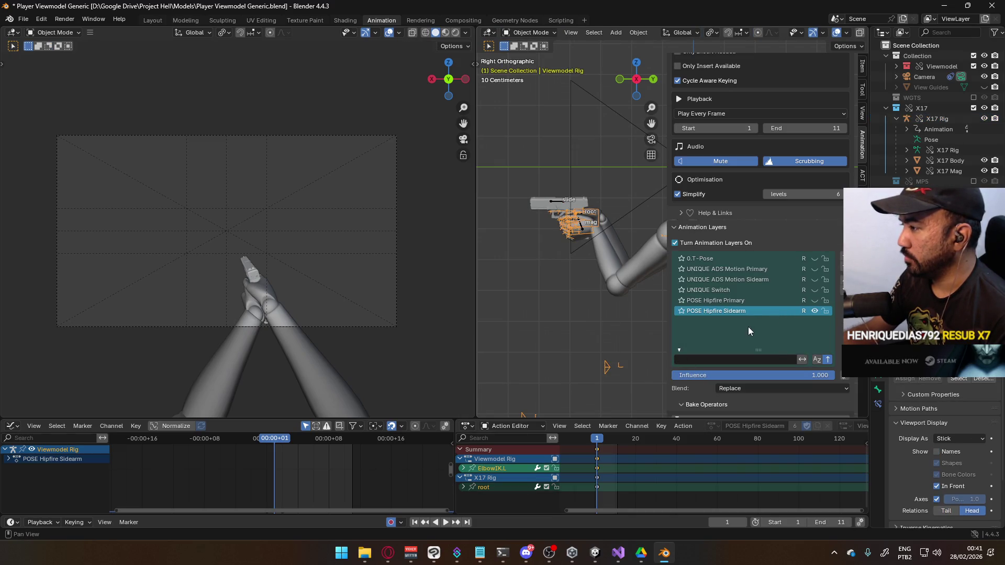
click(815, 300)
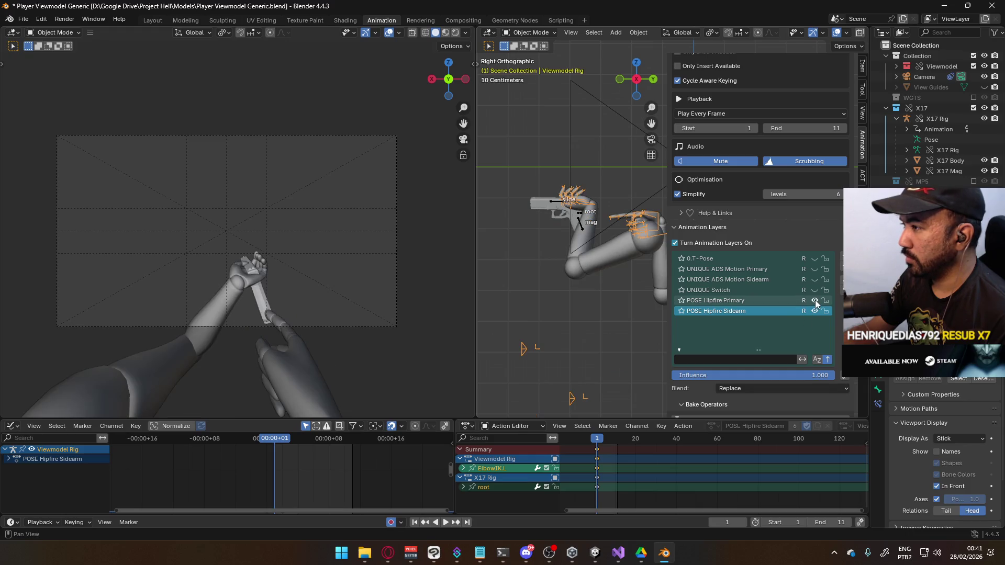
click(815, 300)
Re-enter Pose Mode on the X17 Rig and shift the root bone sideways along X.
click(528, 33)
click(557, 202)
click(528, 32)
click(528, 67)
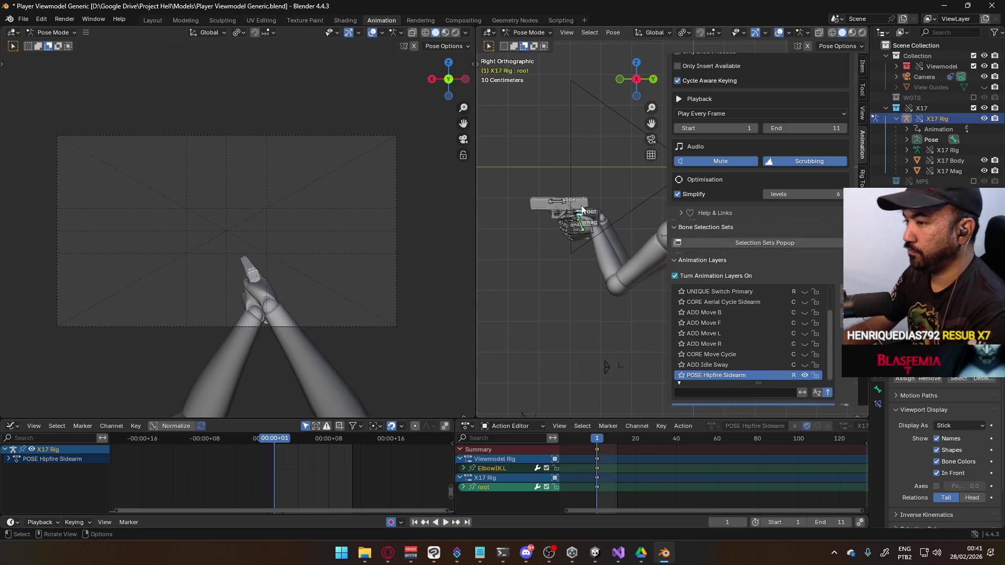
key(KP_1)
scroll(529, 234, up, 2)
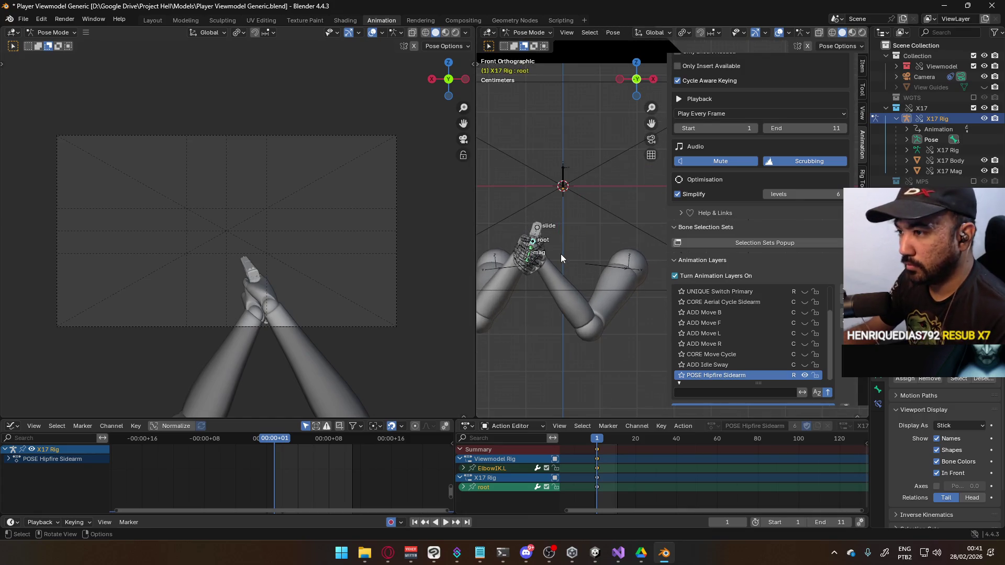
key(g)
key(x)
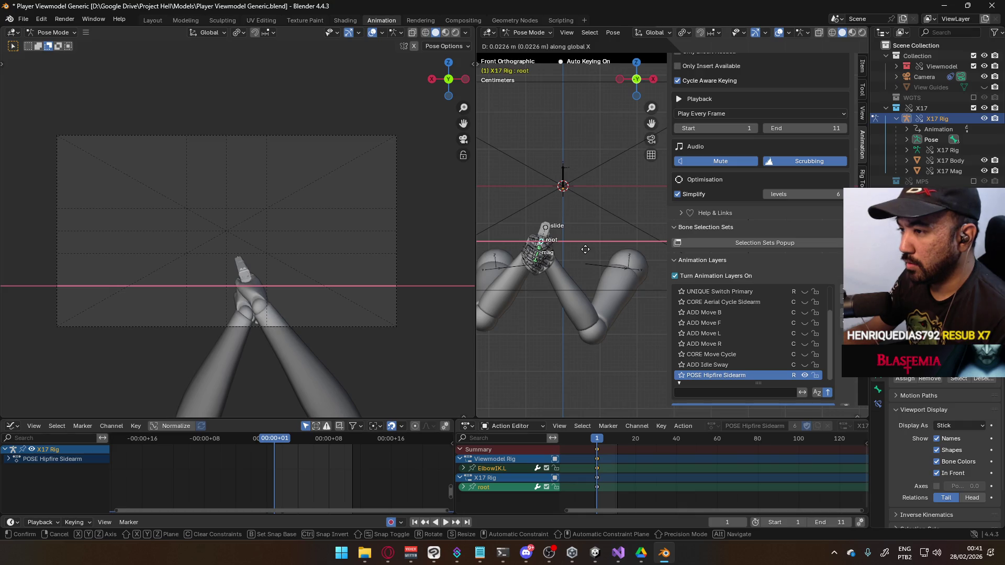
click(585, 249)
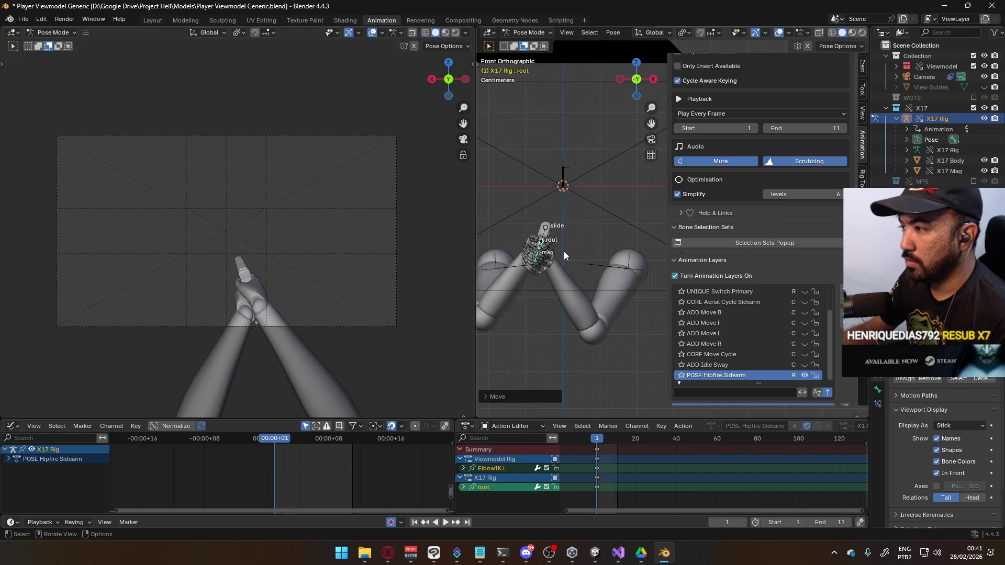
Raise the pistol root along Z, redoing it as a smaller upward move.
key(g)
key(z)
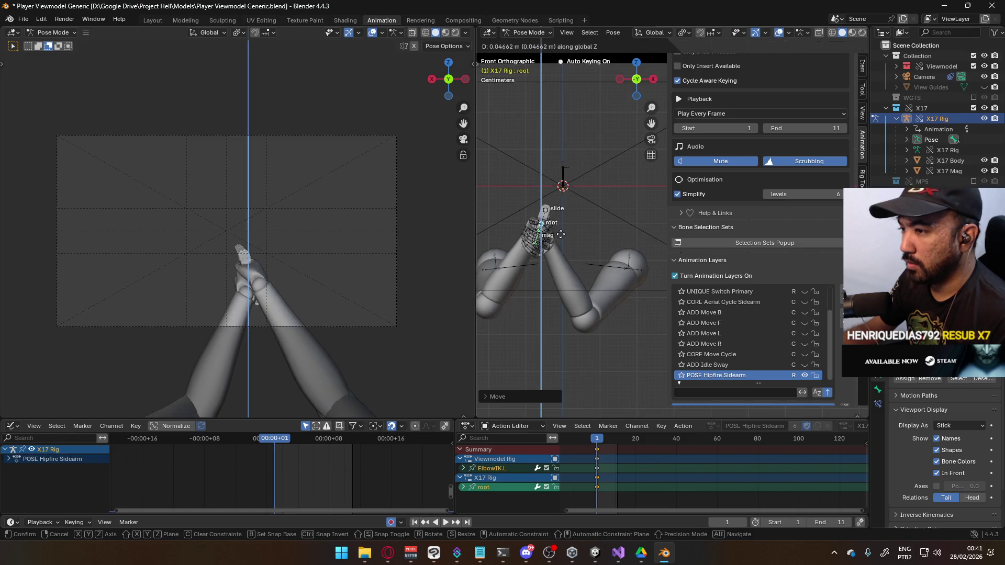
click(557, 237)
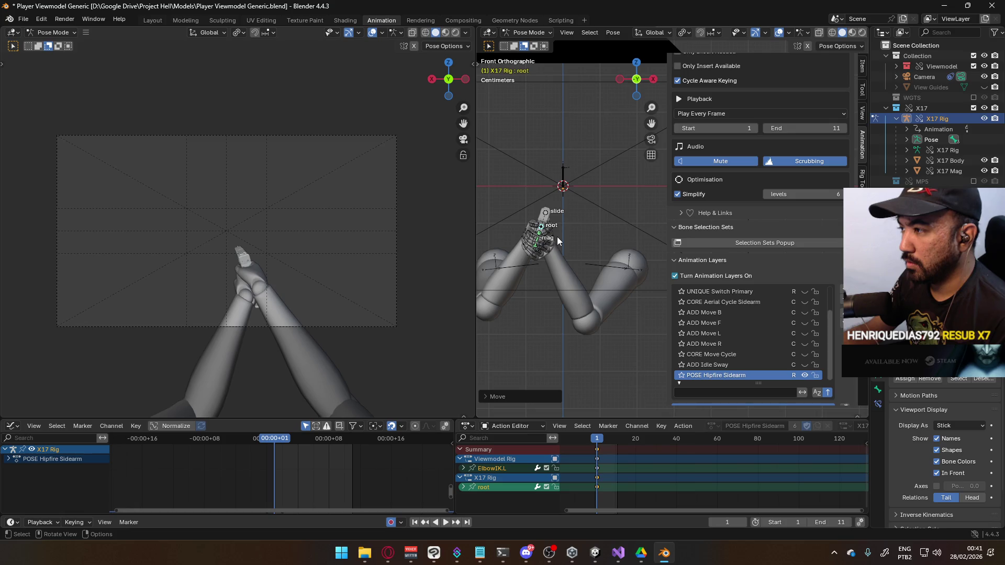
key(ctrl+z)
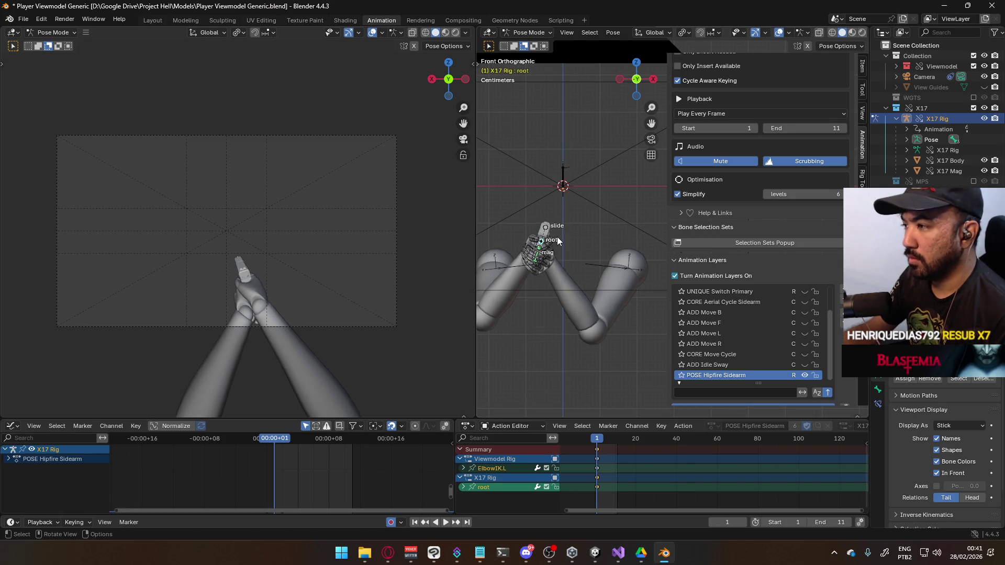
key(g)
key(z)
click(561, 237)
key(g)
key(z)
click(585, 237)
From the side view, make a small final vertical adjustment to the pistol root.
key(KP_3)
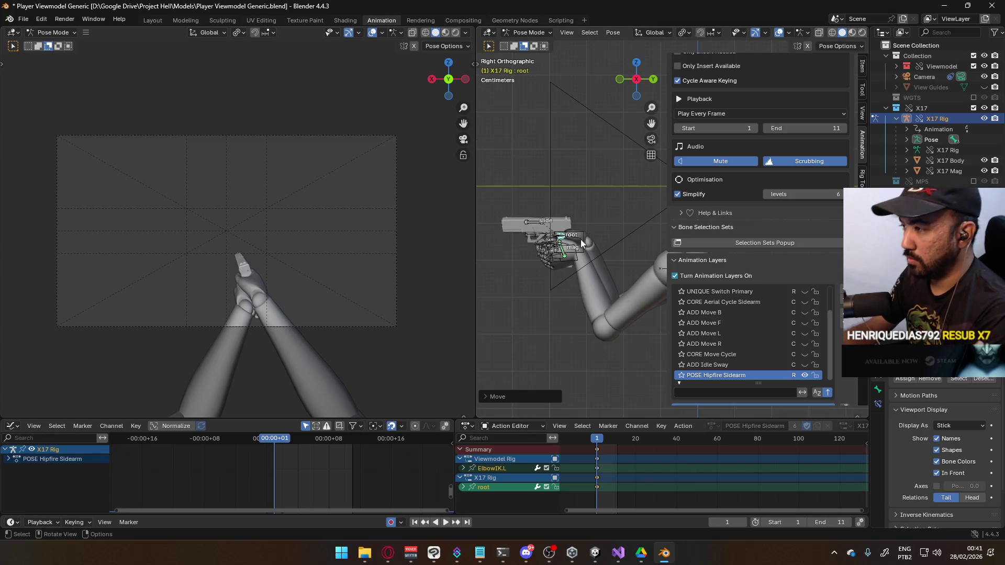
scroll(580, 240, down, 2)
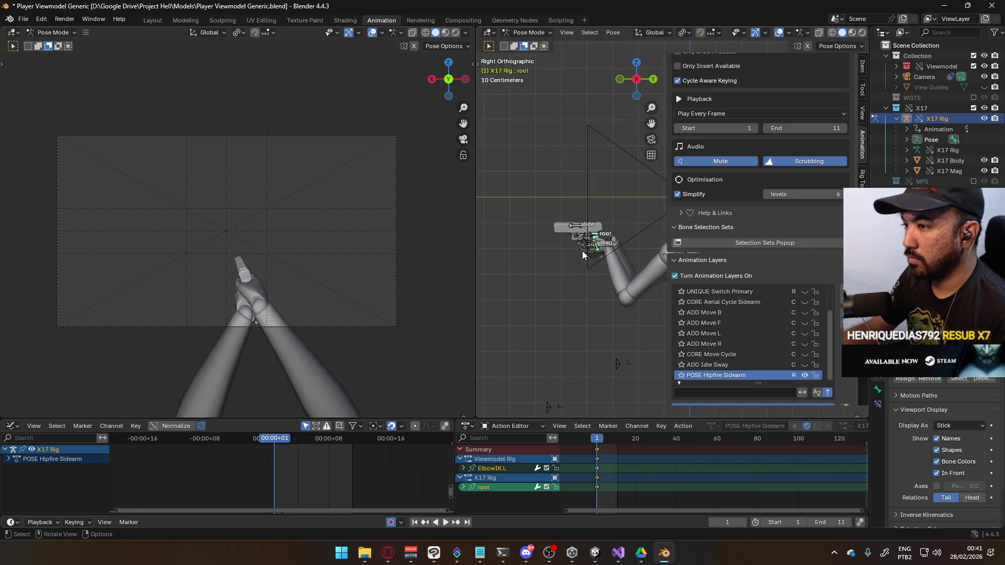
shift+middle_drag(581, 252, 579, 278)
scroll(579, 278, up, 1)
key(g)
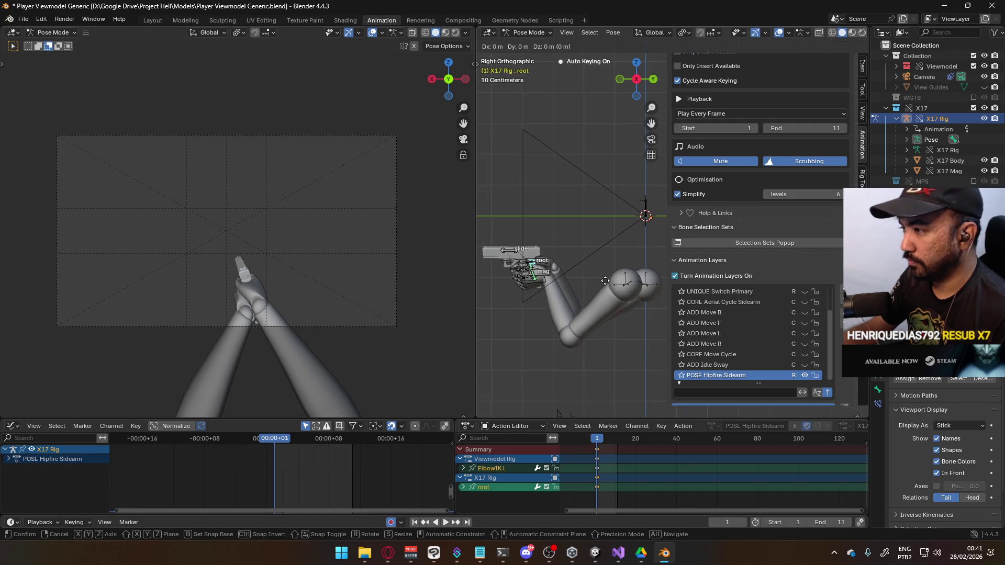
mouse_move(598, 255)
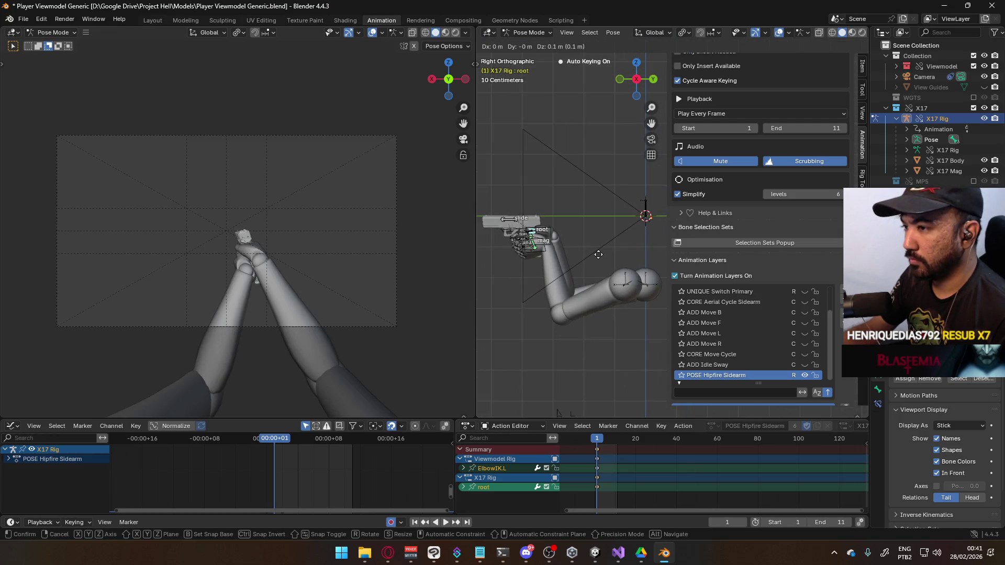
right_click(598, 254)
scroll(533, 285, up, 3)
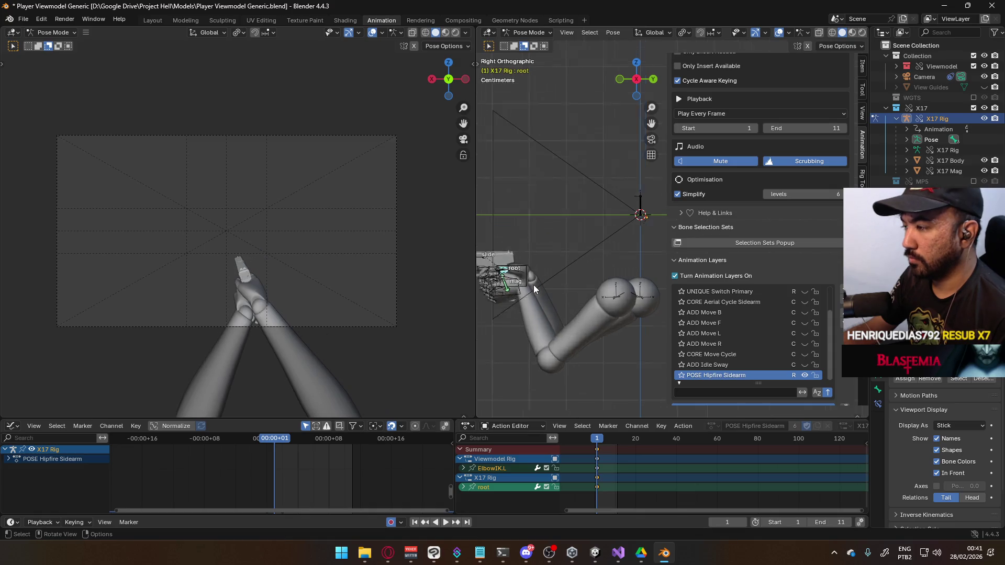
scroll(556, 270, down, 3)
shift+middle_drag(593, 272, 698, 36)
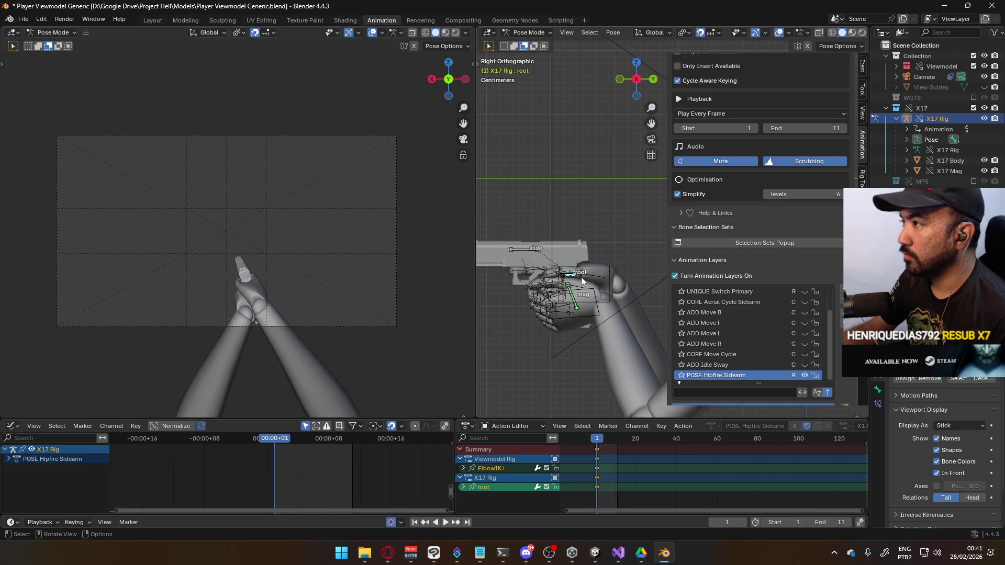
key(g)
key(z)
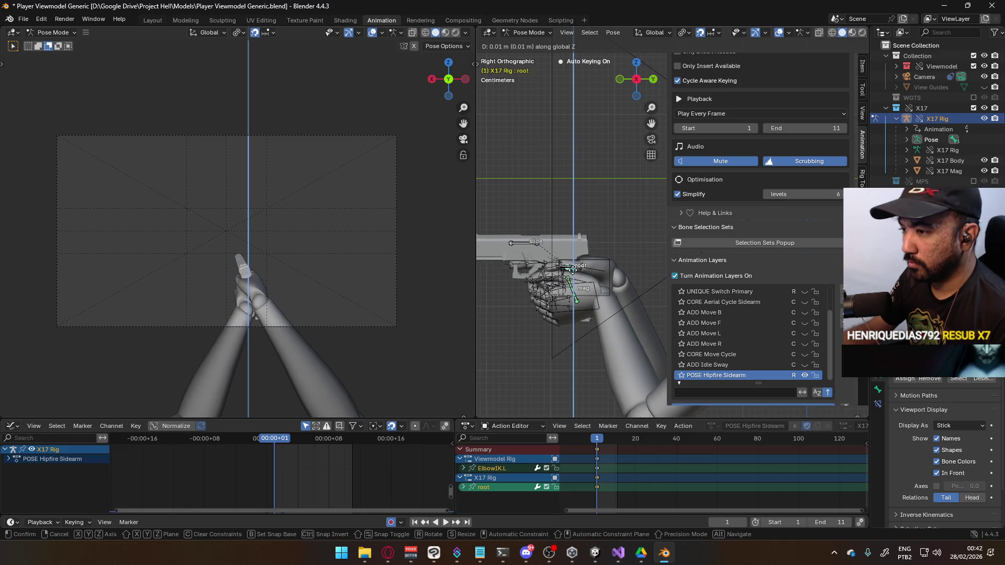
click(573, 273)
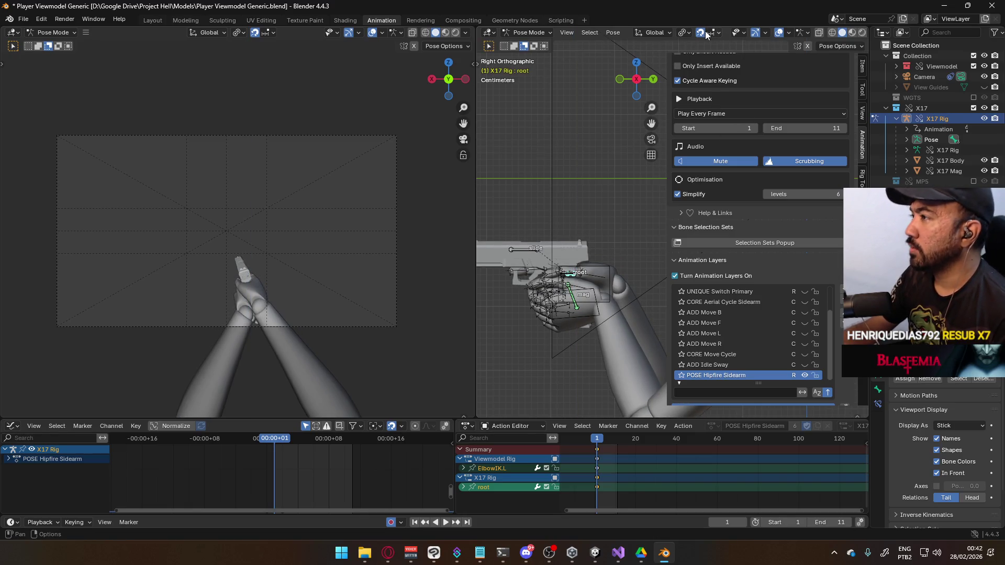
Save the blend file and return to Object Mode with the Viewmodel Rig selected.
scroll(564, 269, down, 2)
scroll(564, 269, down, 2)
key(ctrl+s)
click(528, 32)
click(535, 46)
click(603, 270)
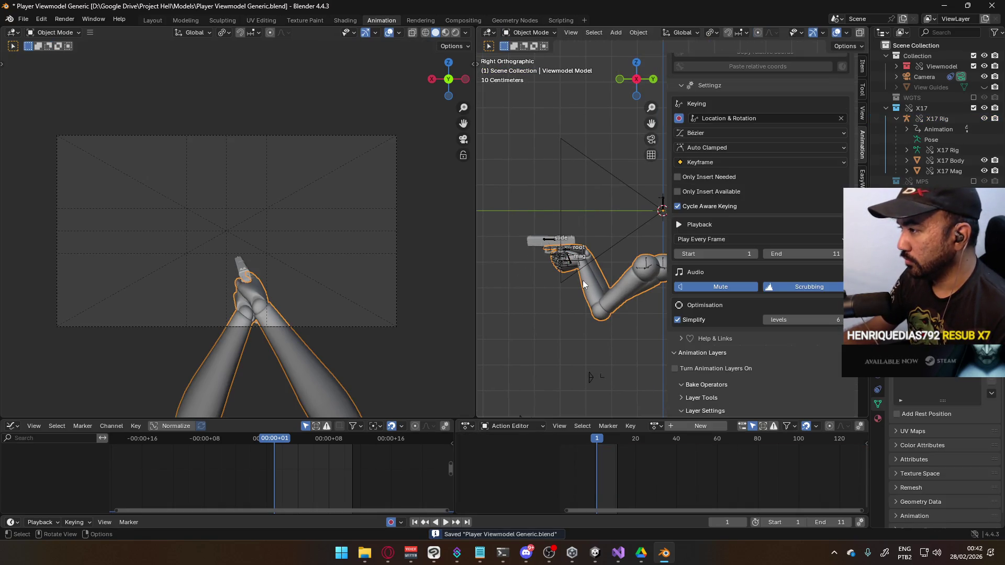
Save, then export the Viewmodel Rig through File > Export > FBX (.fbx).
key(ctrl+s)
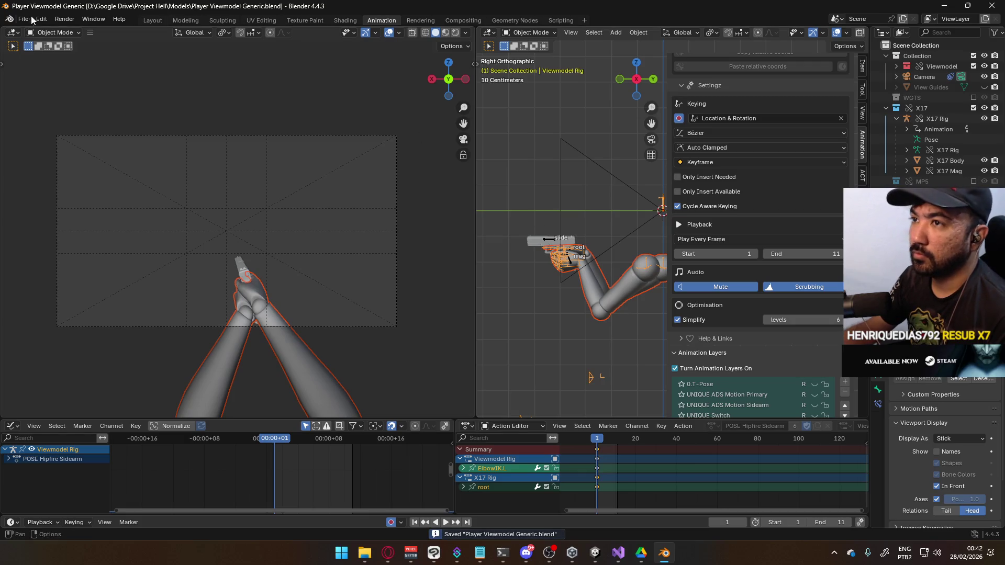
click(23, 19)
mouse_move(82, 177)
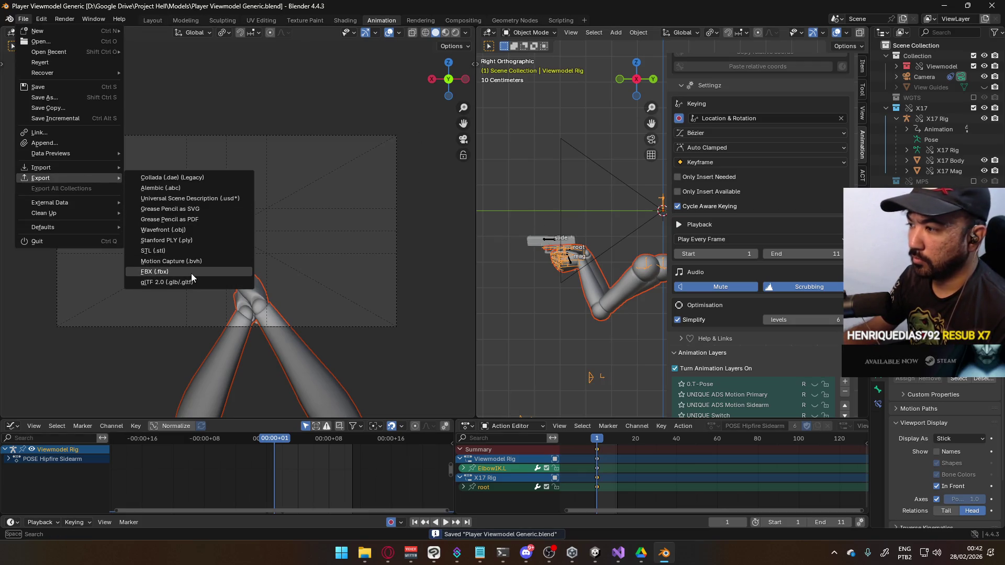
click(190, 272)
double_click(457, 176)
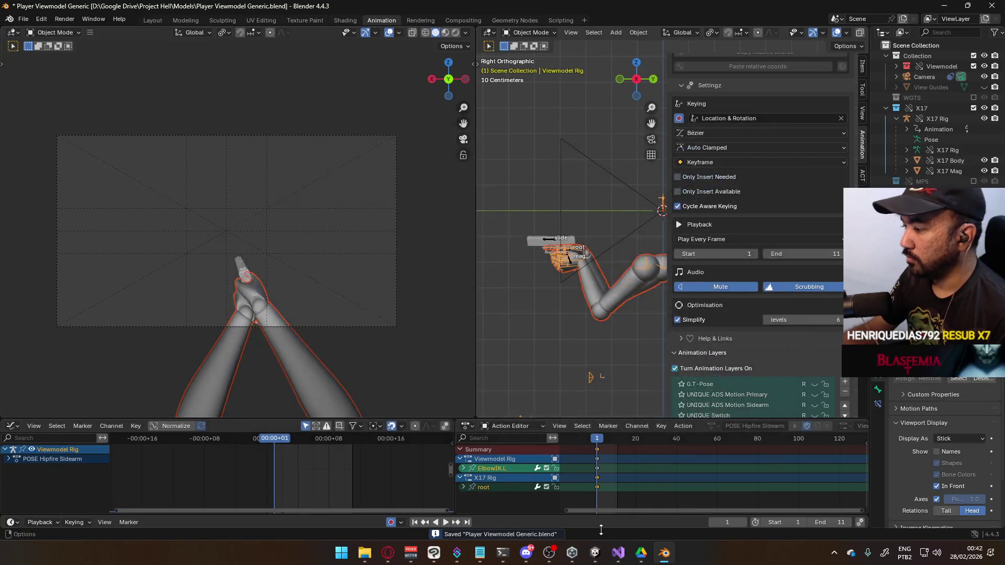
Return to the running Project Hell Unity window and reload the pistol to check the new pose.
mouse_move(594, 553)
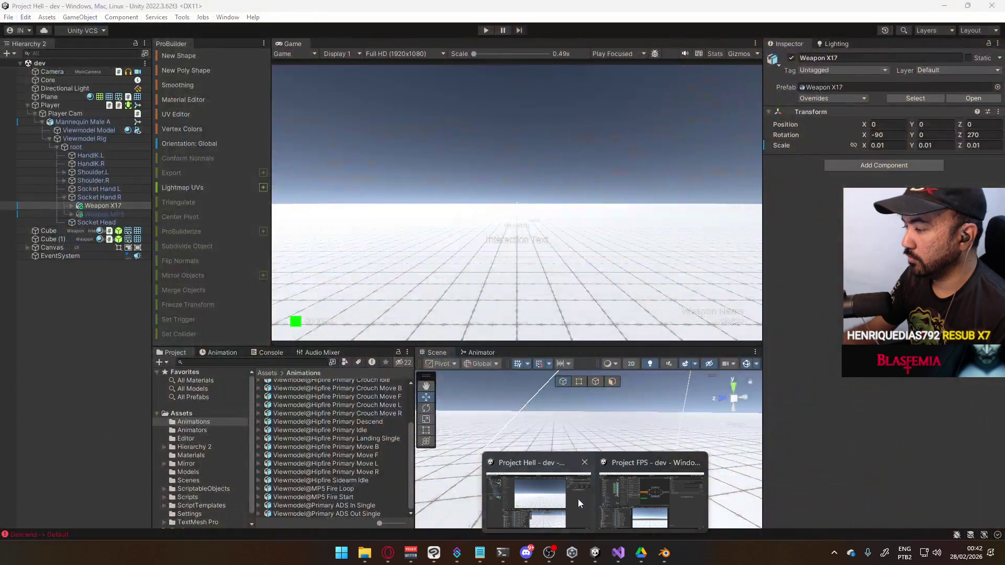
click(578, 499)
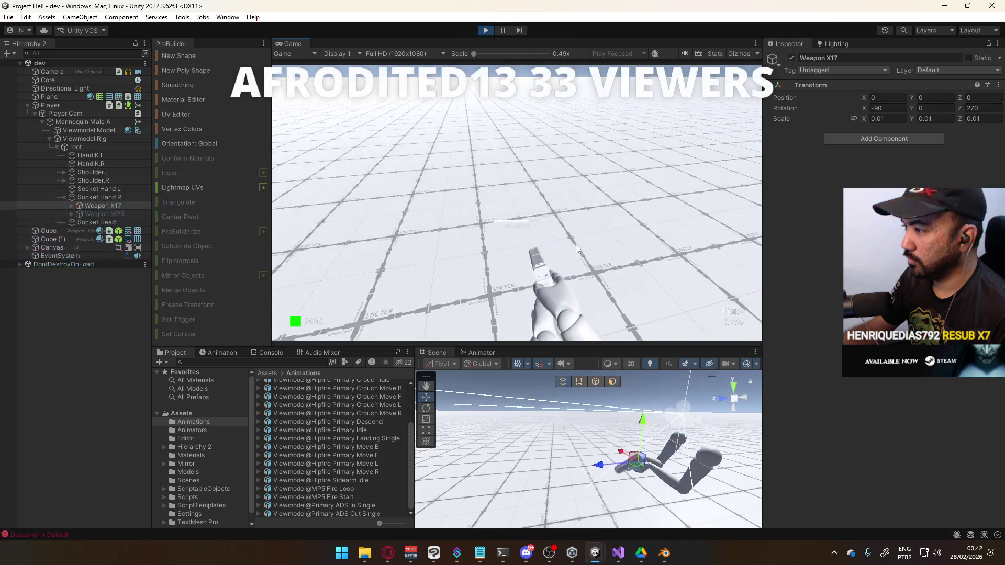
key(r)
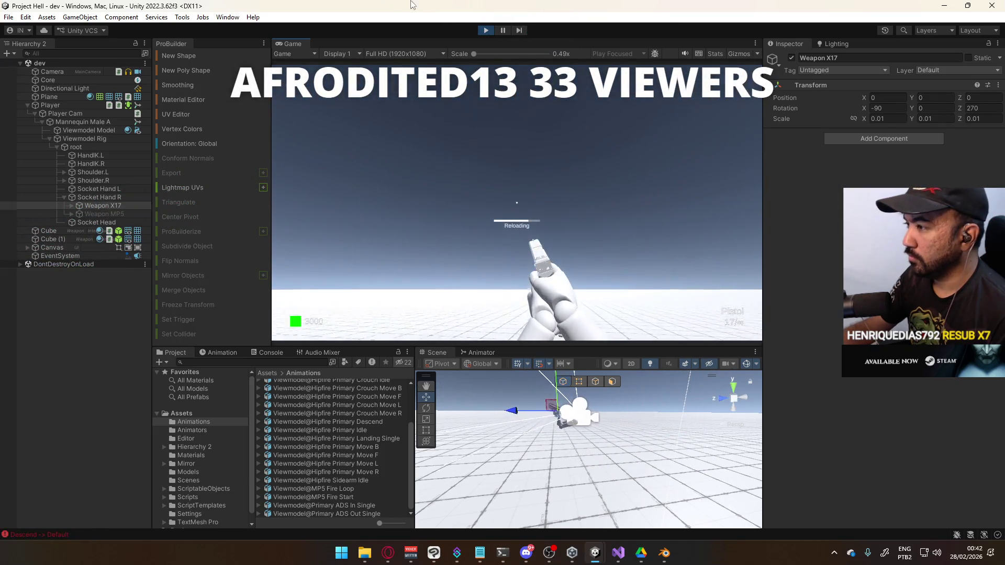
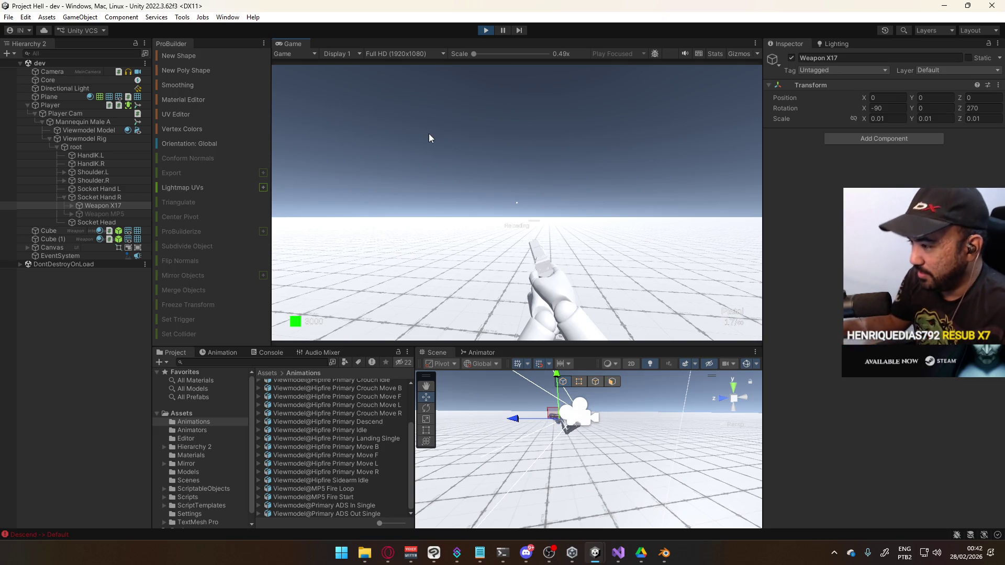
Test the X17 viewmodel in the running game by walking and reloading, then return to Blender.
click(429, 137)
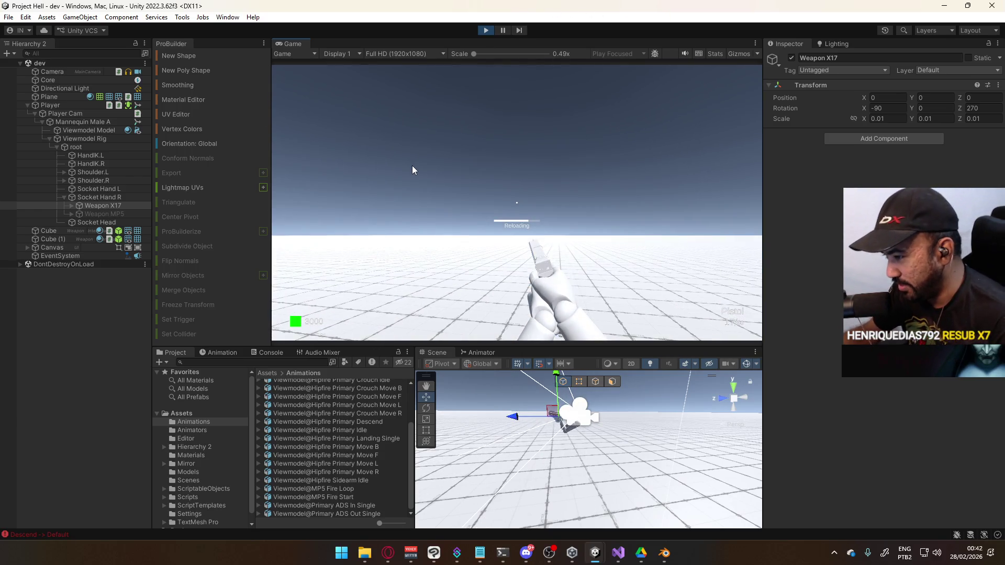
key(w)
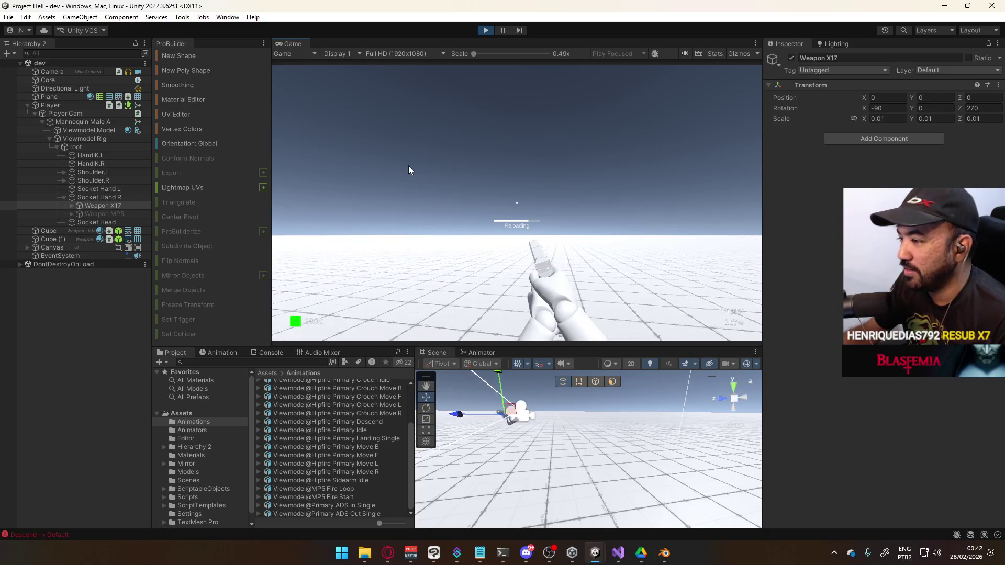
key(w)
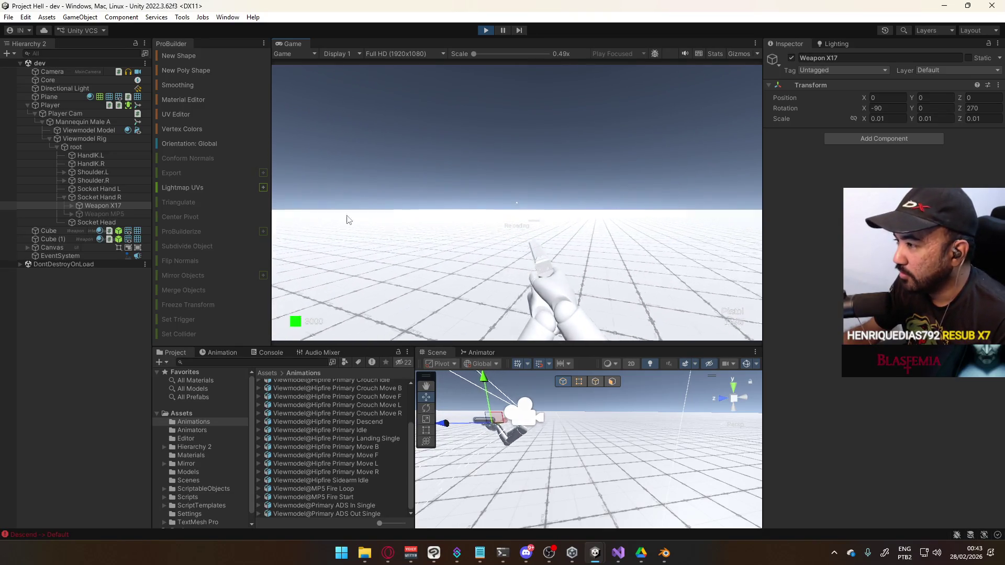
key(r)
key(w)
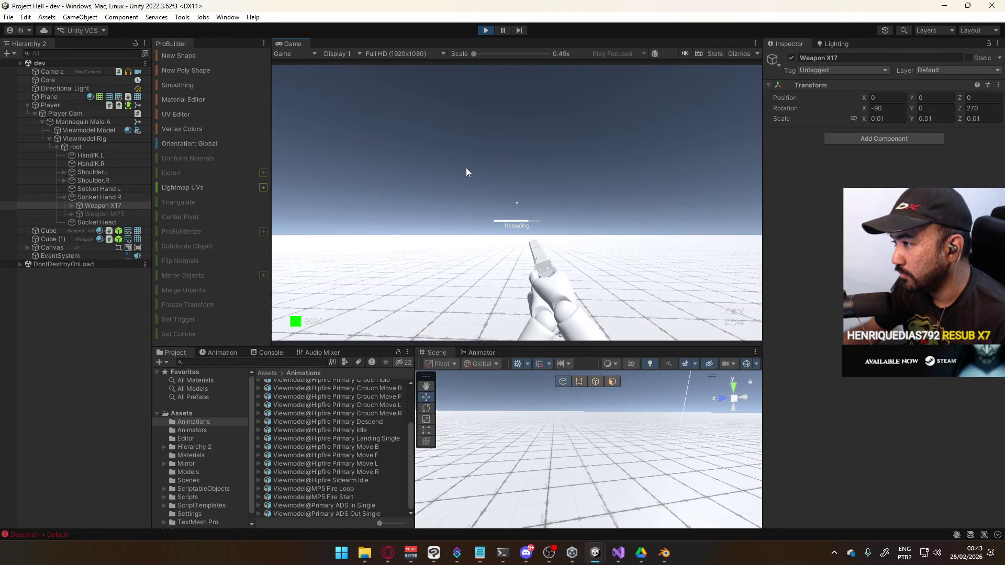
key(alt+Tab)
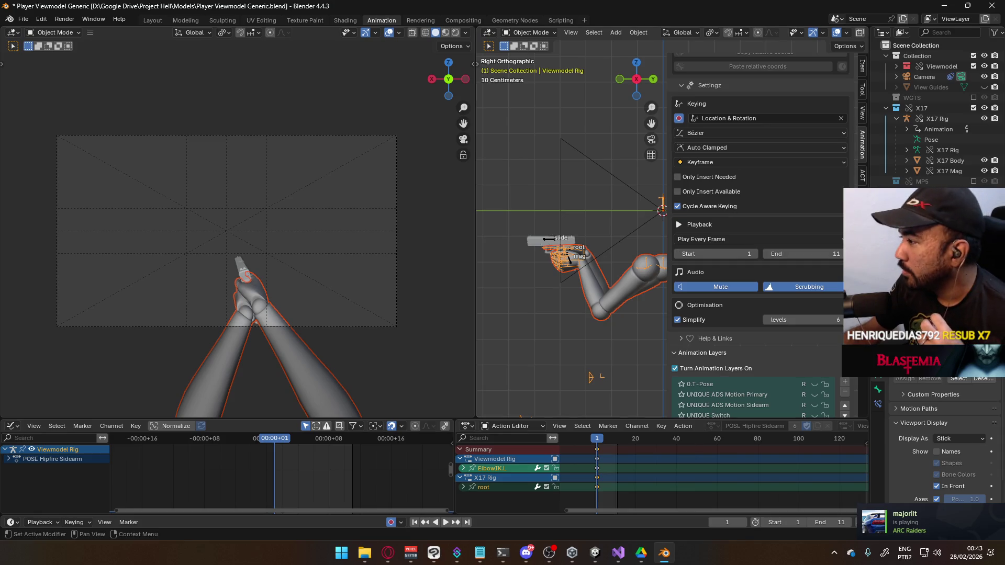
Compare the POSE Hipfire Primary and Sidearm layers and bring the MP5 collection into the scene.
scroll(765, 392, down, 3)
click(812, 366)
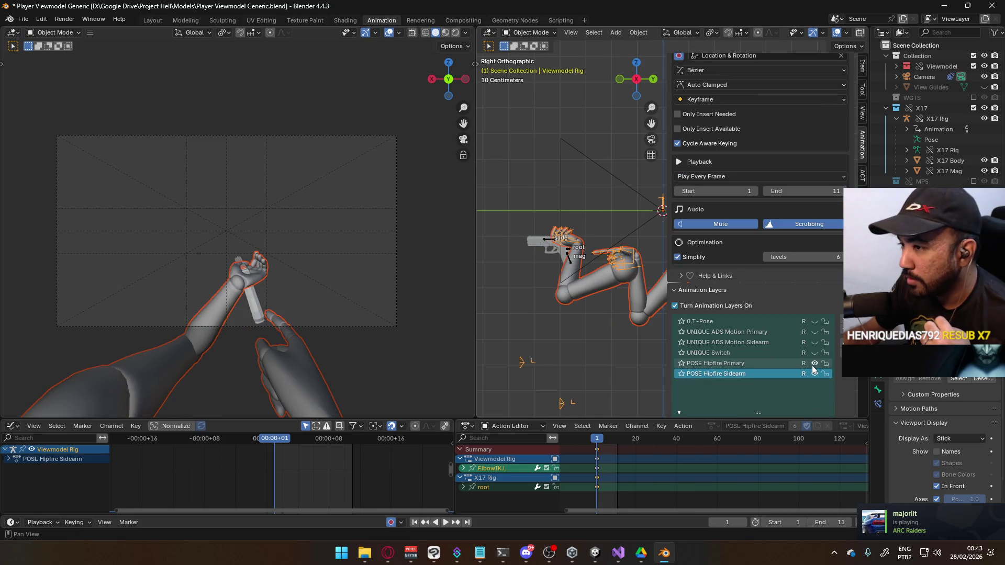
click(812, 367)
click(814, 374)
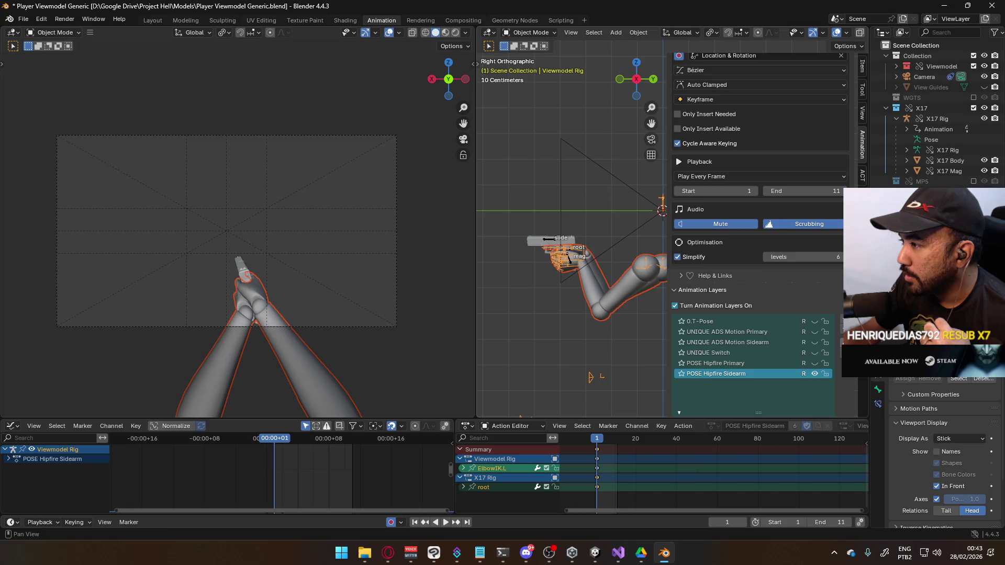
click(973, 182)
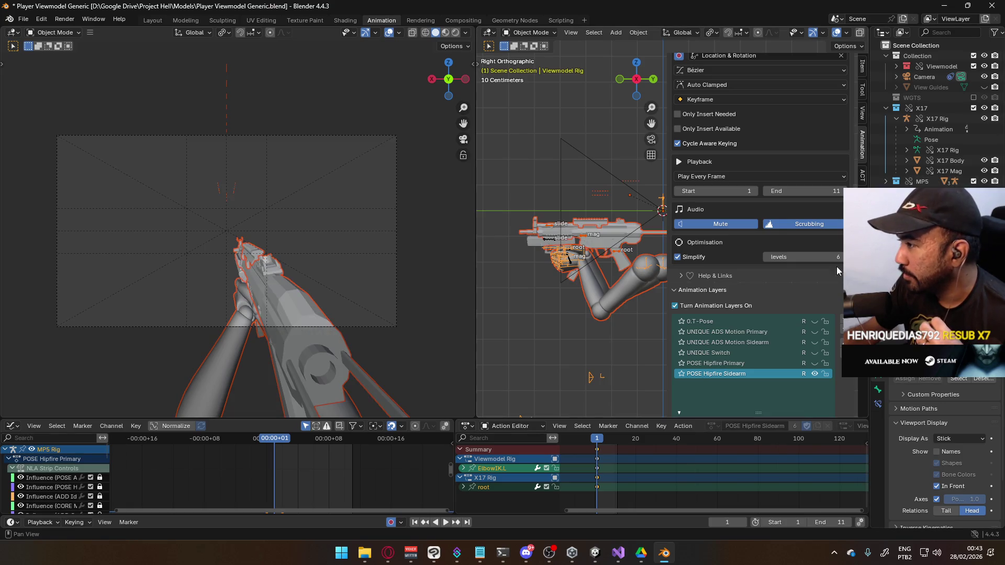
click(814, 364)
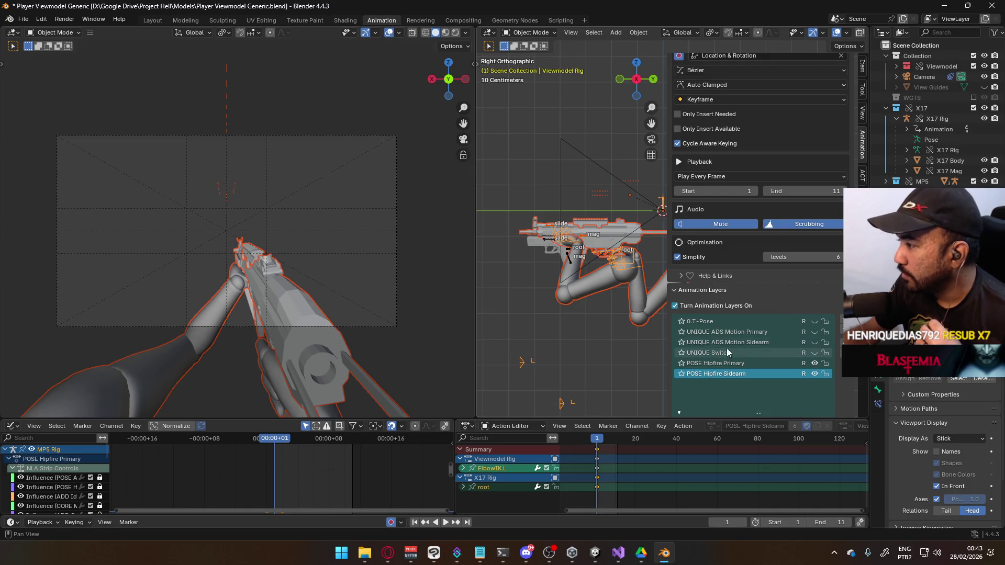
Put the X17 Rig into pose mode, try a bone move, cancel it and return to object mode.
click(552, 242)
click(521, 33)
click(540, 72)
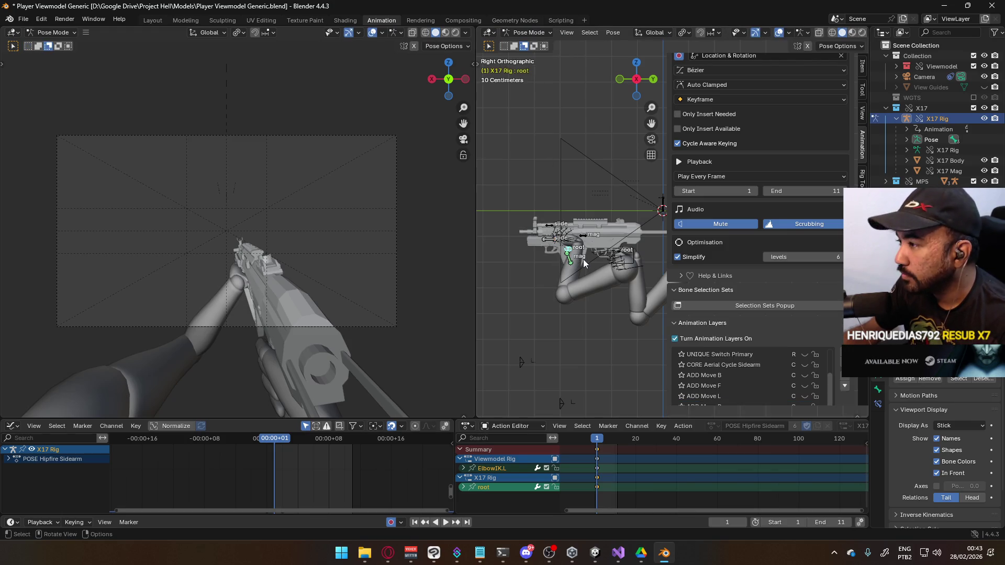
key(g)
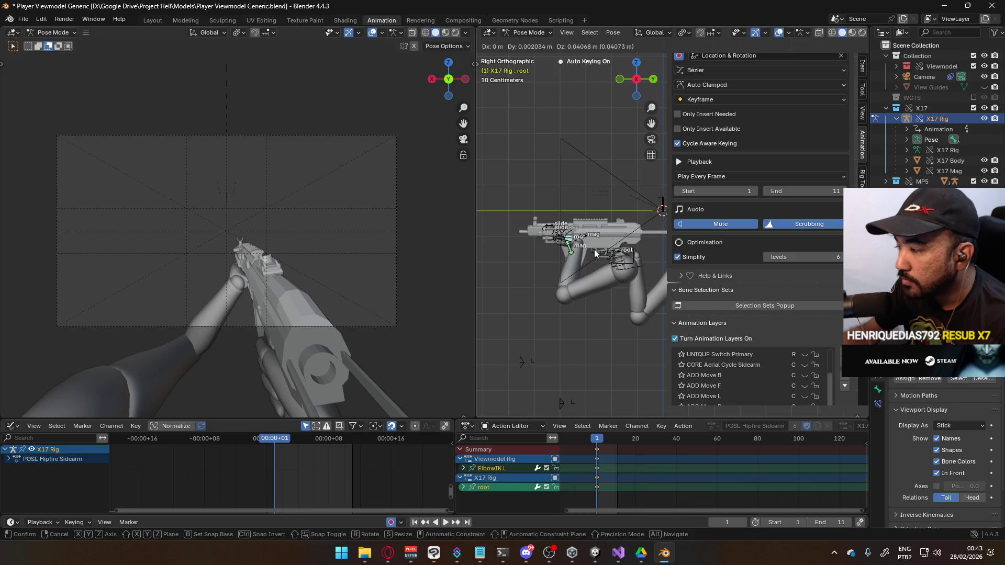
right_click(595, 249)
scroll(797, 334, down, 1)
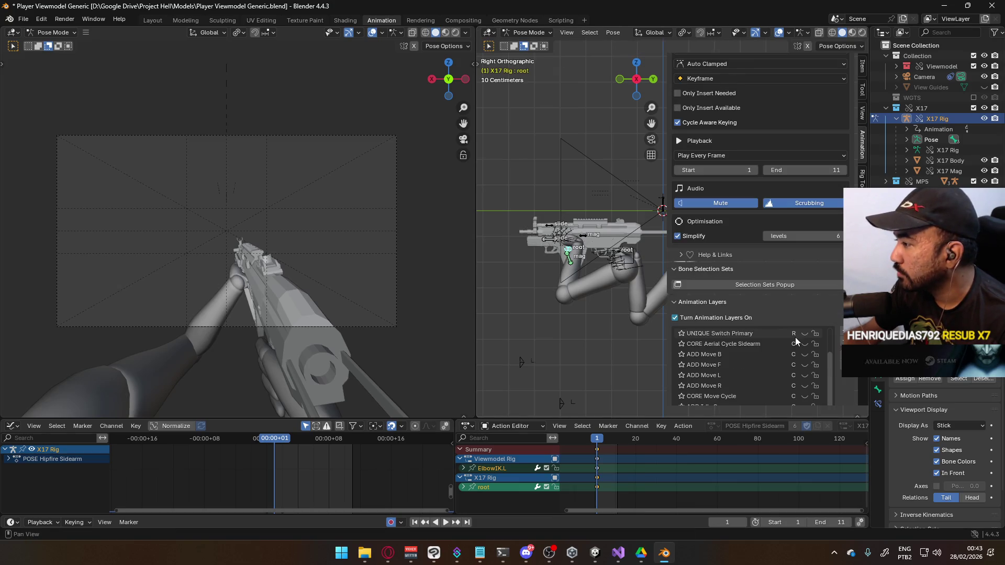
key(ctrl+Tab)
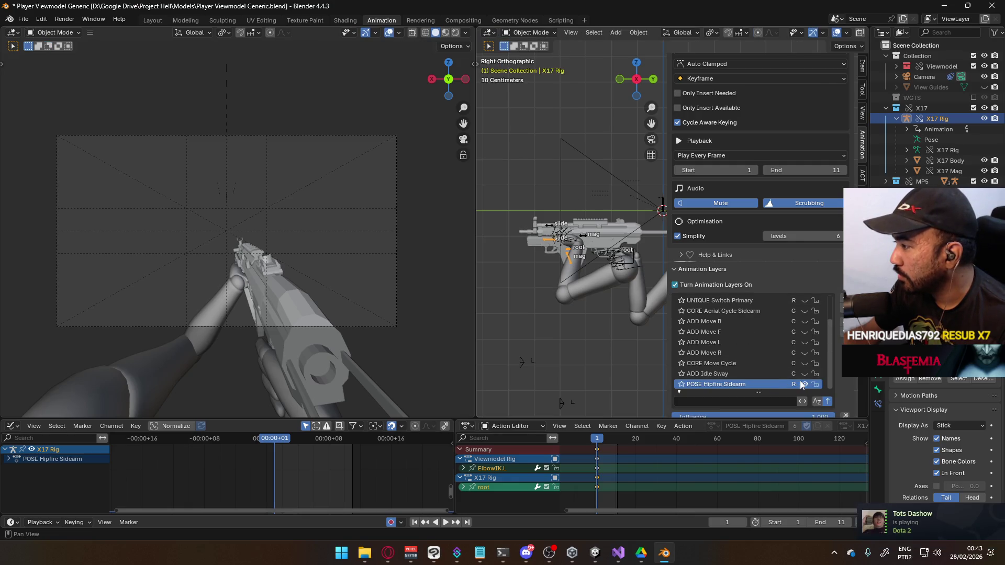
Hide the POSE Hipfire Primary layer on the MP5 Rig and on the Viewmodel Rig.
click(585, 236)
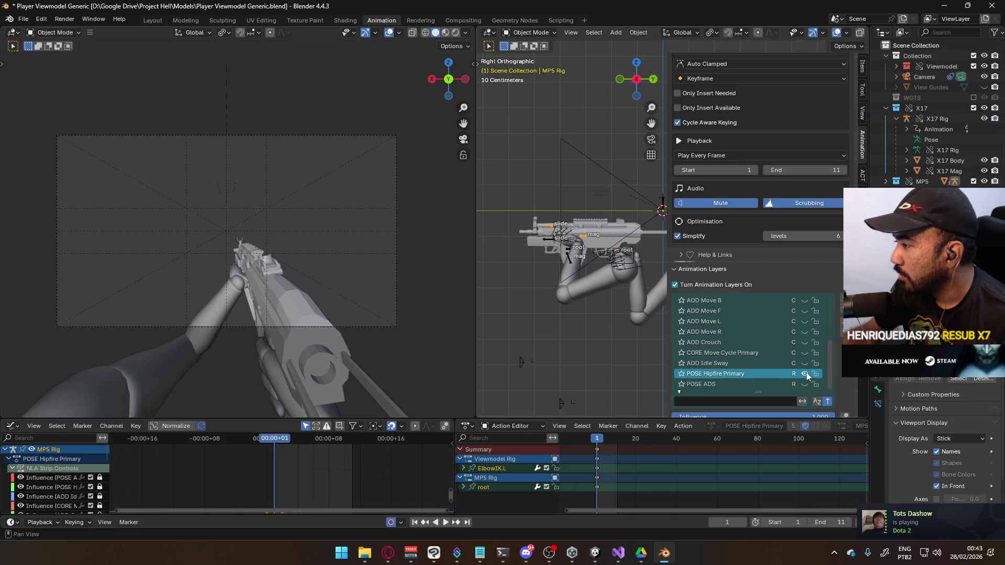
click(805, 374)
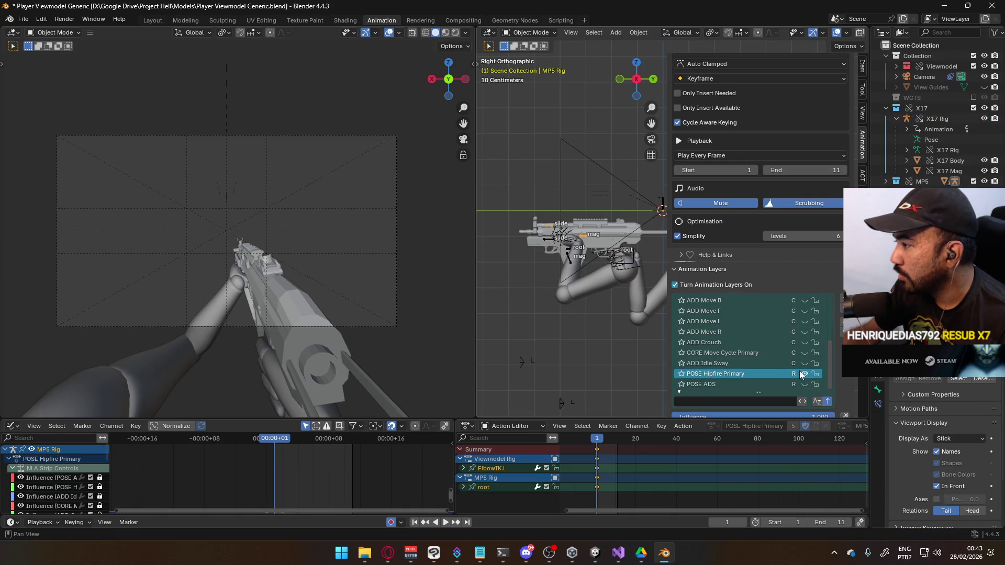
click(629, 269)
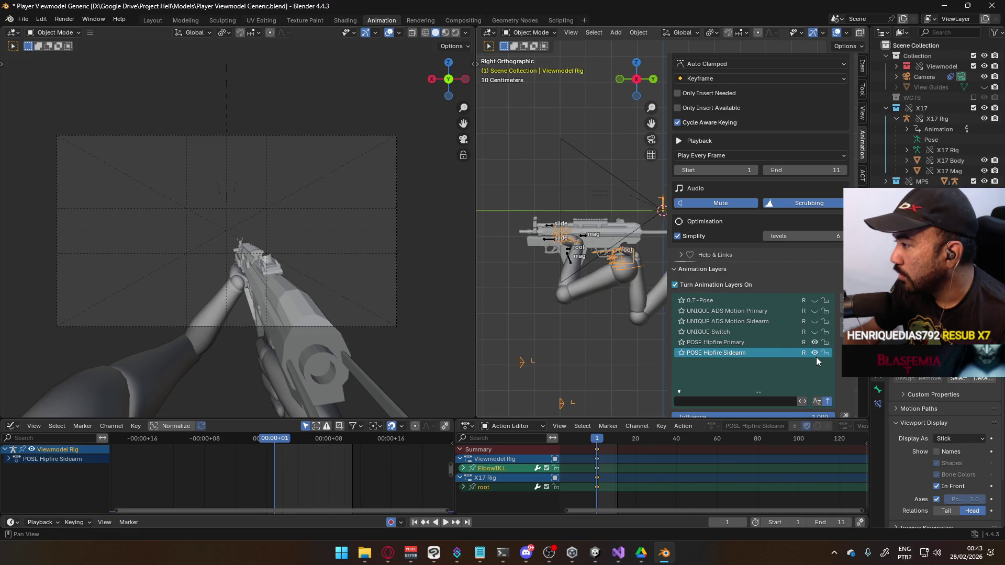
click(814, 342)
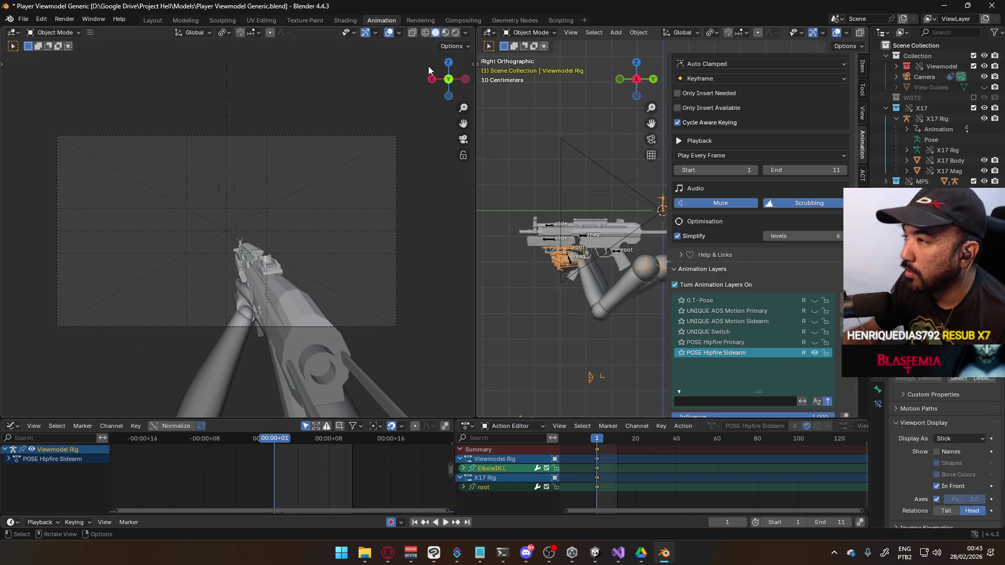
Enter pose mode on the Viewmodel Rig, then switch it back to object mode.
click(509, 35)
click(524, 59)
scroll(547, 281, up, 3)
click(528, 33)
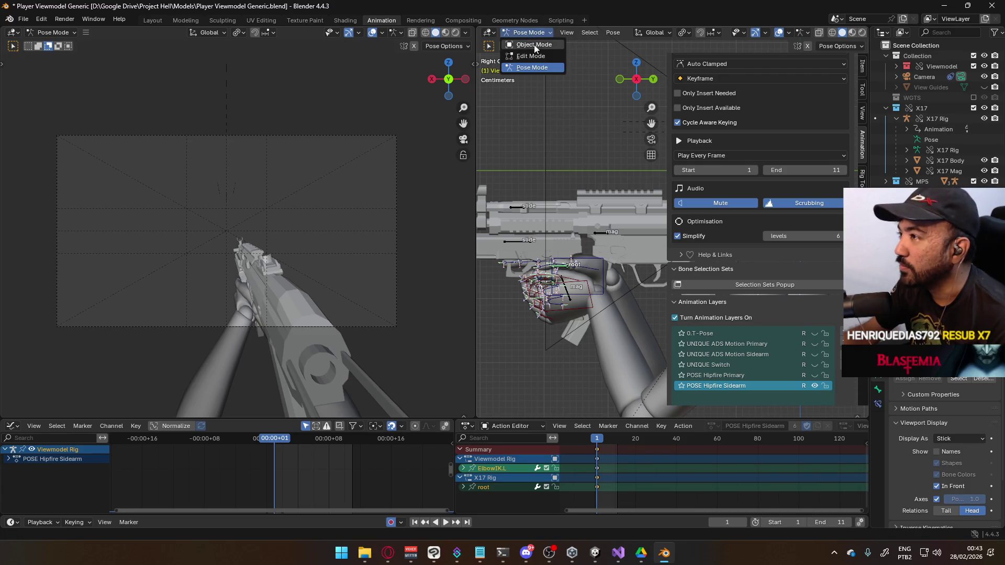
click(531, 43)
In pose mode on the X17 Rig, raise the root bone vertically and frame it in back view.
click(527, 241)
click(537, 34)
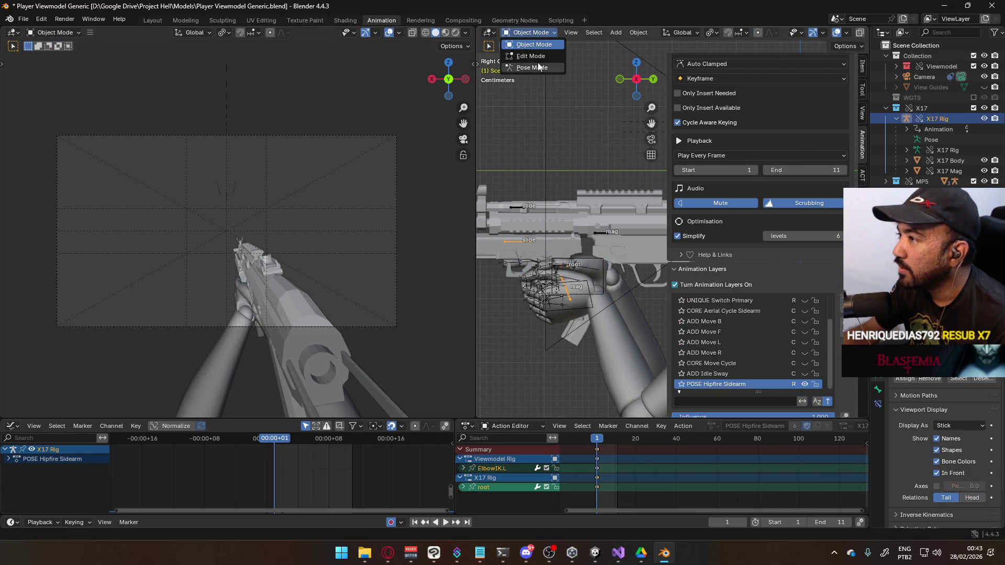
click(538, 59)
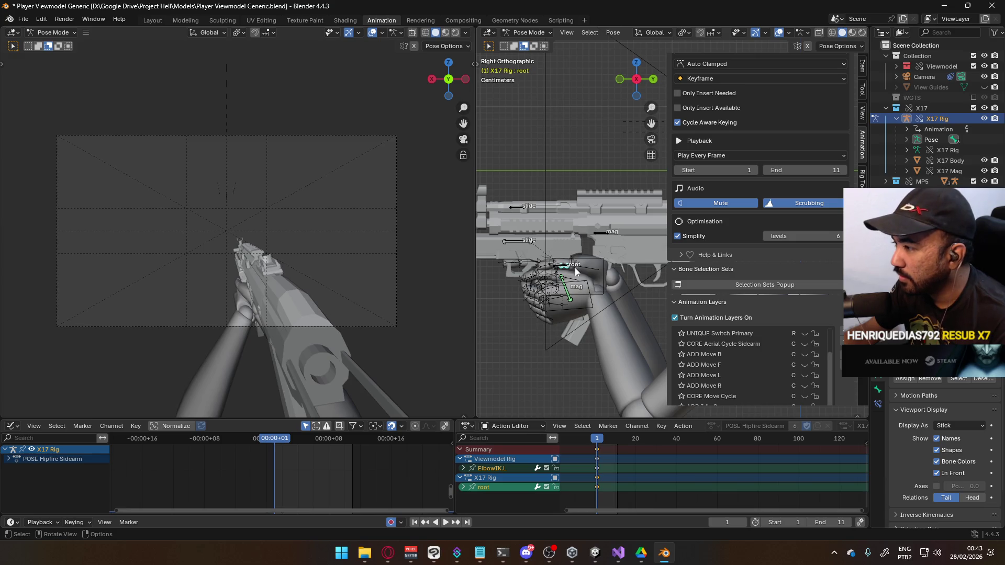
key(g)
key(z)
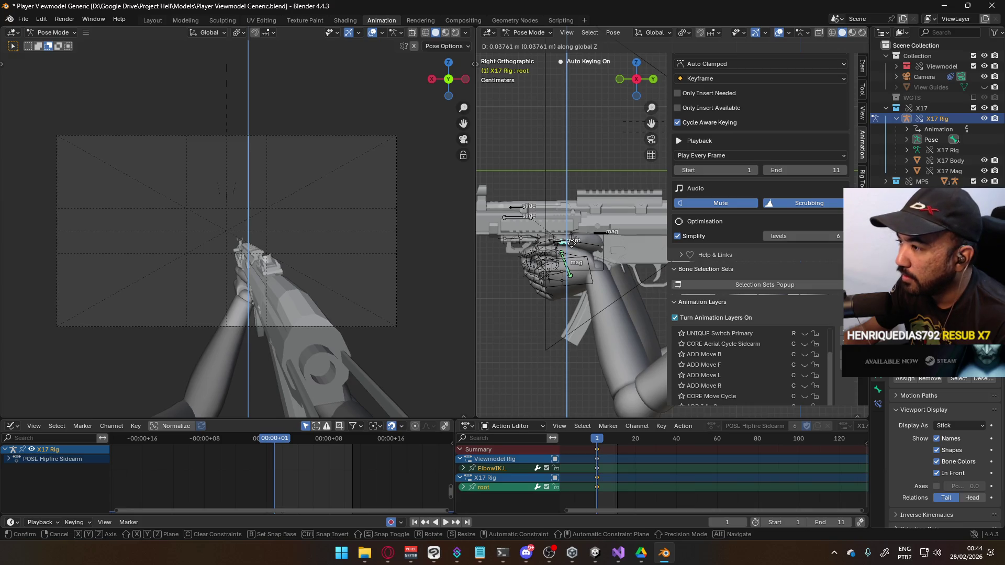
click(572, 242)
mouse_move(572, 242)
middle_down()
mouse_move(529, 226)
mouse_move(572, 234)
middle_up()
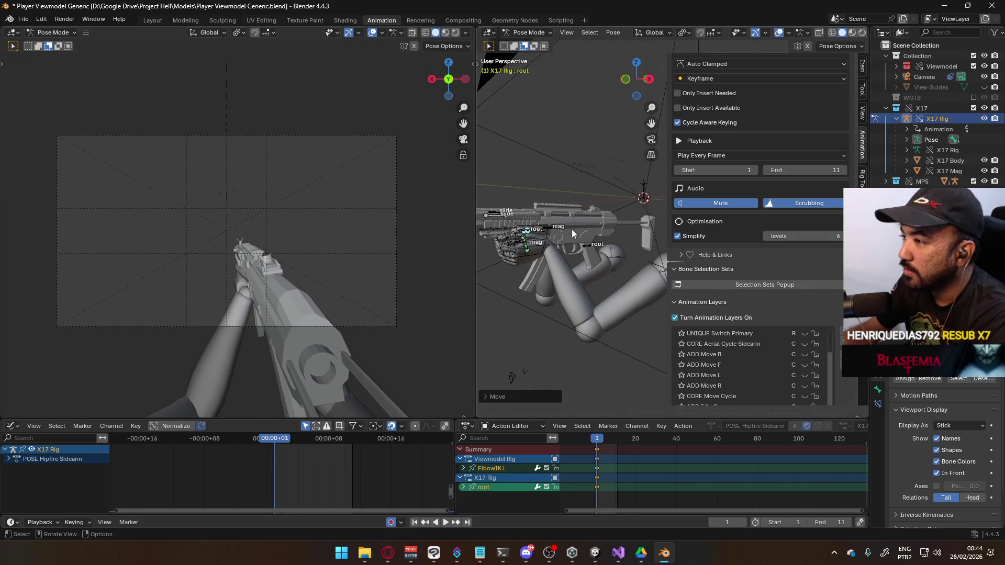
key(ctrl+KP_1)
key(KP_Decimal)
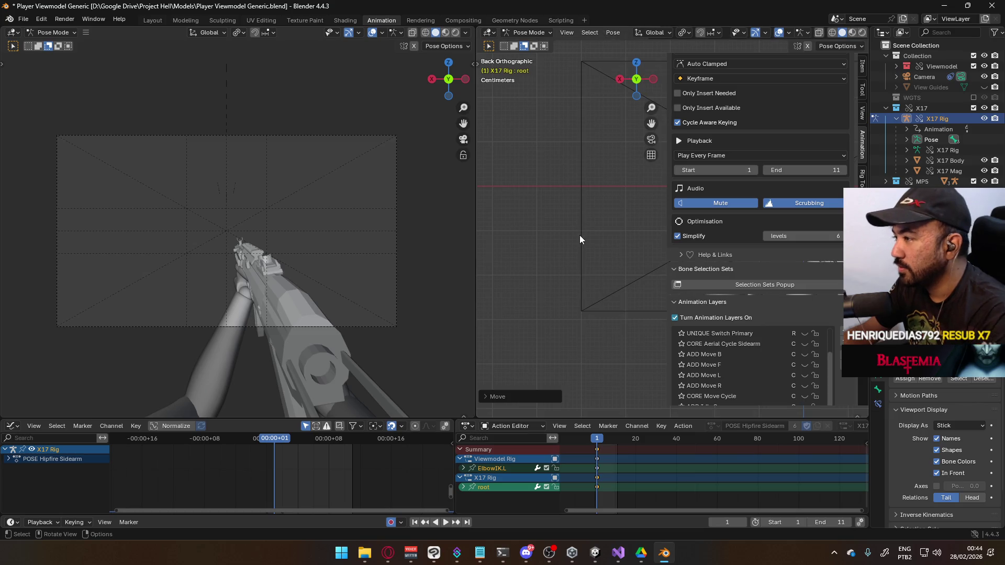
scroll(579, 234, down, 5)
mouse_move(578, 231)
middle_down()
mouse_move(592, 224)
mouse_move(535, 256)
mouse_move(632, 273)
mouse_move(603, 251)
mouse_move(637, 256)
middle_up()
Move the selected hand bones, exclude the MP5 collection and orbit to a side view of the arms.
key(g)
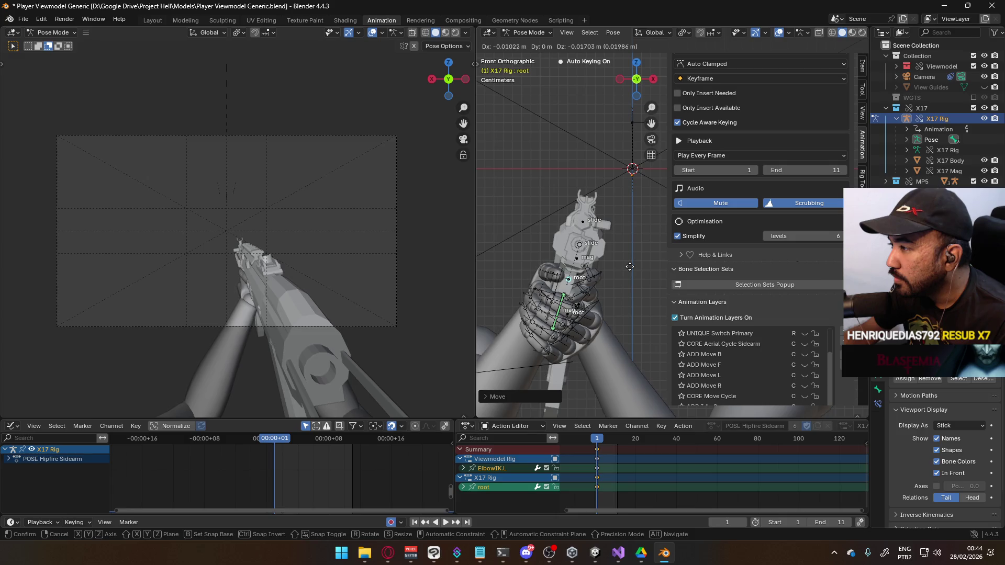
click(629, 267)
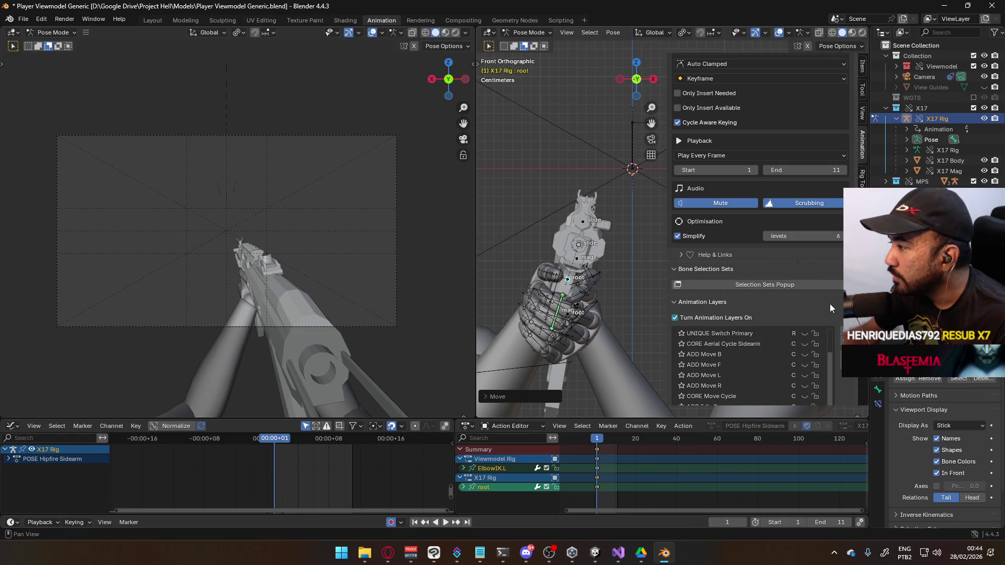
click(975, 182)
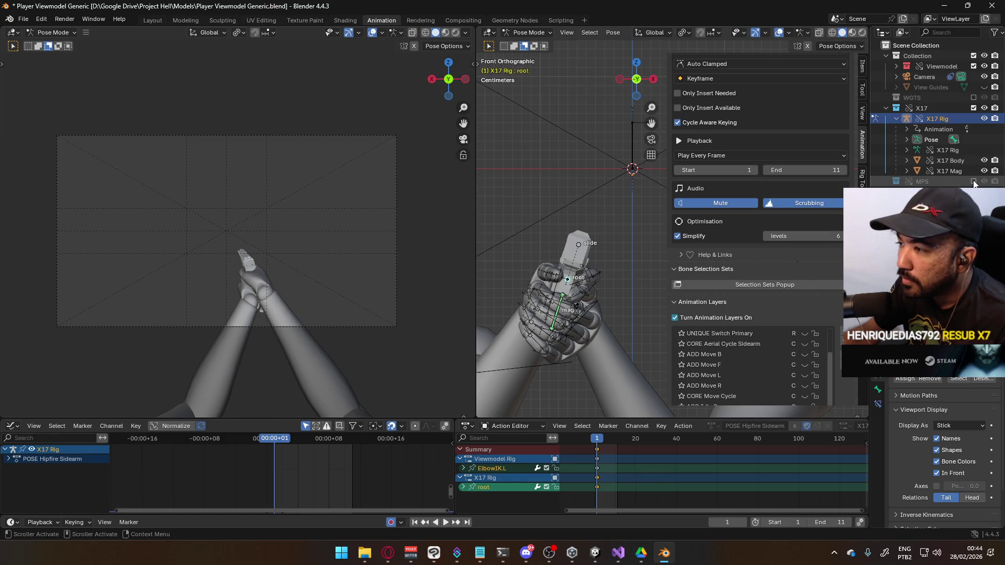
middle_drag(610, 161, 519, 215)
scroll(528, 212, down, 3)
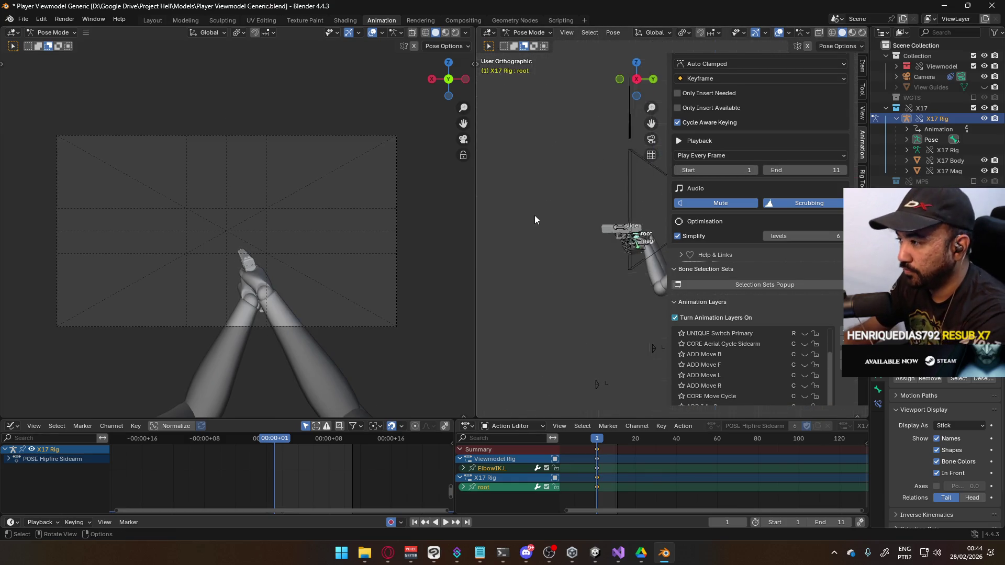
alt+middle_drag(620, 232, 560, 234)
scroll(561, 234, up, 2)
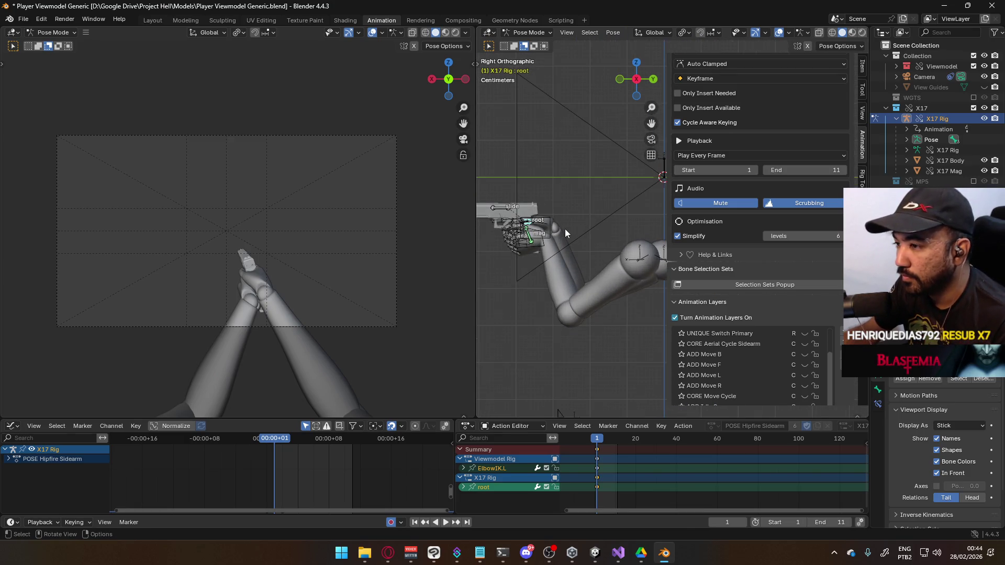
Shift the X17 root bone along the Y axis and then sideways along X.
key(g)
key(y)
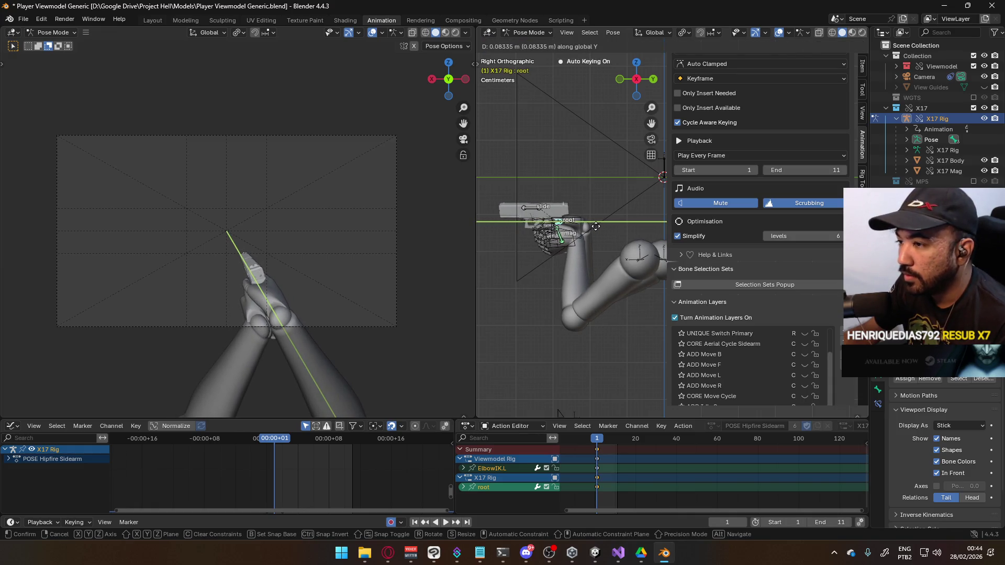
click(603, 225)
key(g)
key(x)
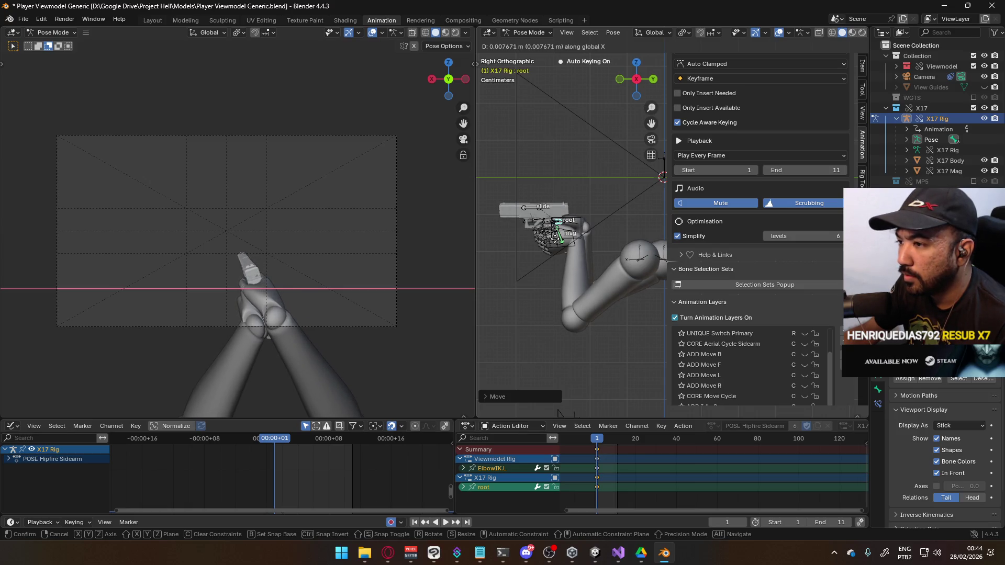
click(555, 237)
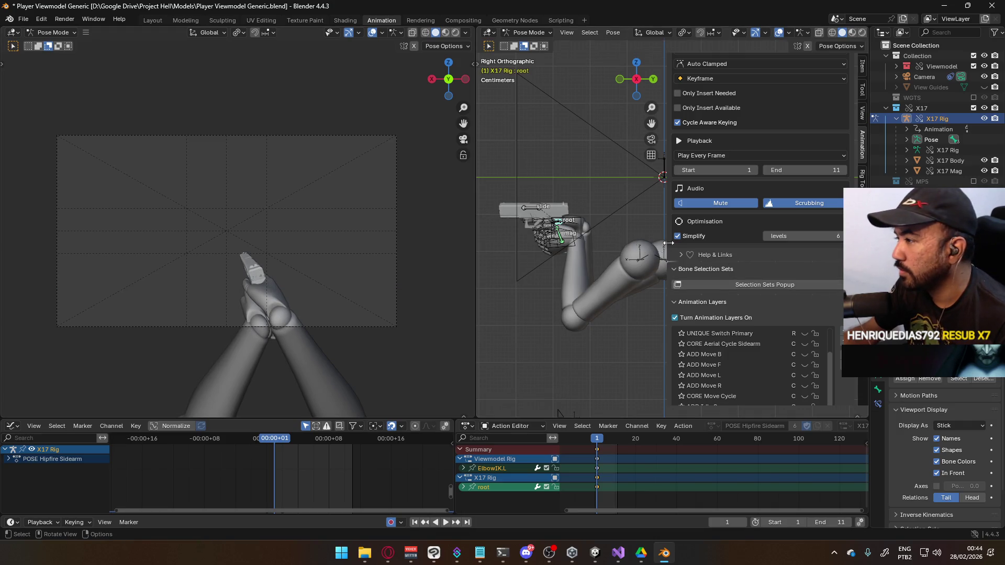
Try switching the X17 Rig into Edit Mode, which fails with an error, and reopen the mode list.
scroll(594, 215, down, 4)
click(528, 33)
click(543, 57)
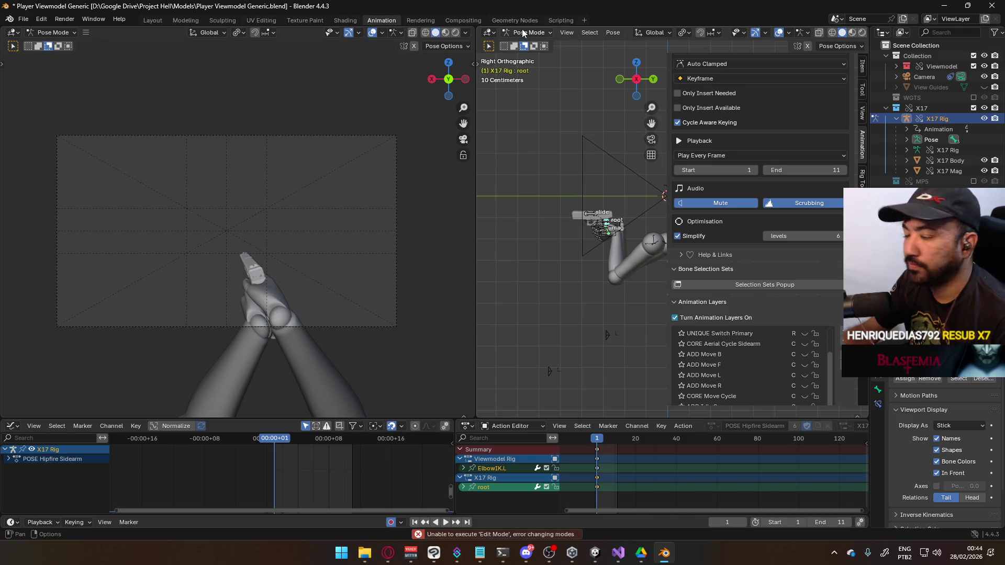
click(528, 32)
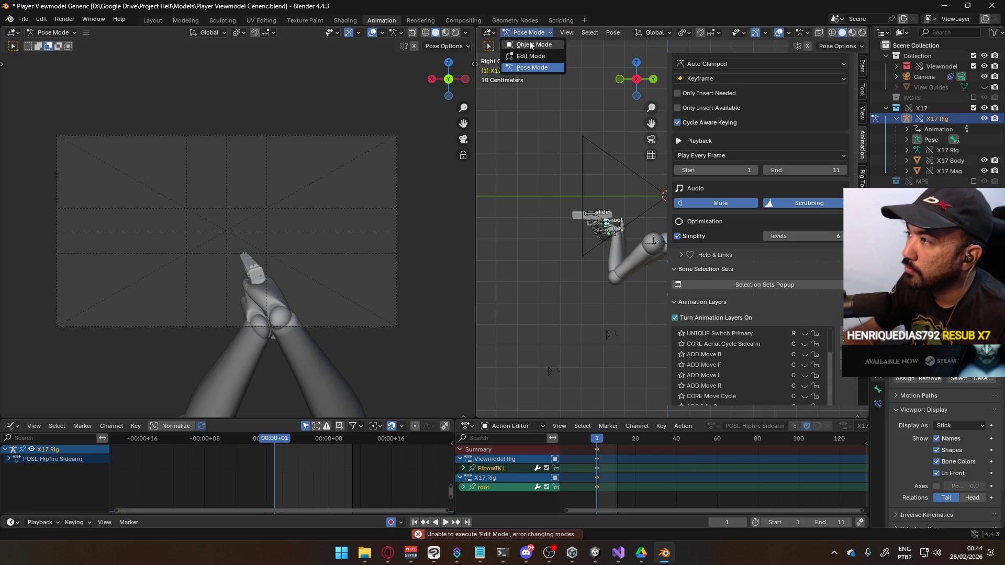
Return the X17 Rig to object mode and put the Viewmodel Rig into pose mode in top view.
click(534, 44)
click(528, 32)
click(541, 67)
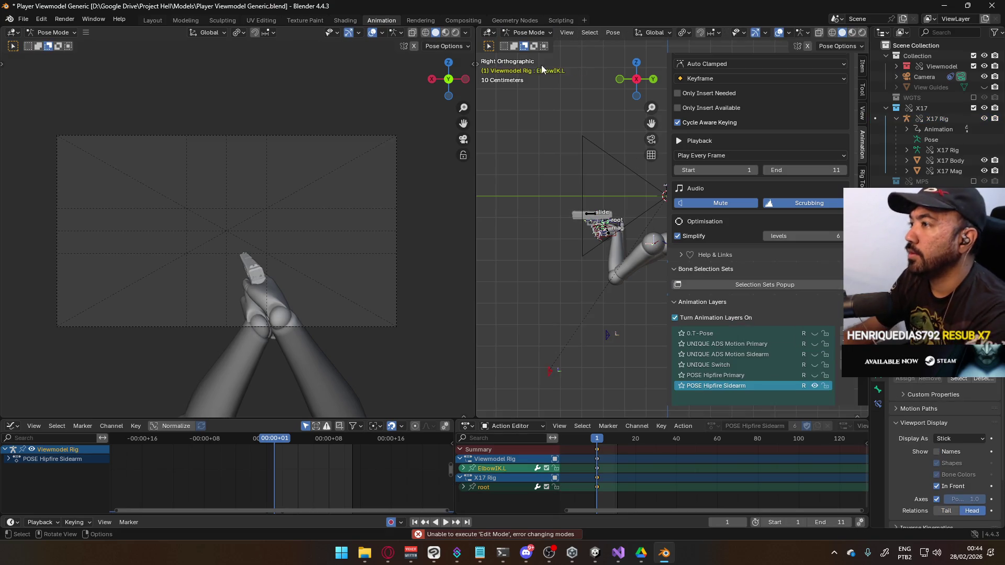
middle_drag(534, 90, 611, 219)
key(KP_7)
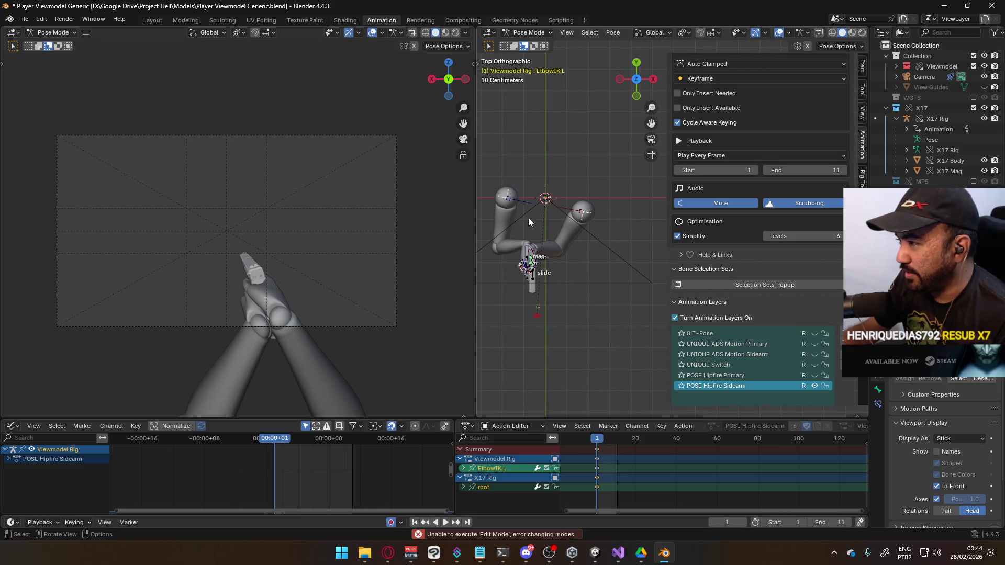
Move both shoulder bones along the global Y axis.
shift+click(581, 209)
key(g)
key(y)
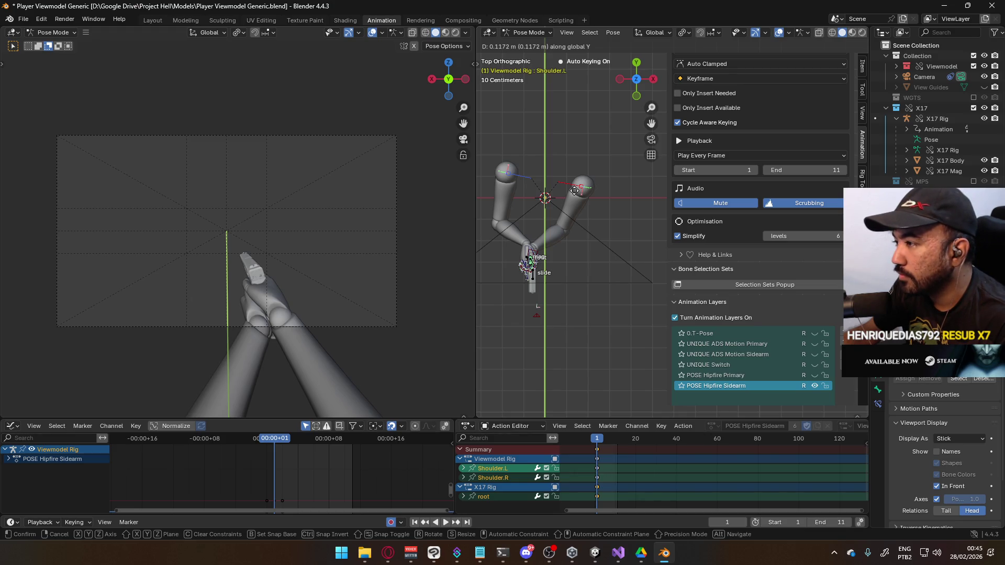
click(574, 190)
Rotate the Shoulder.R bone, leaving further shoulder rotations cancelled.
click(516, 176)
key(r)
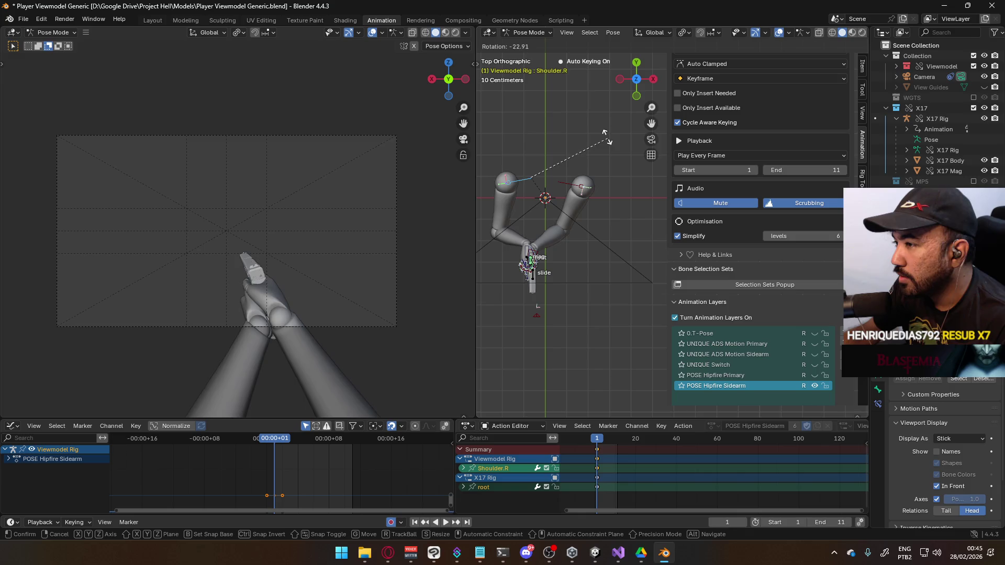
click(570, 186)
key(r)
key(Escape)
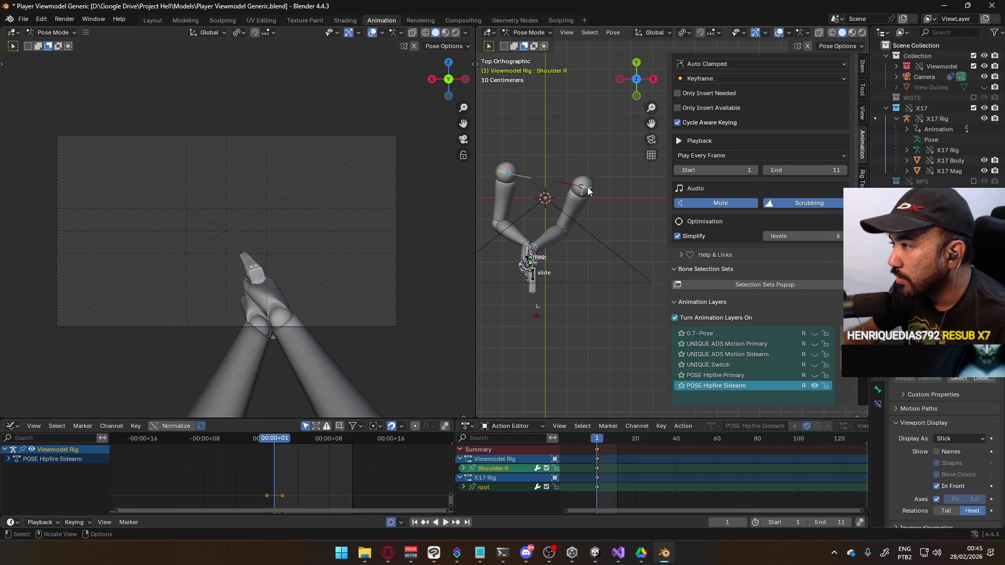
click(587, 187)
key(r)
key(Escape)
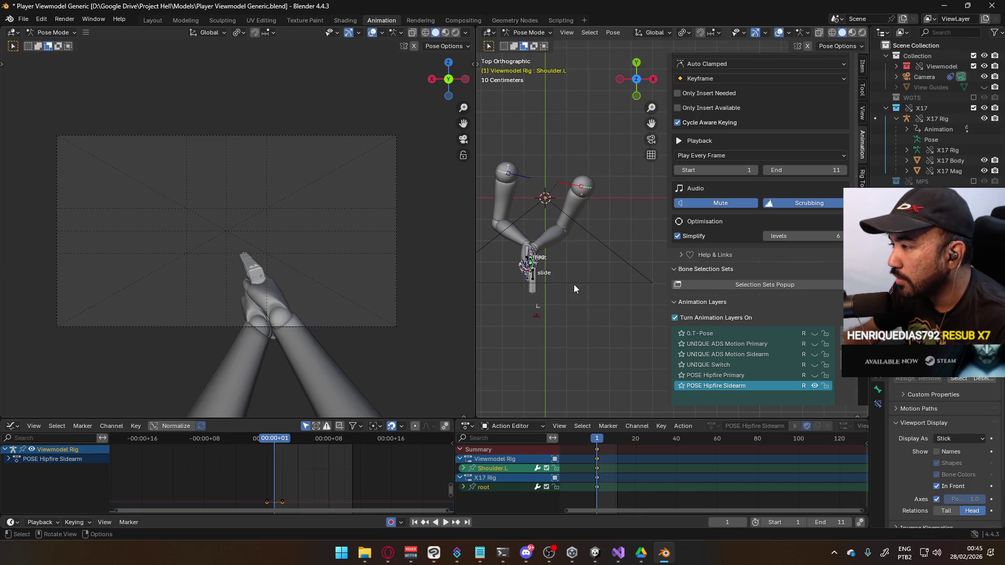
Move the ElbowIK.L target in front view, then return to object mode and select the X17 Rig.
click(536, 316)
key(KP_1)
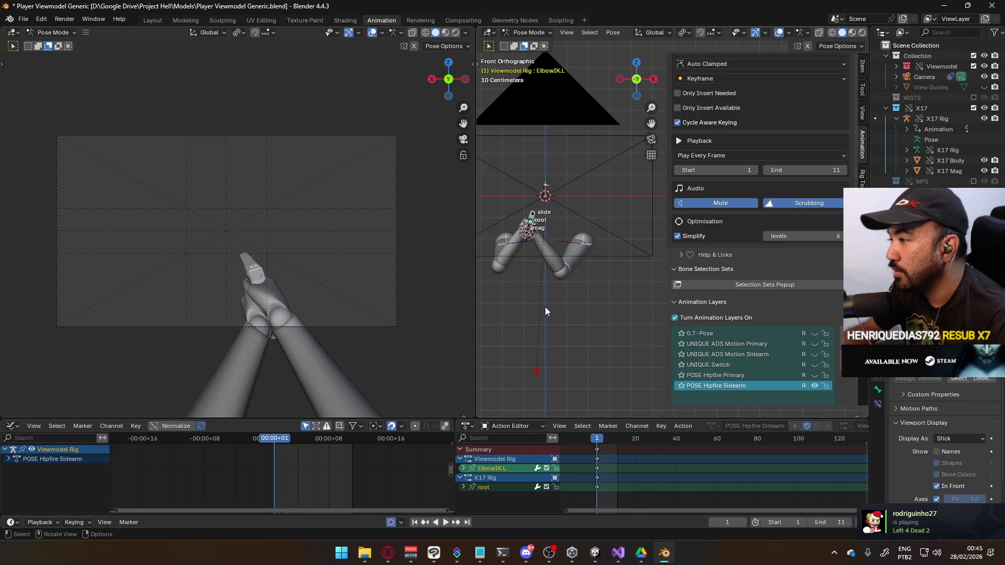
key(g)
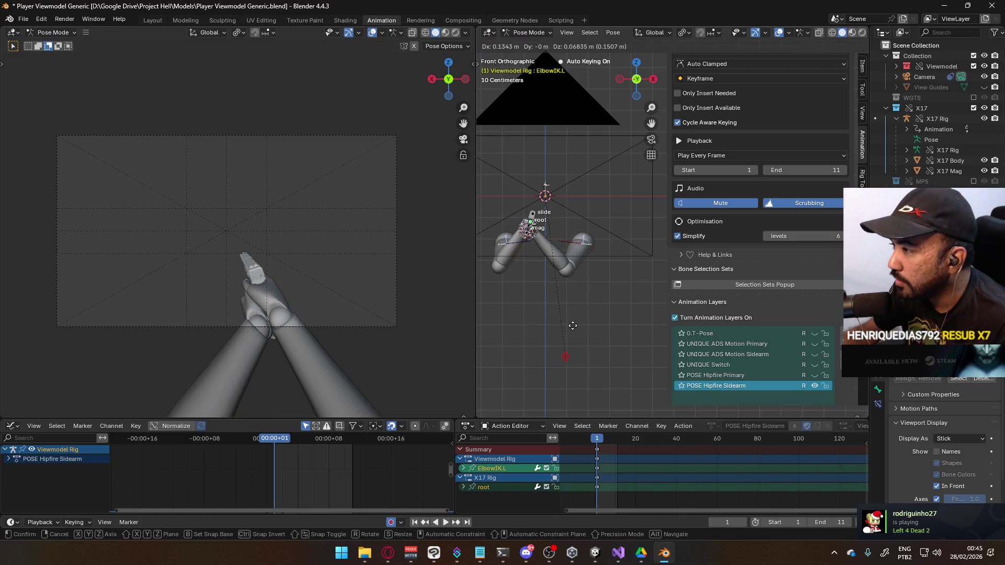
click(575, 324)
key(ctrl+Tab)
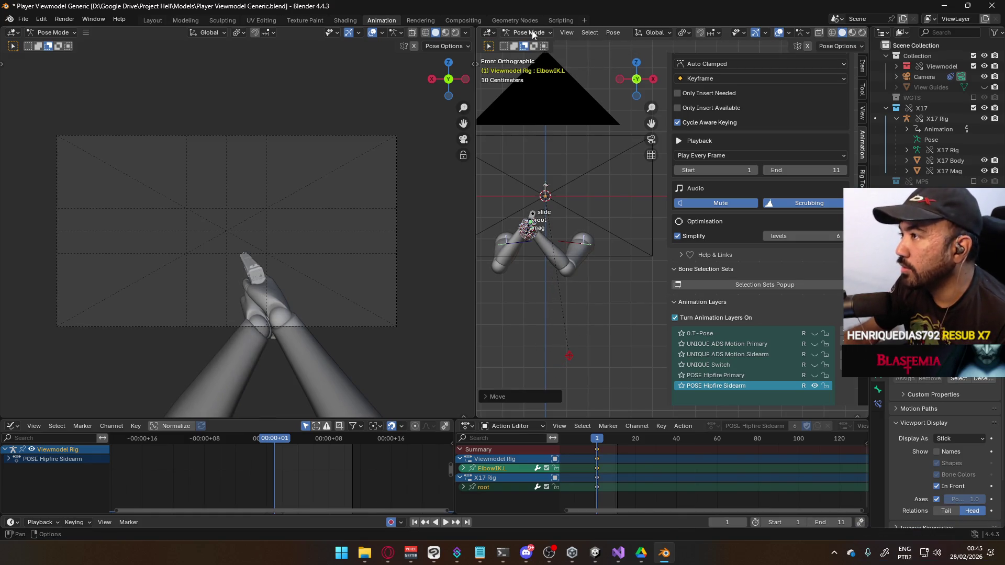
mouse_move(555, 77)
middle_down()
mouse_move(573, 178)
mouse_move(639, 194)
mouse_move(570, 275)
mouse_move(583, 219)
middle_up()
click(586, 212)
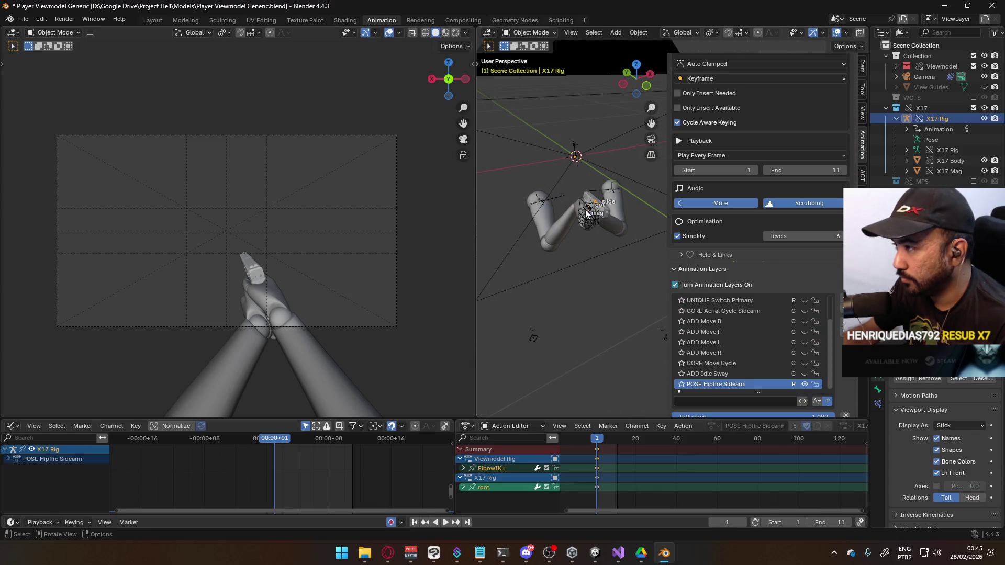
Save the blend file and select the Viewmodel Model arms together with the X17 and Viewmodel rigs.
key(ctrl+s)
click(584, 212)
shift+click(583, 210)
shift+click(569, 217)
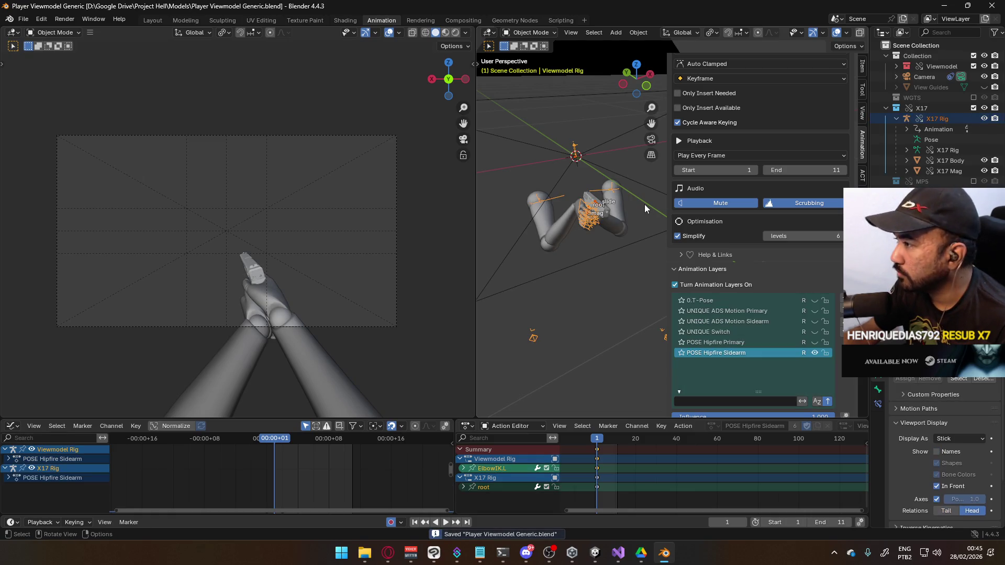
click(573, 215)
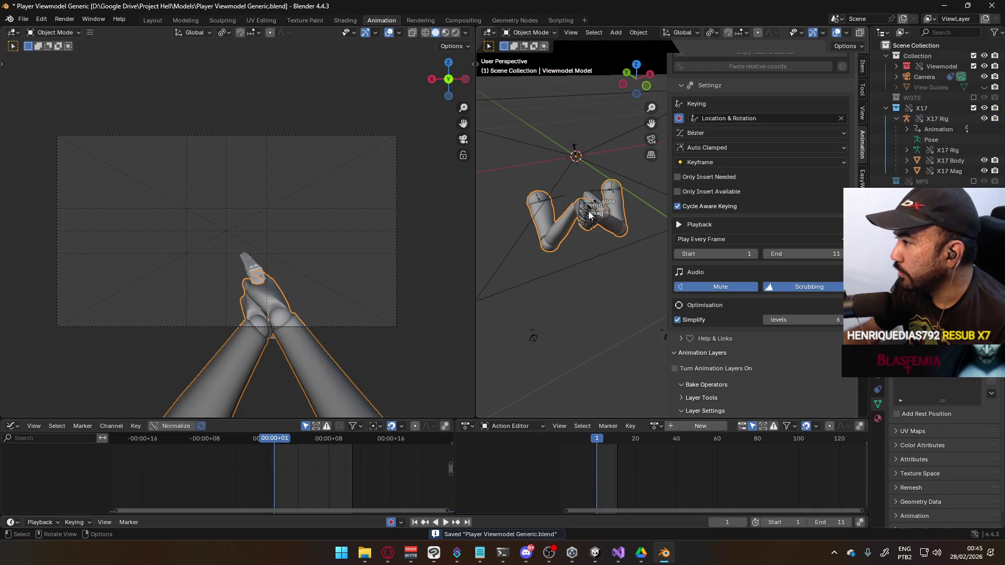
key(a)
key(ctrl+s)
Export the selection as FBX named Viewmodel@Hipfire Sidearm Idle.fbx.
click(23, 18)
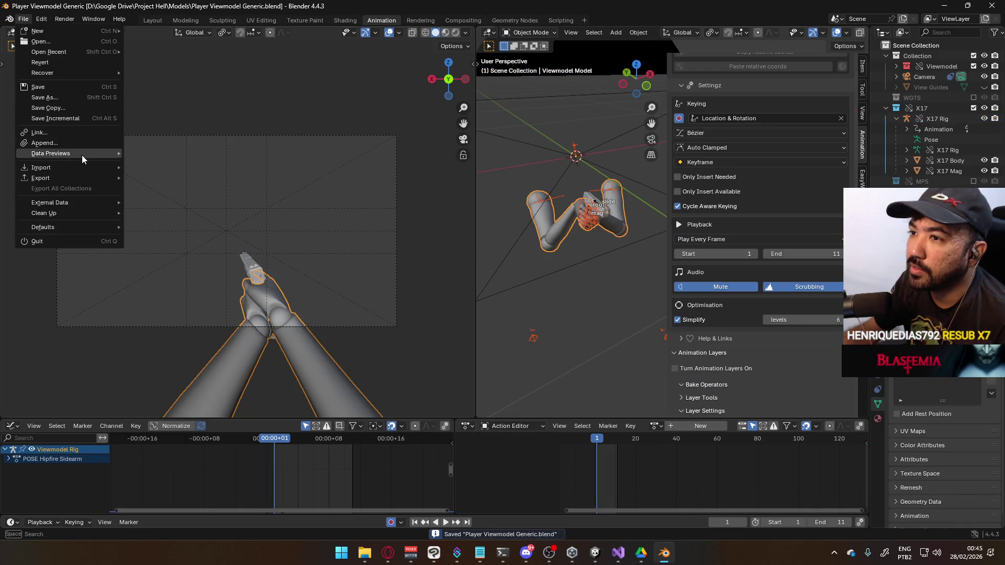
mouse_move(81, 178)
click(173, 274)
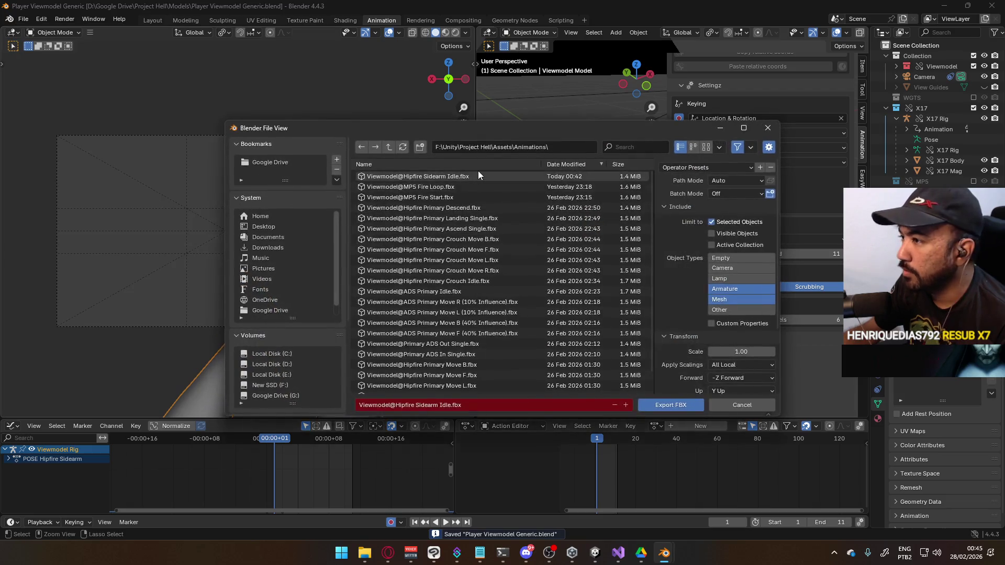
key(Return)
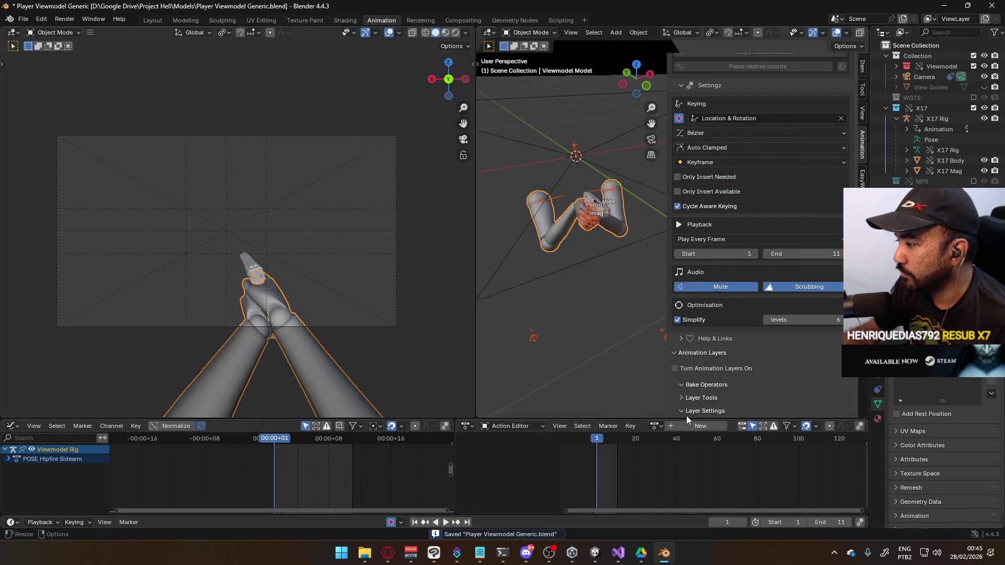
Bring the Project FPS Unity editor to the front.
mouse_move(595, 553)
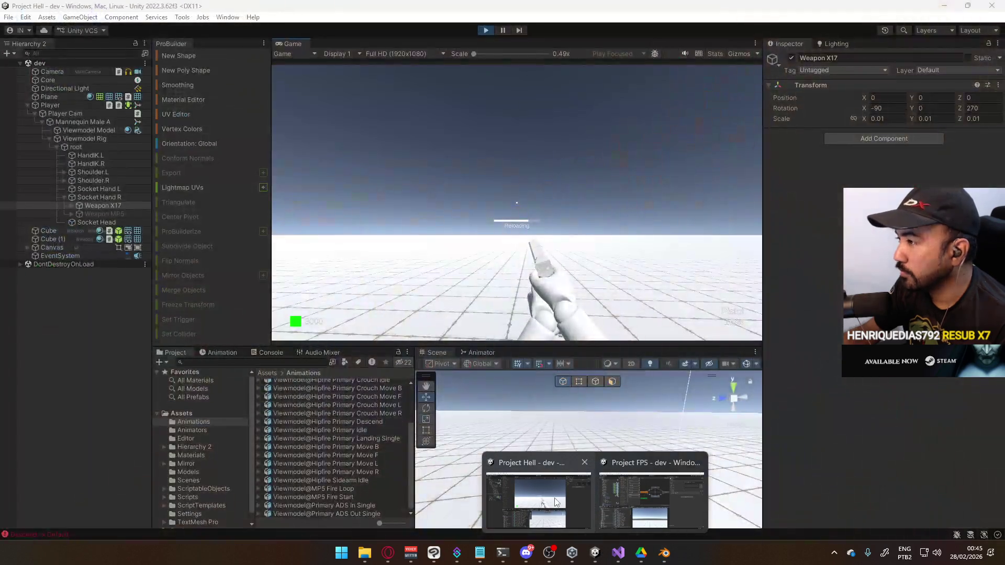
click(554, 498)
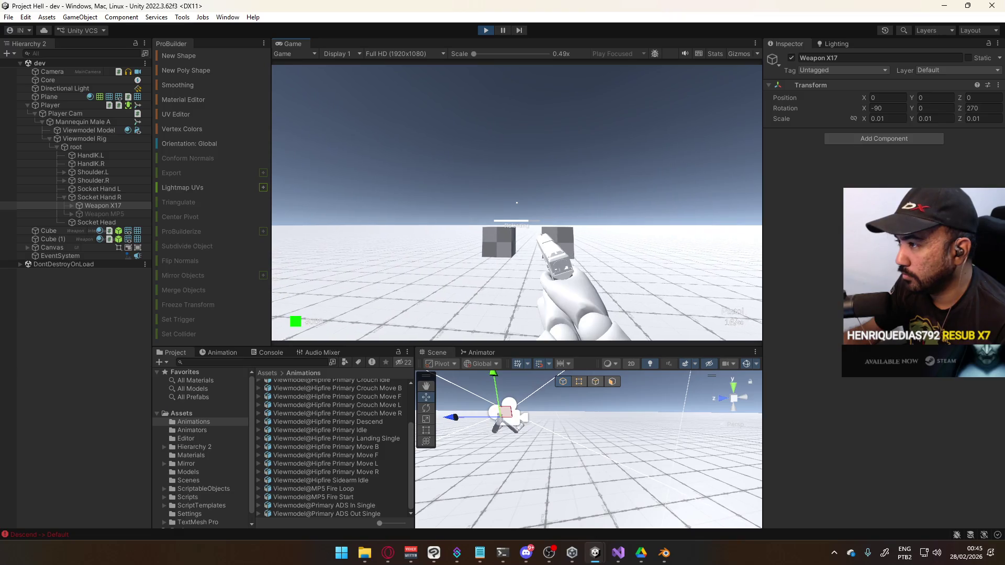
mouse_move(595, 553)
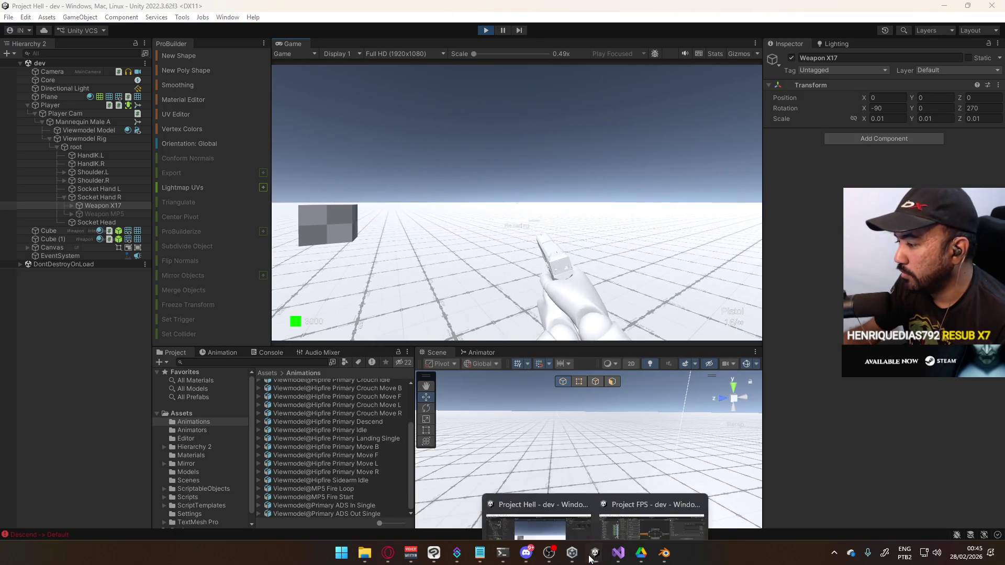
click(655, 502)
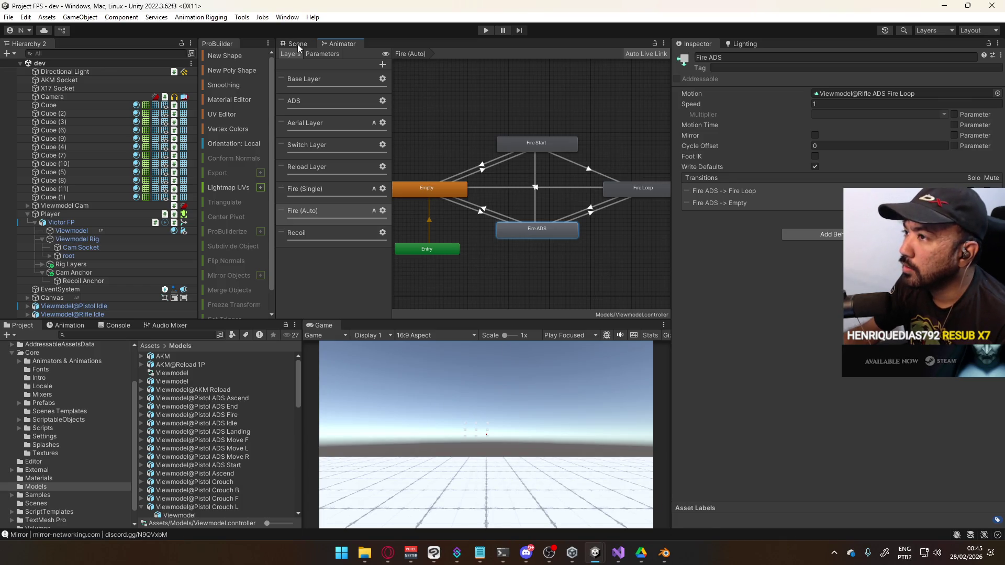
Dock the Game view beside the Animator, move Scene to the bottom and enlarge the Game view.
click(297, 44)
mouse_move(333, 325)
mouse_down()
mouse_move(385, 30)
mouse_move(404, 45)
mouse_up()
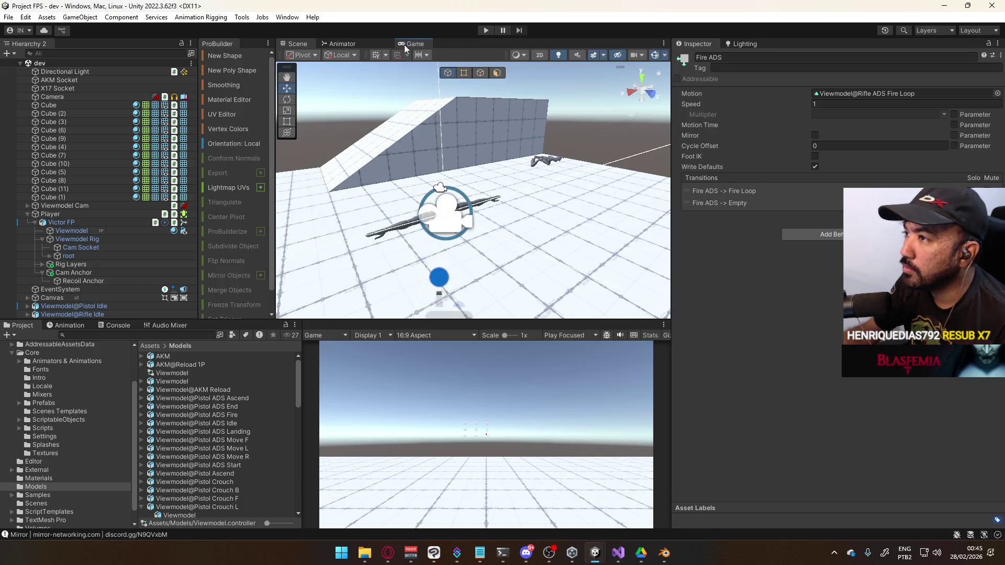
drag(314, 43, 576, 384)
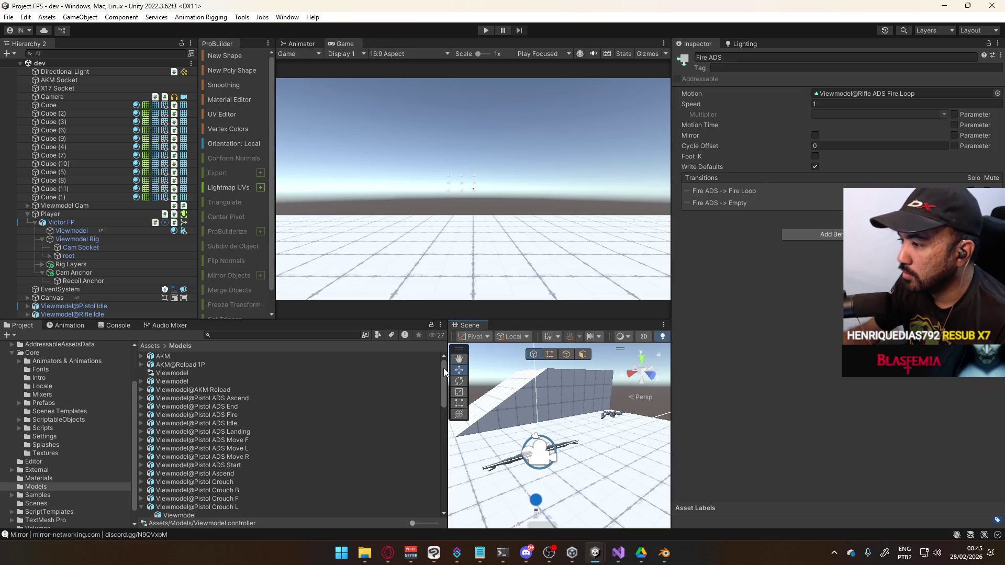
drag(448, 368, 414, 368)
drag(559, 319, 602, 357)
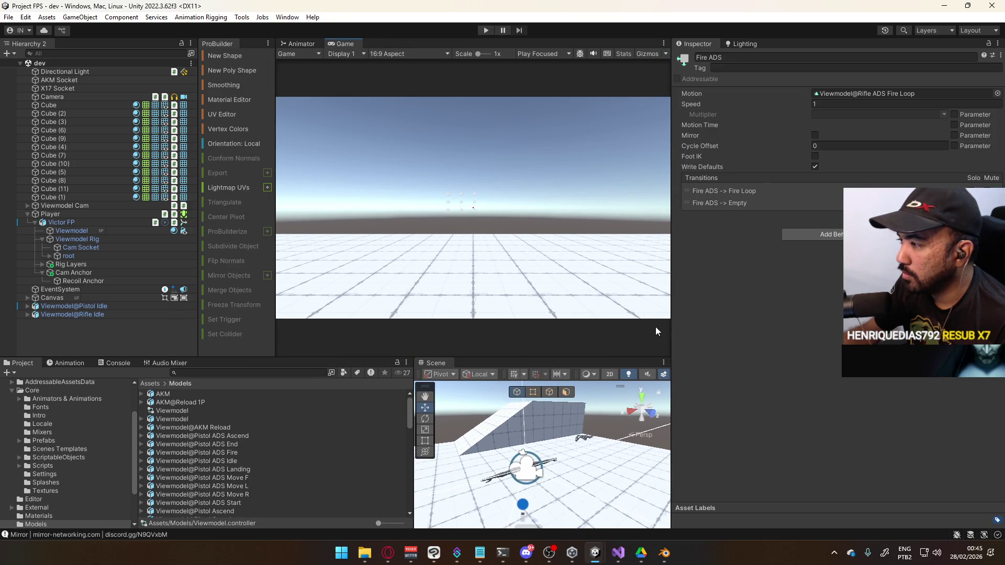
drag(671, 325, 838, 328)
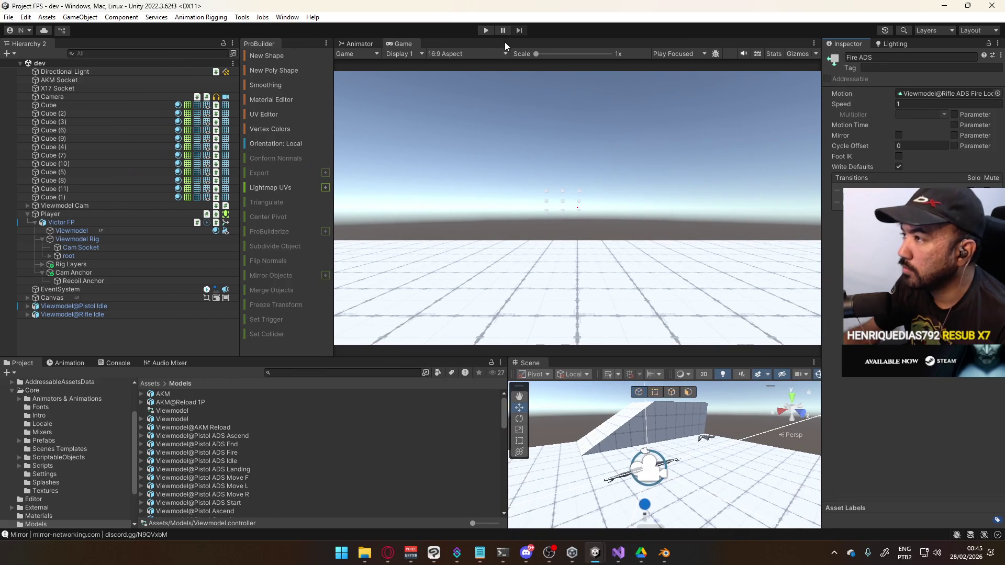
Play the scene, switch to the pistol with key 2 and walk around, then return to Blender.
click(492, 31)
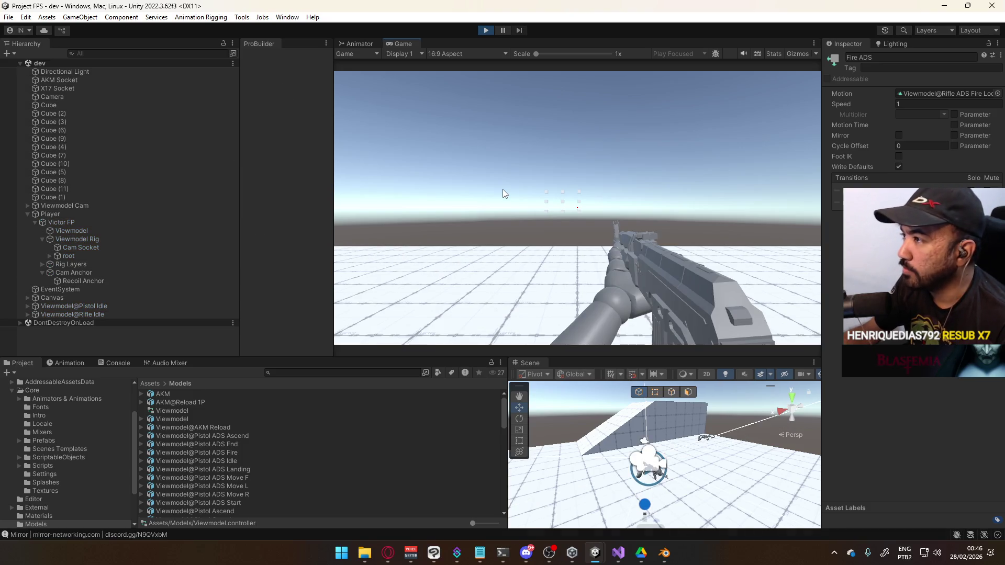
key(2)
key(super)
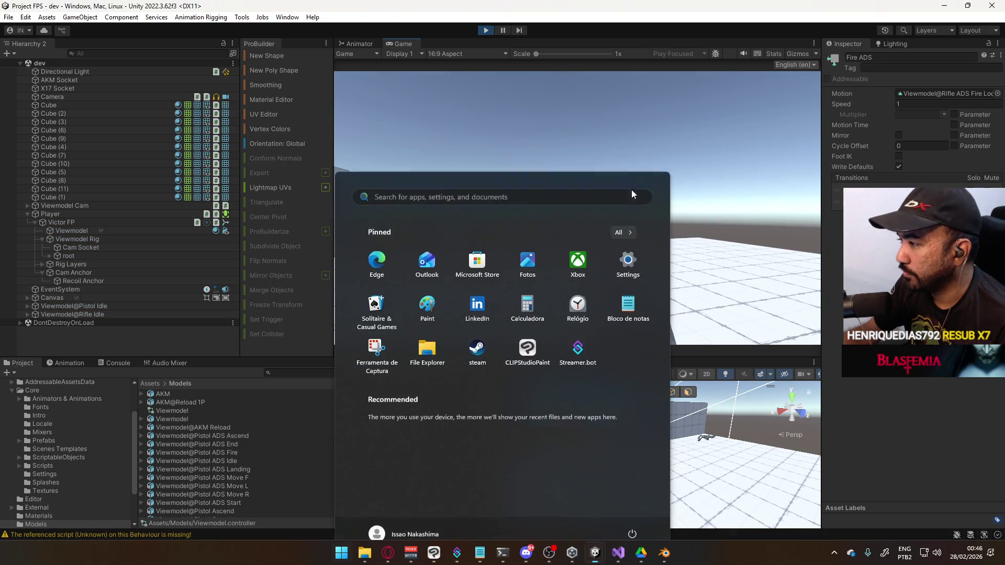
key(Escape)
key(w)
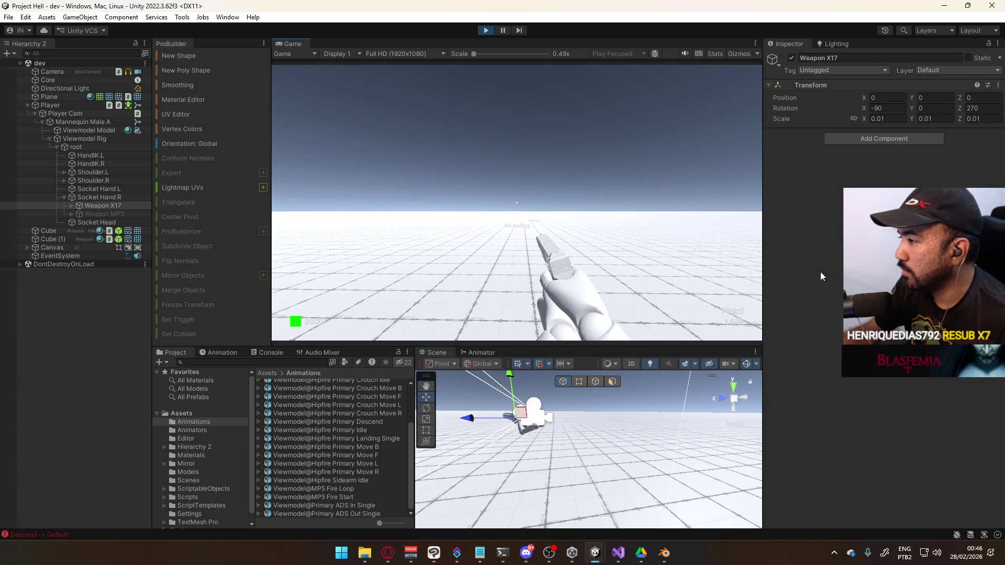
key(super)
click(664, 553)
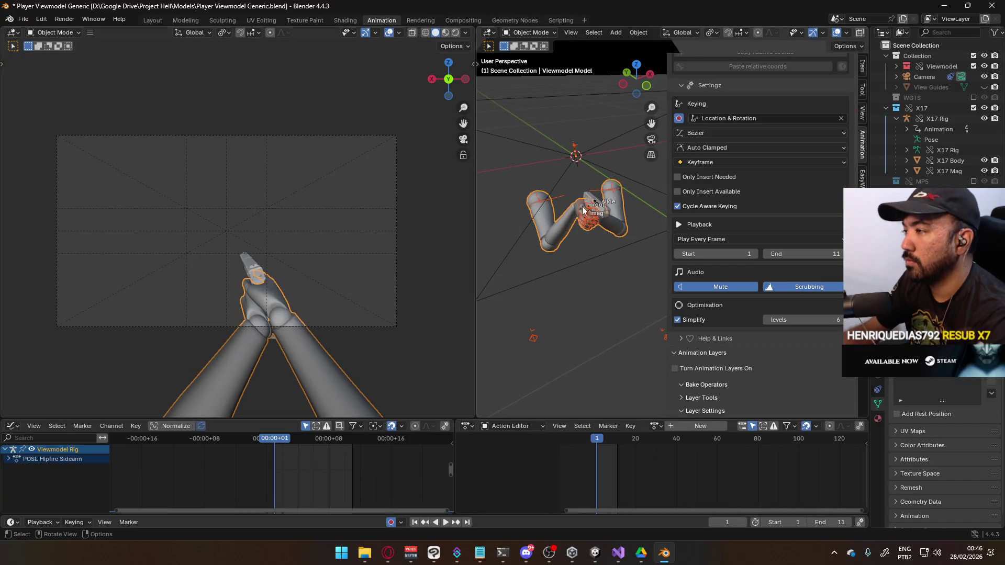
In pose mode on the X17 Rig, raise the pistol root bone vertically from a side view.
click(570, 167)
click(526, 33)
click(548, 61)
key(KP_3)
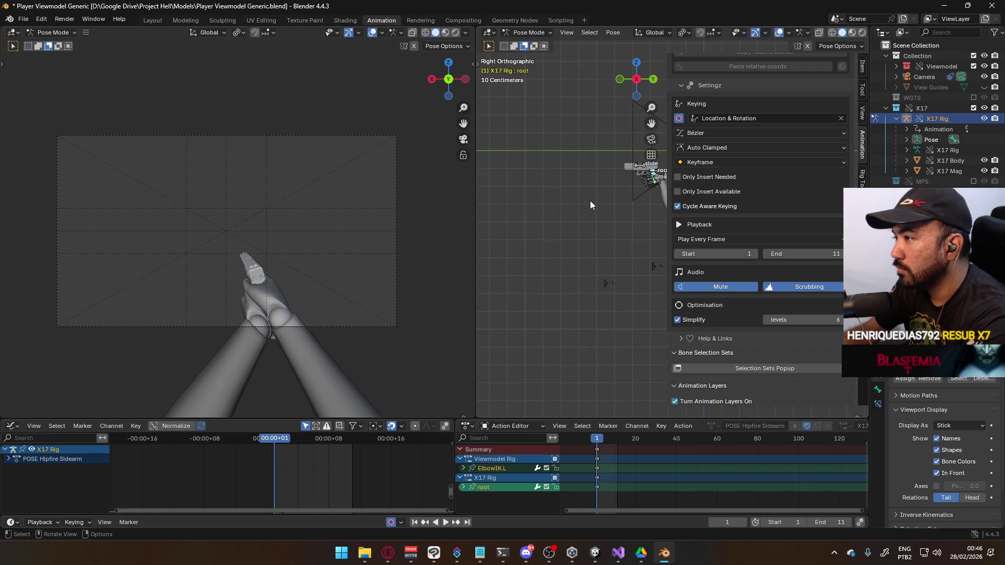
shift+middle_drag(562, 177, 540, 281)
scroll(542, 281, up, 1)
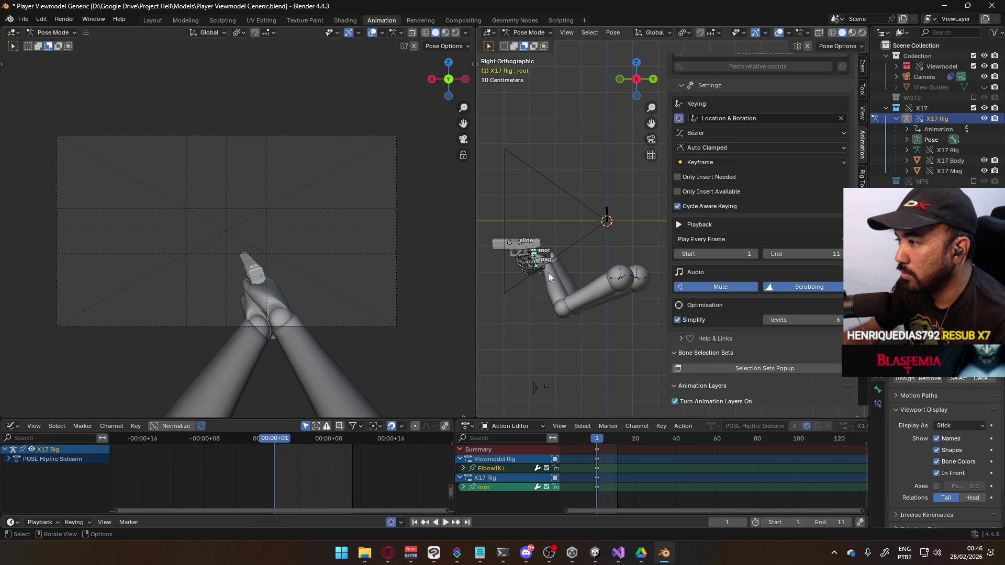
key(g)
key(z)
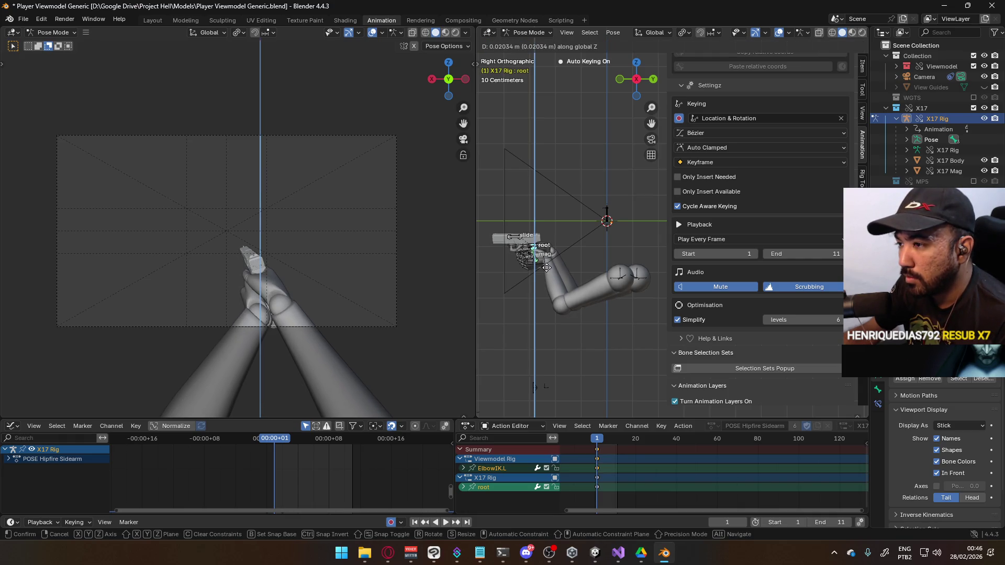
click(546, 268)
Tilt the pistol root bone around the X axis, save, and switch to Unity to compare.
key(r)
key(x)
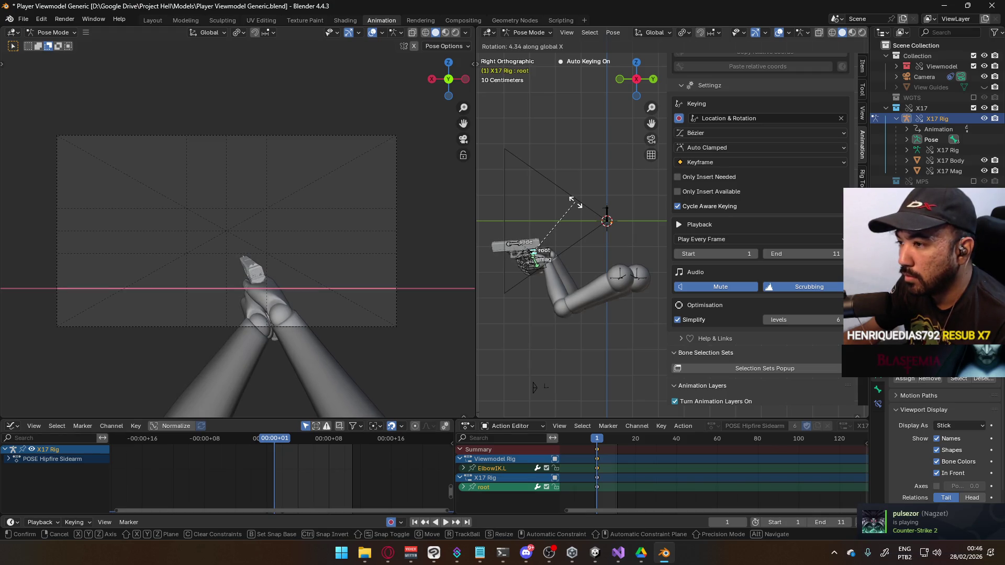
key(x)
key(x)
click(575, 204)
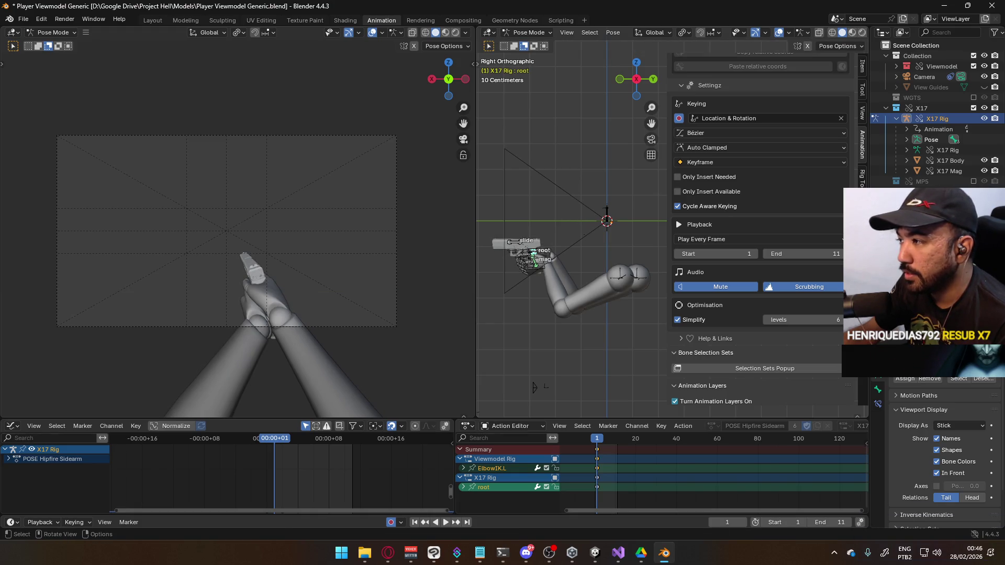
key(r)
key(x)
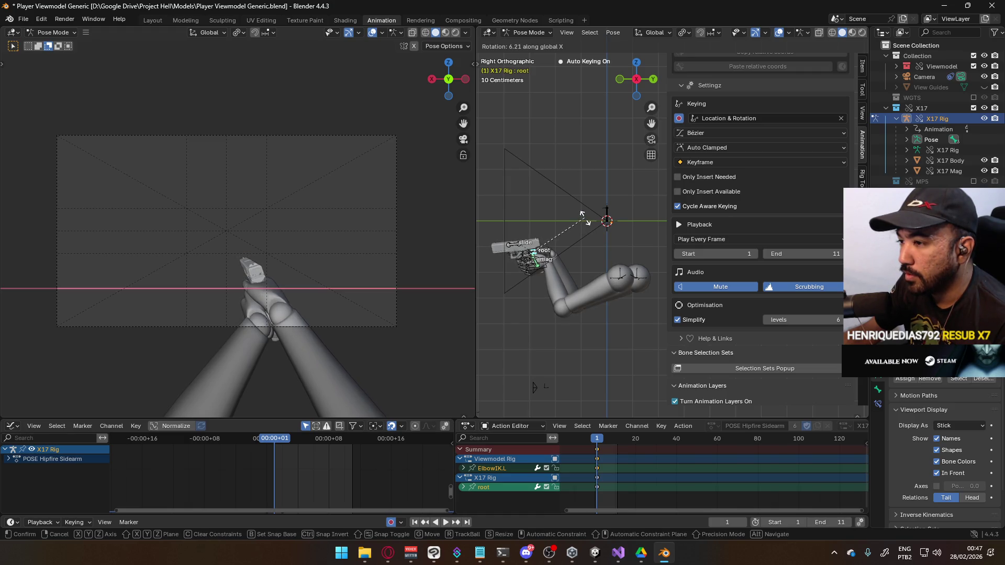
click(585, 220)
key(ctrl+s)
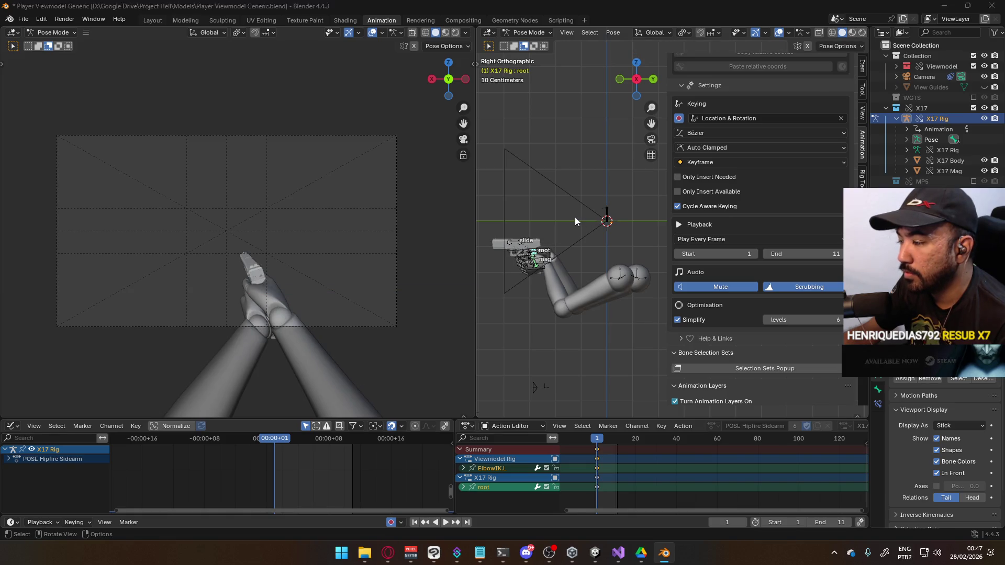
key(alt+Tab)
key(alt+Tab)
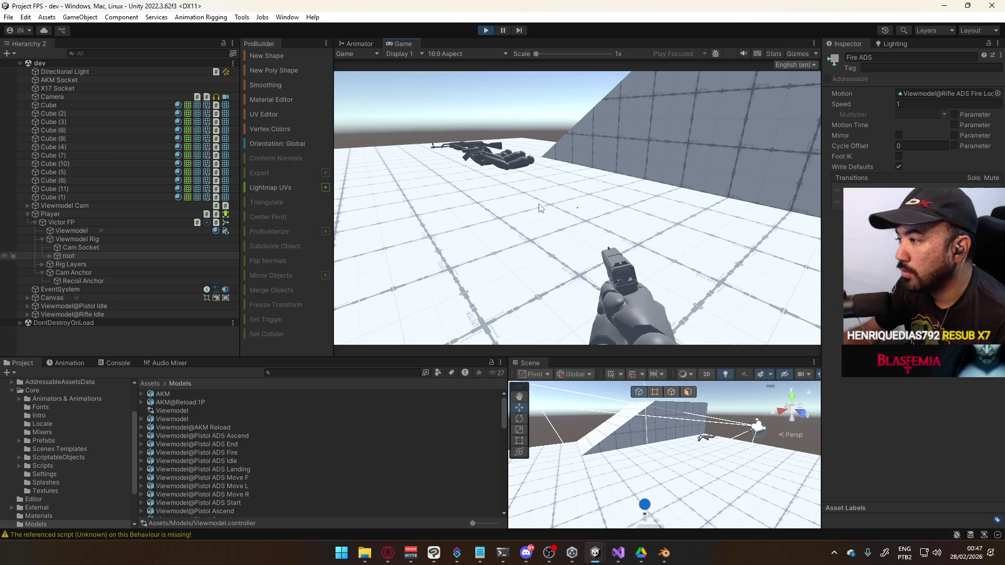
Re-tilt the X17 pistol root bone about its local Z and Y axes.
key(alt+Tab)
key(alt+Tab)
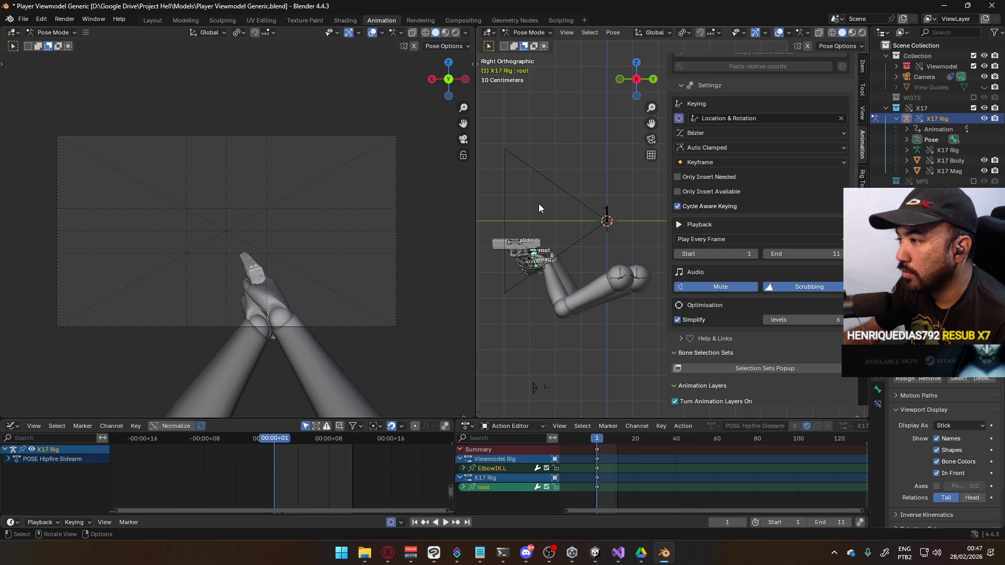
key(r)
key(x)
key(x)
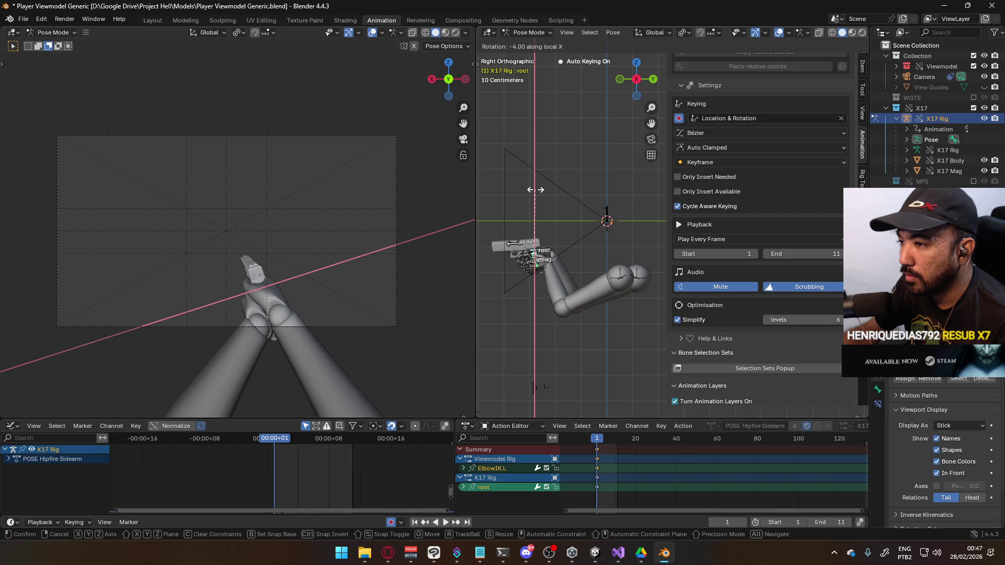
key(z)
click(537, 191)
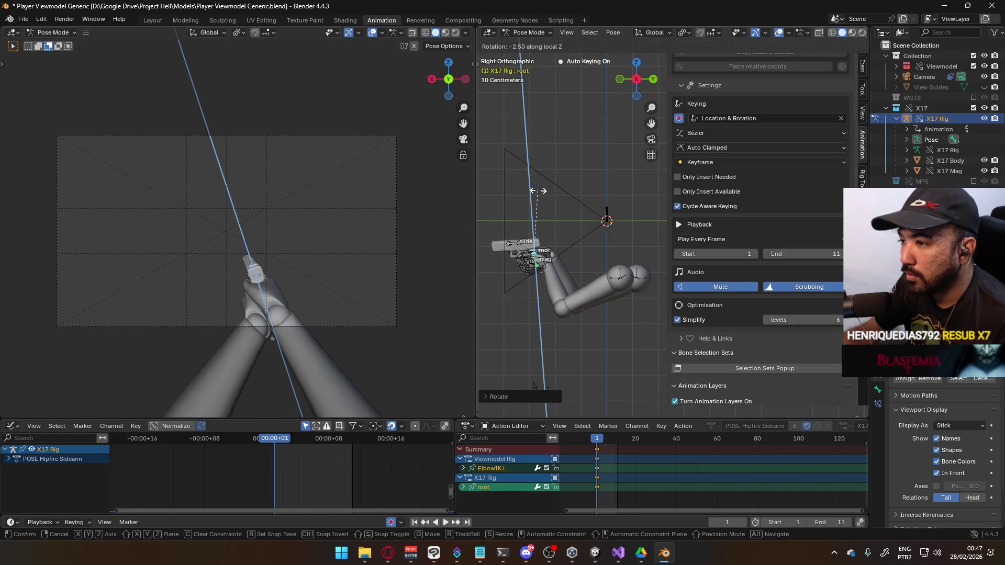
key(y)
key(y)
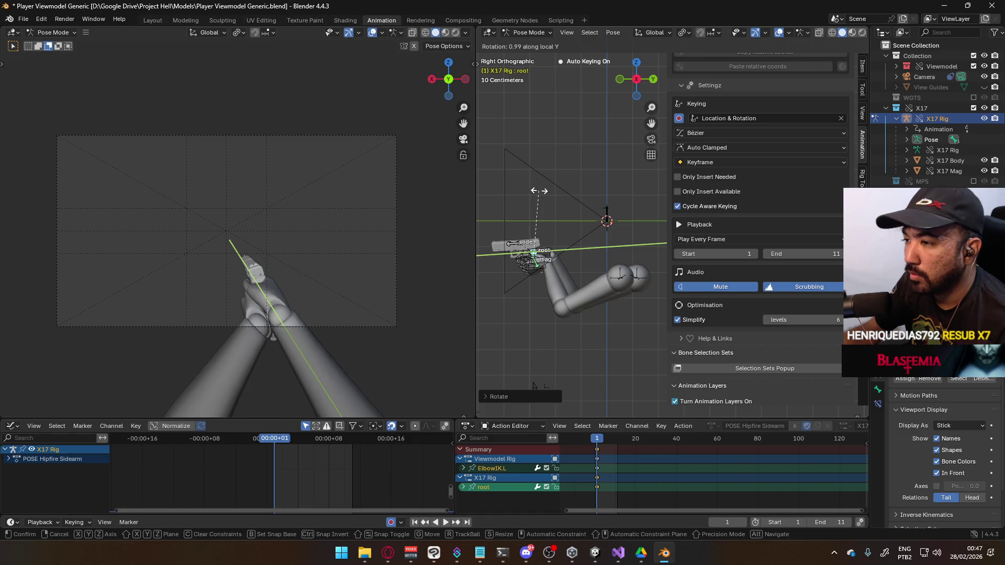
click(545, 193)
scroll(325, 290, up, 3)
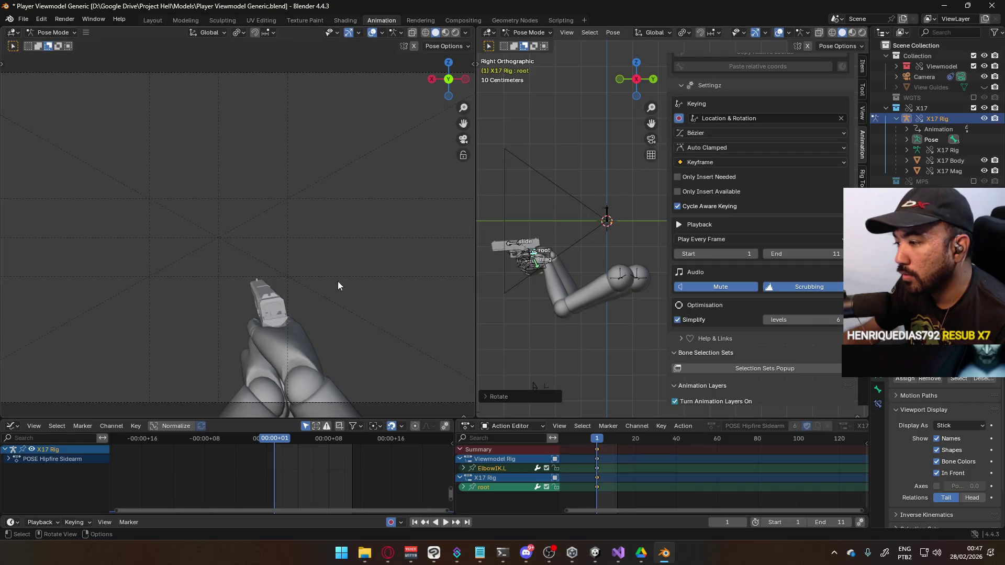
Shift the pistol root bone sideways along X, then forward along Y.
key(g)
key(x)
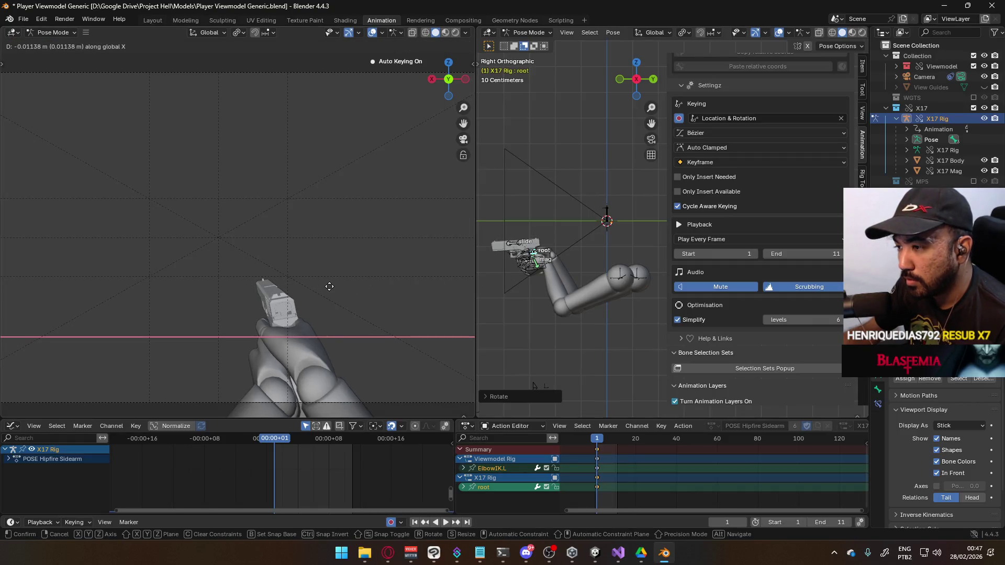
click(332, 287)
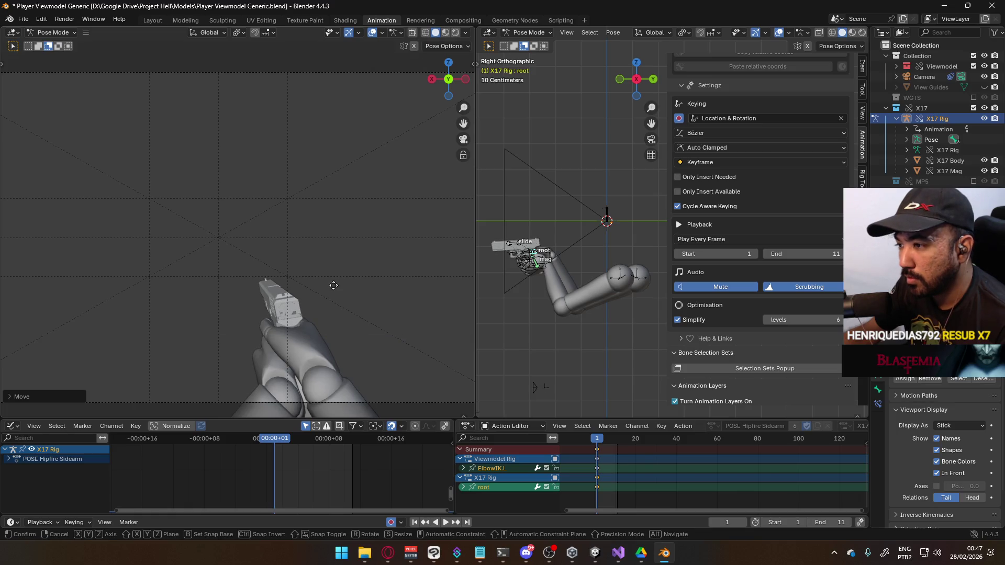
key(g)
key(z)
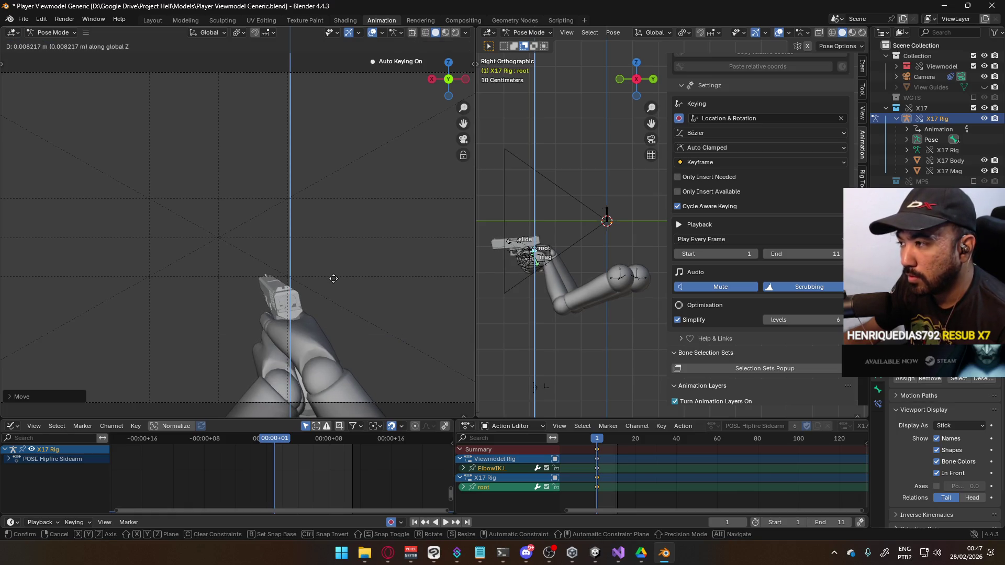
key(Escape)
key(g)
key(y)
key(Escape)
key(g)
key(y)
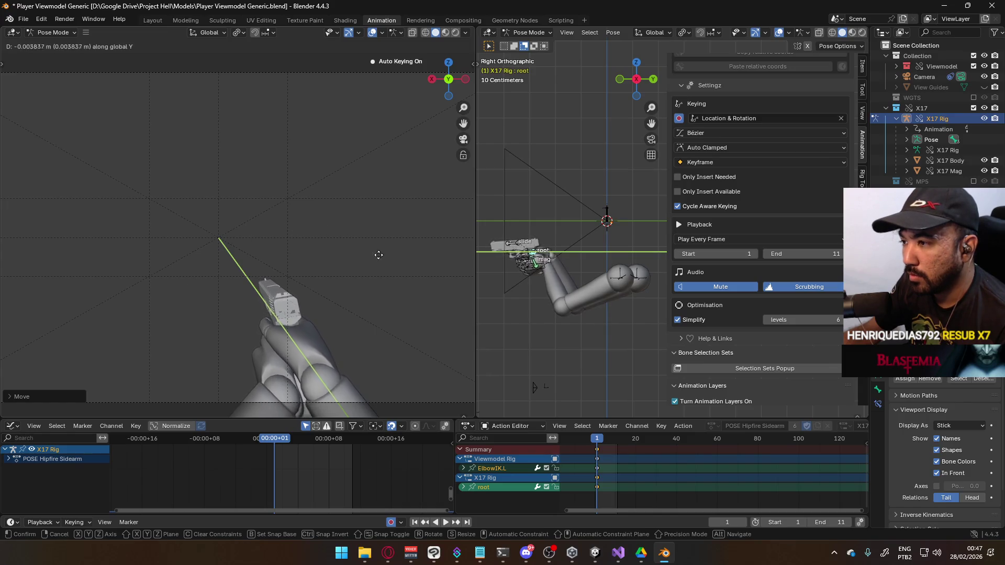
click(390, 275)
Frame the camera view and nudge the pistol root bone further along Y.
key(Home)
key(g)
key(y)
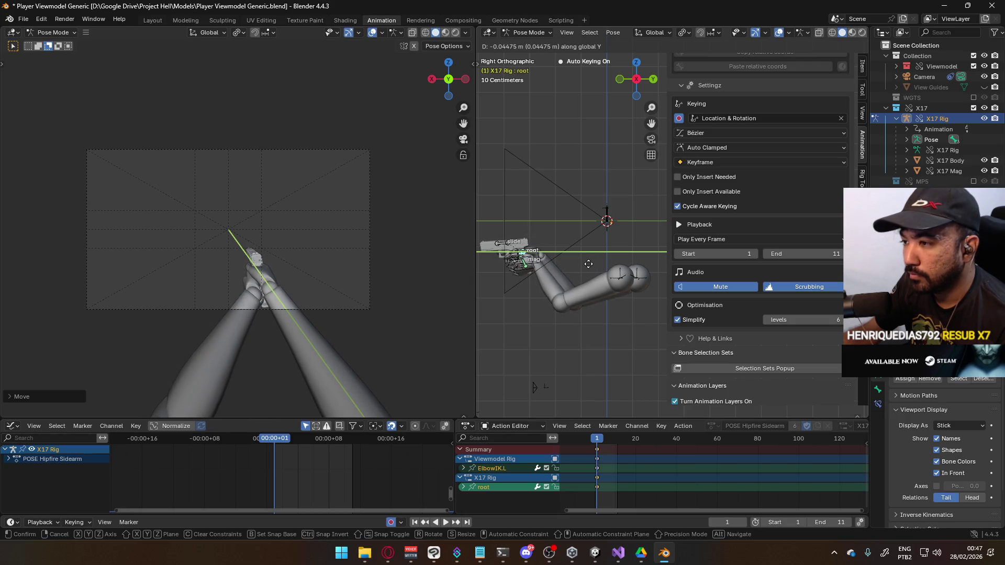
click(587, 264)
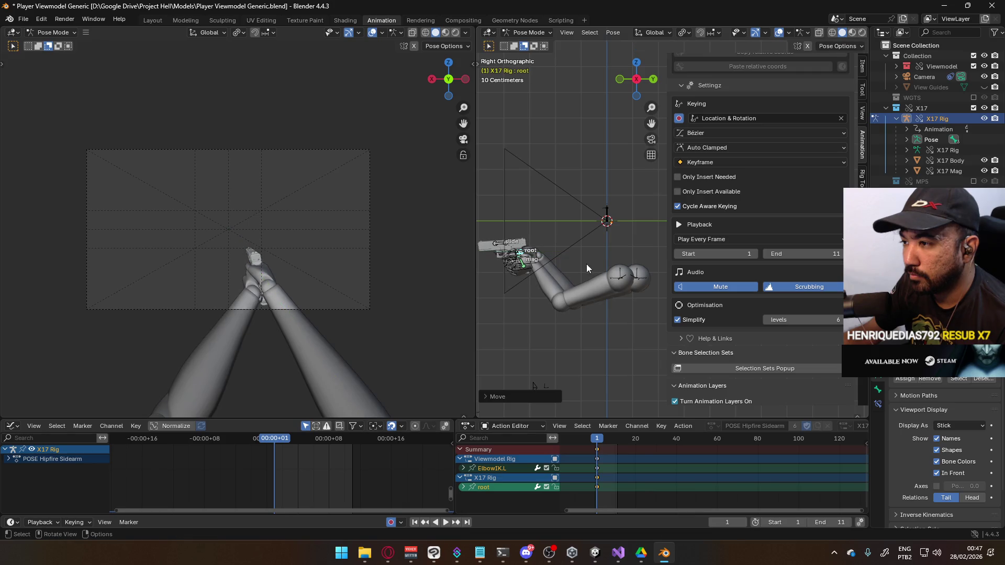
scroll(250, 269, up, 3)
scroll(291, 281, down, 1)
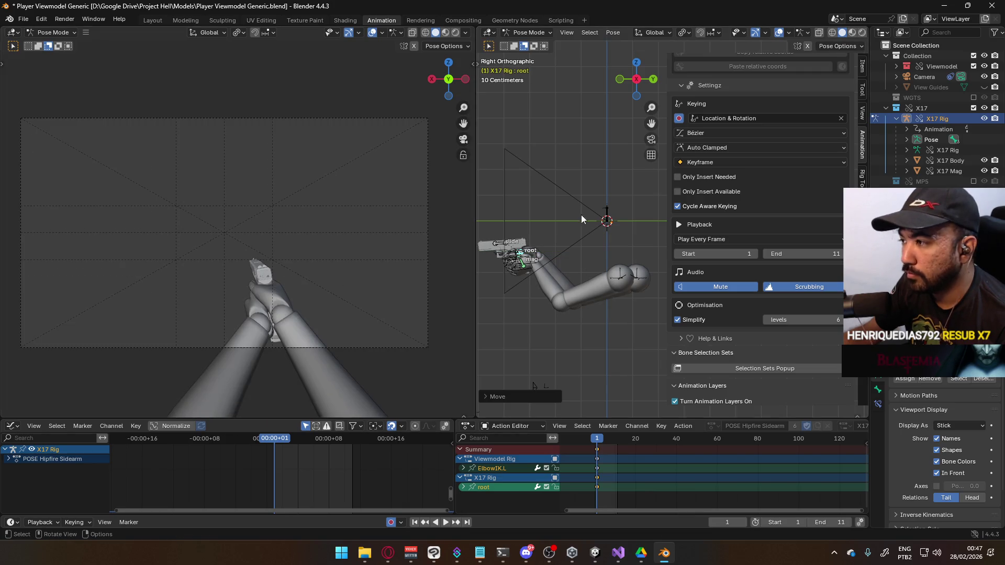
Return to Object Mode, select the arms rig and arm mesh, and save the blend file.
click(526, 32)
click(524, 40)
click(529, 276)
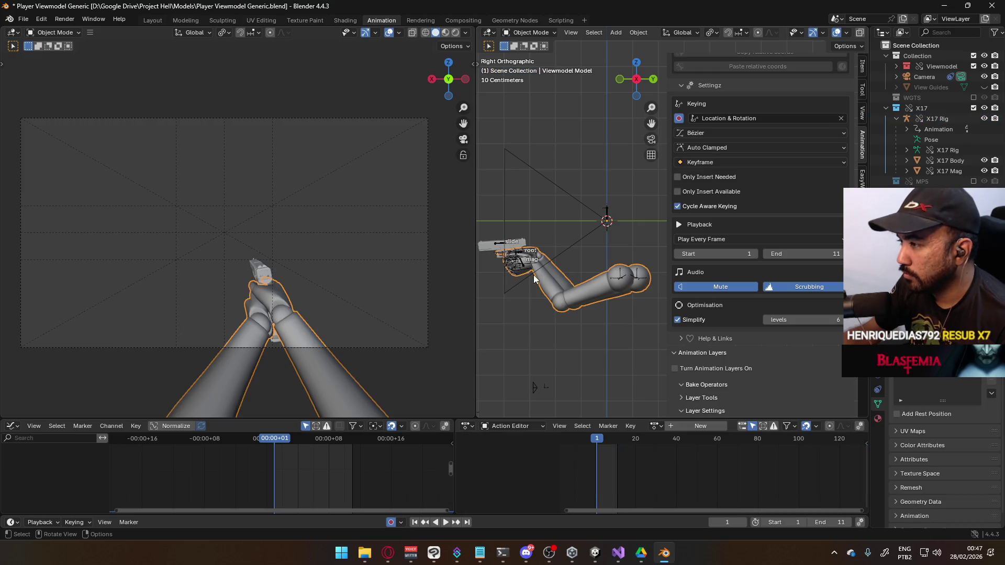
click(527, 270)
click(583, 299)
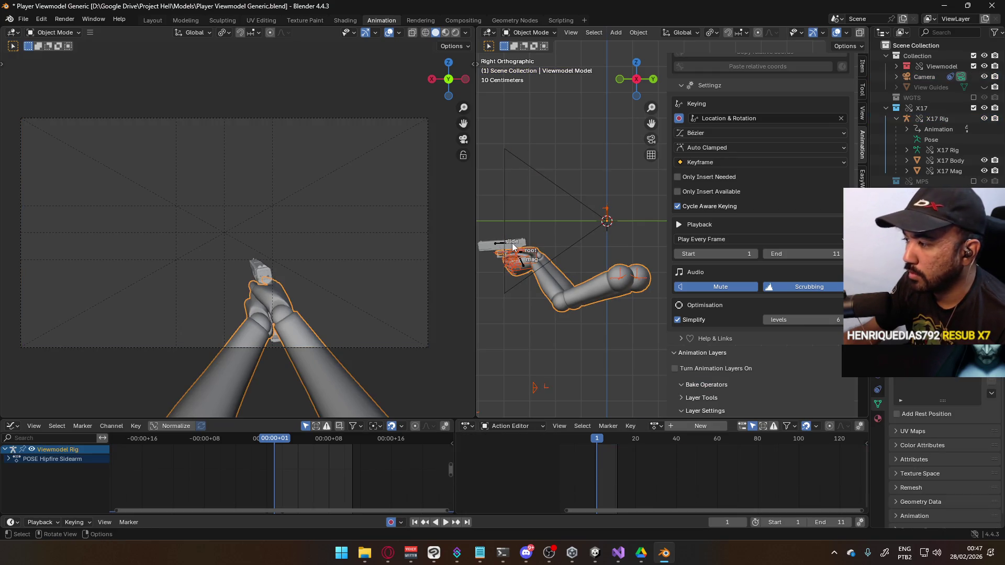
key(ctrl+s)
Export the selected arms rig and mesh as an FBX file into the Unity folder.
click(23, 19)
mouse_move(79, 178)
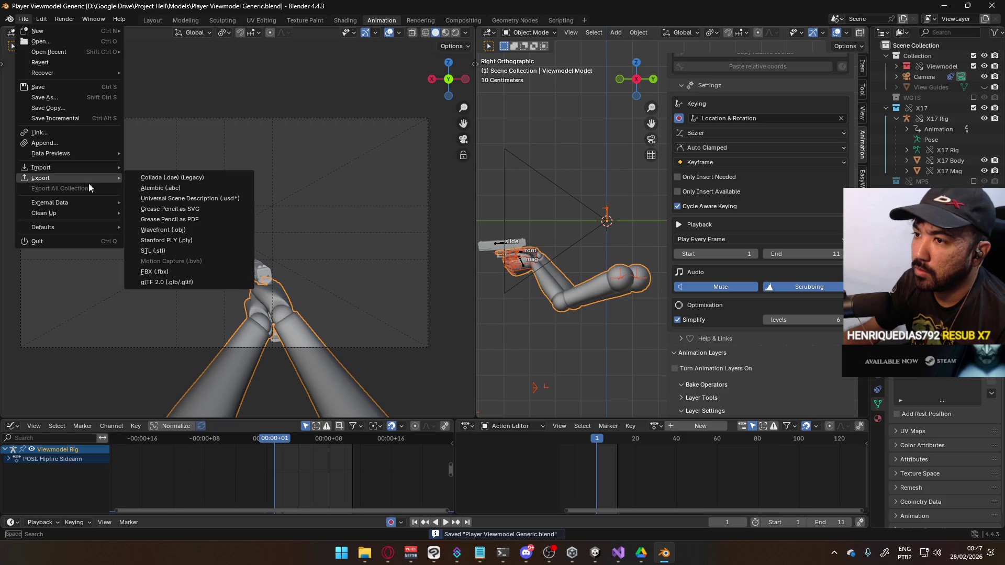
click(196, 272)
double_click(473, 178)
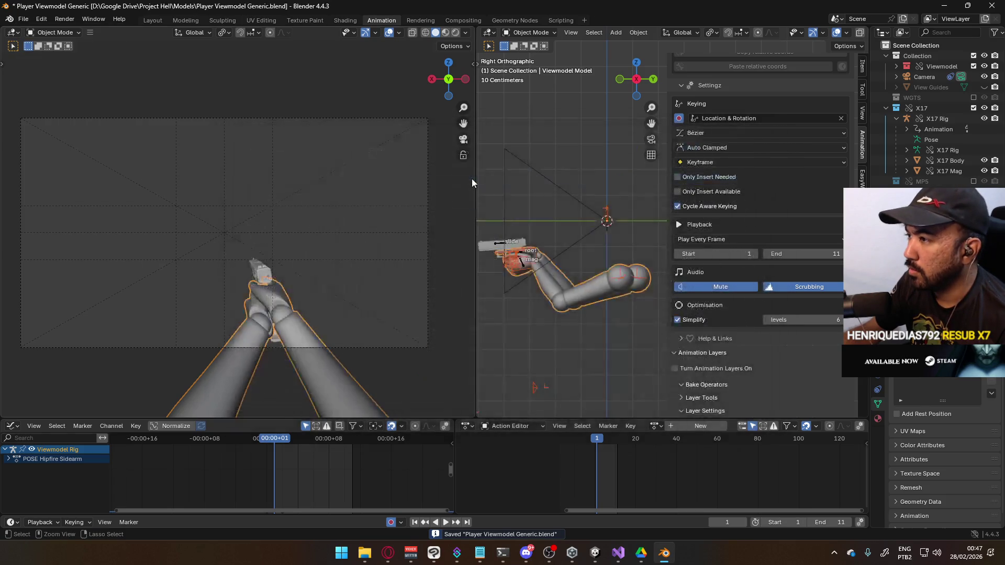
key(alt+Tab)
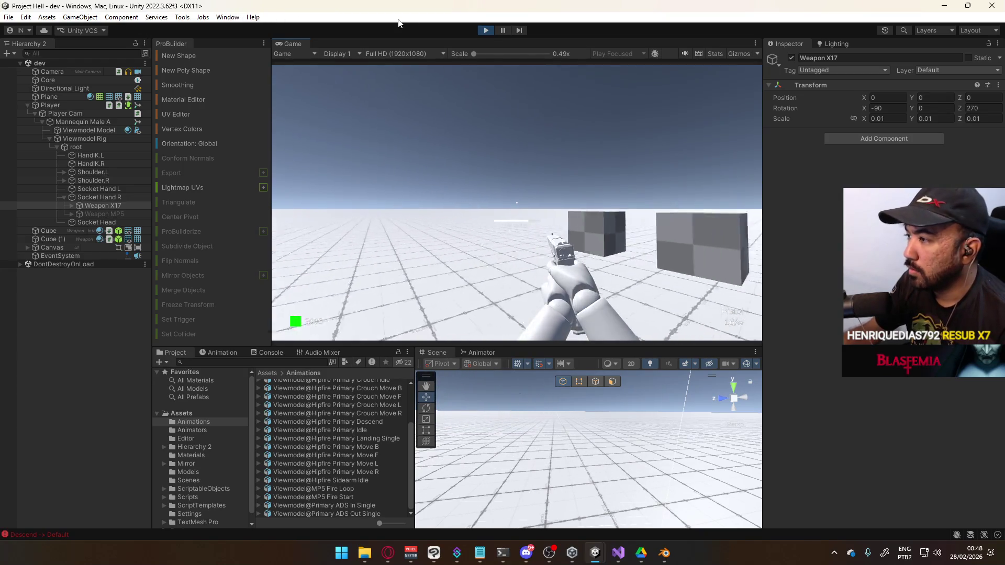
Reload the pistol and walk toward and away from the grey cube to check the hipfire pose.
key(r)
key(w)
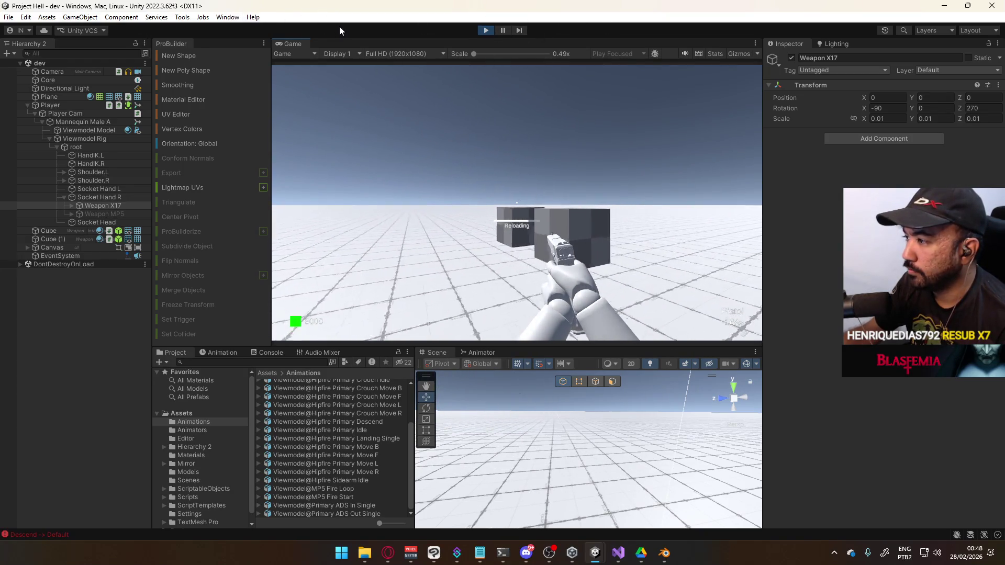
key(s)
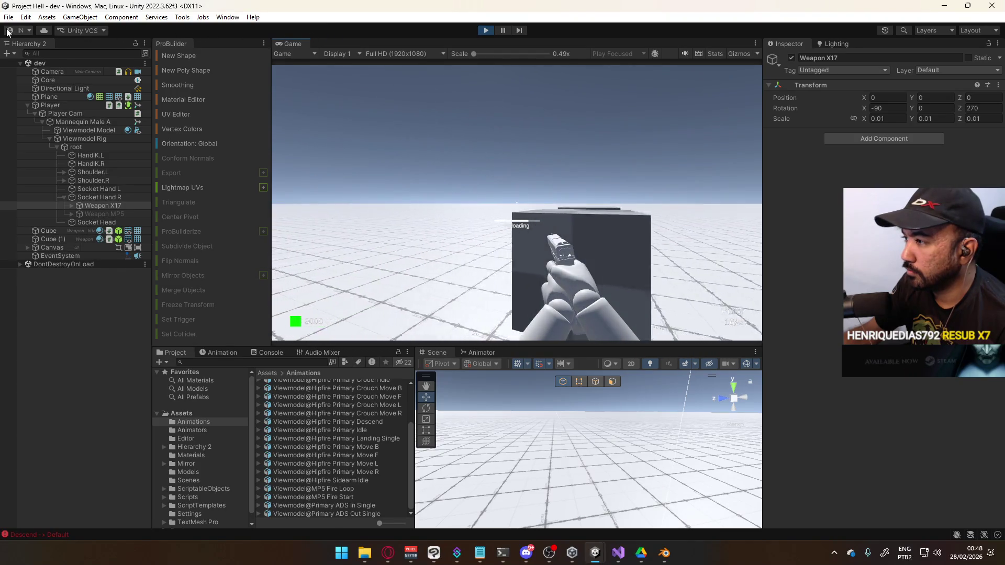
key(w)
key(s)
key(d)
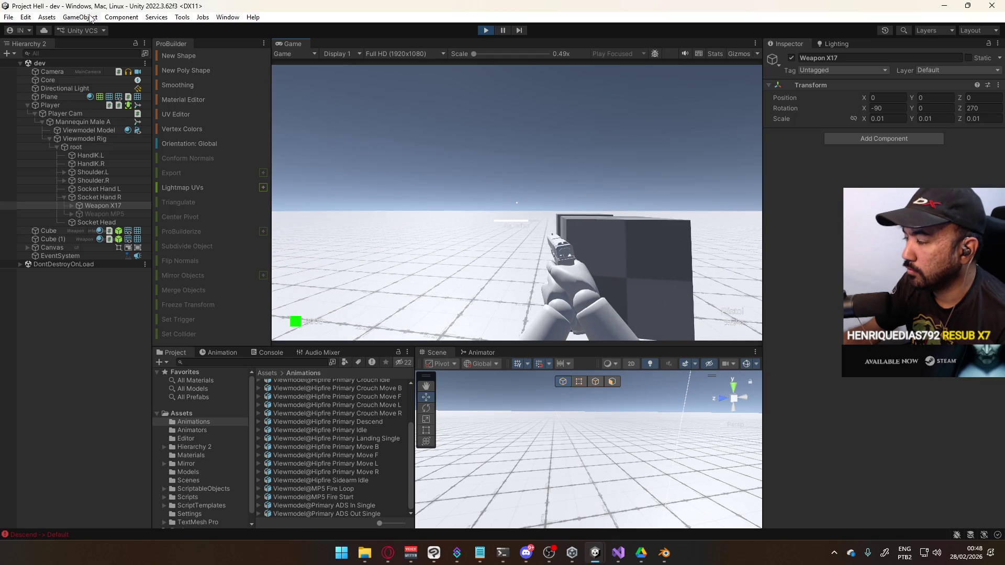
key(alt+Tab)
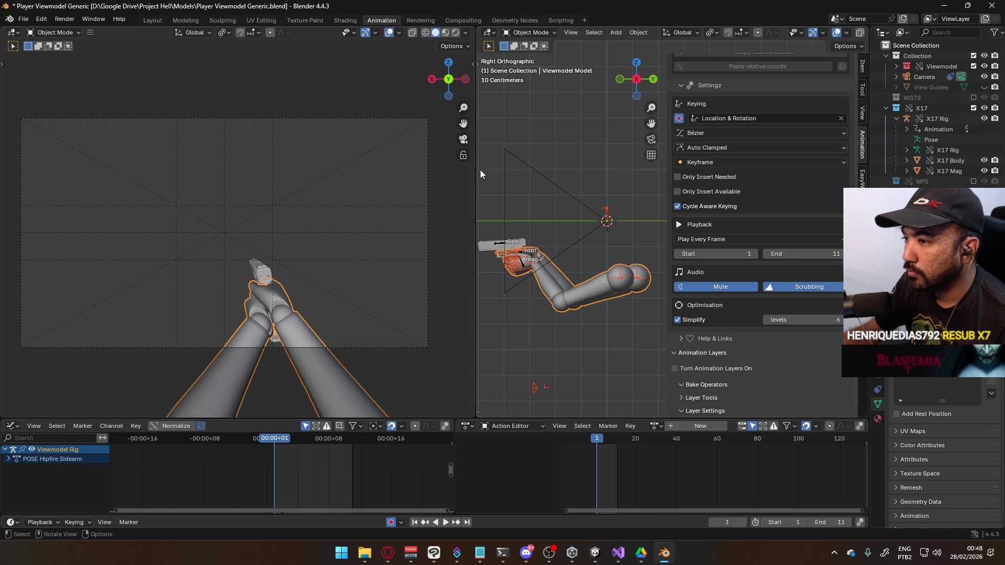
Put the X17 Rig in Pose Mode and nudge the pistol root bone along X.
click(512, 246)
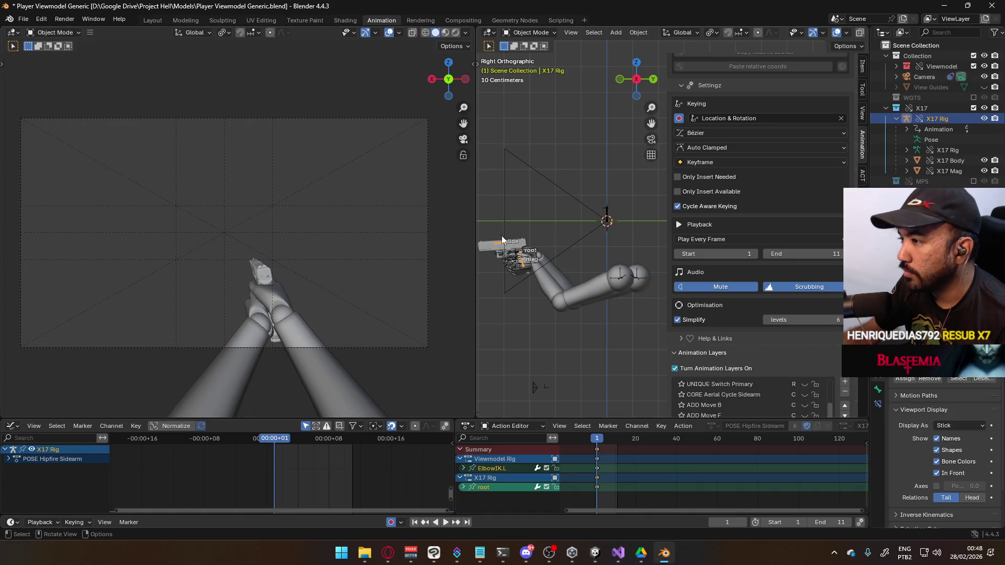
click(528, 33)
click(523, 59)
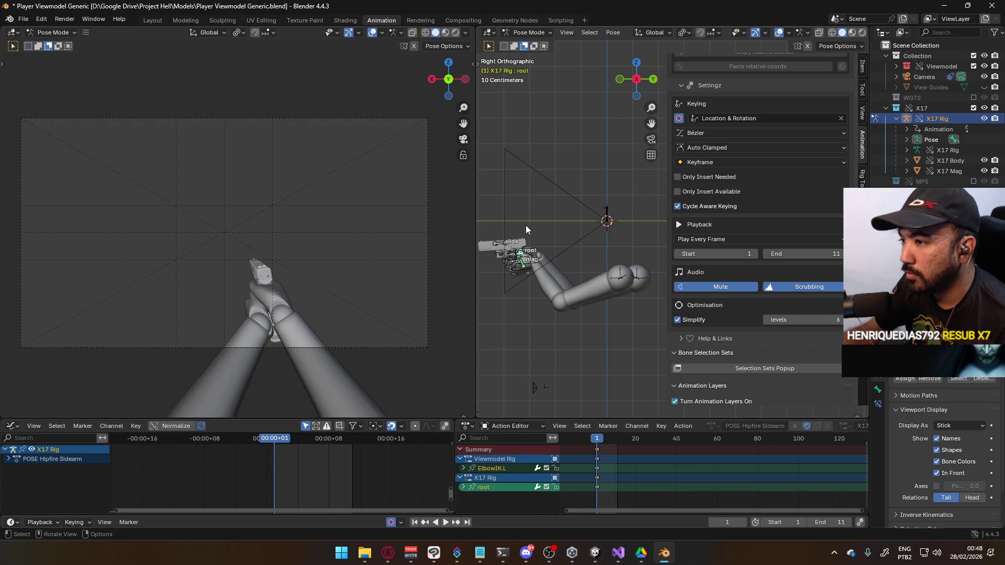
key(g)
key(x)
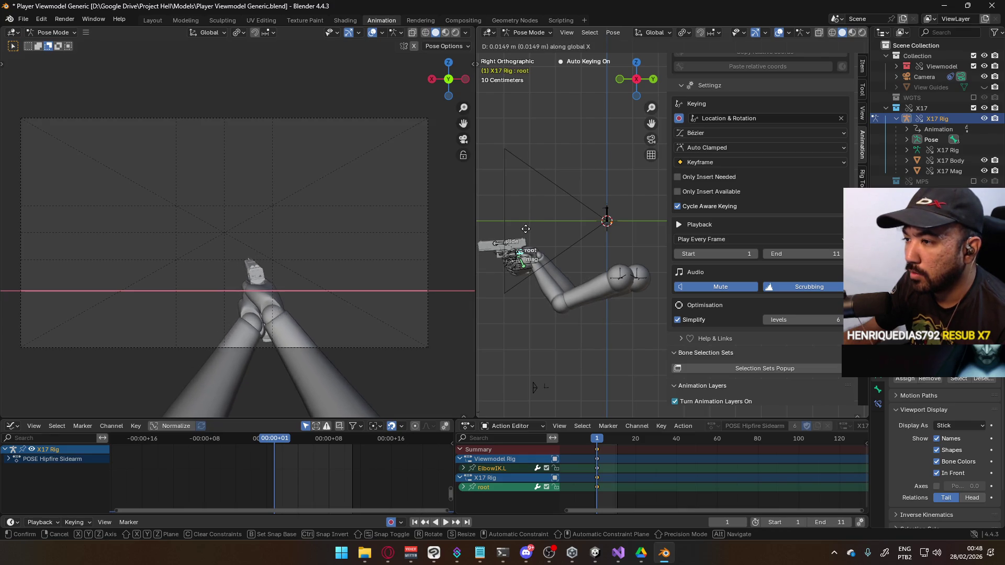
key(Escape)
key(g)
key(x)
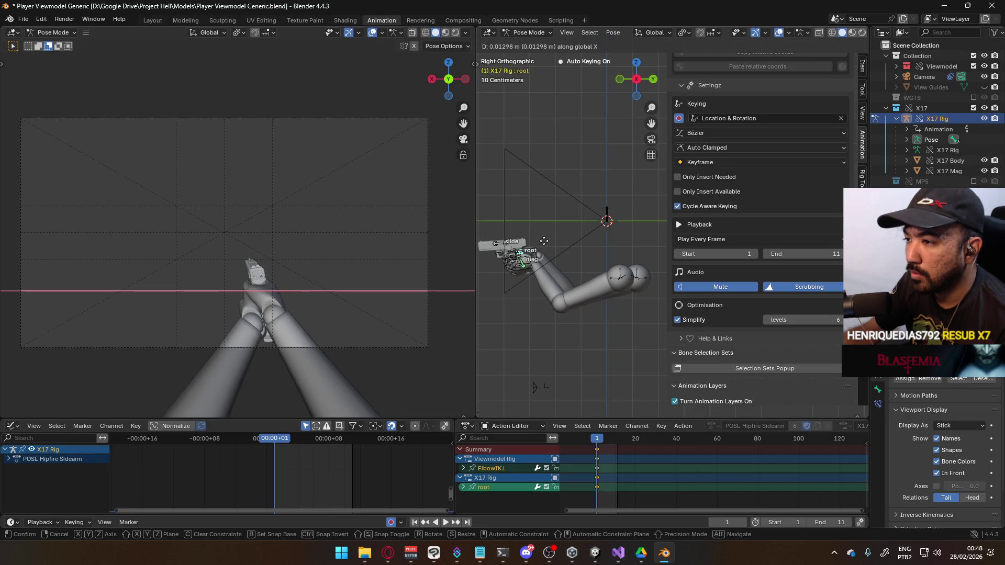
click(543, 245)
Try a Z rotation and another X move on the pistol root, cancelling both.
key(r)
key(z)
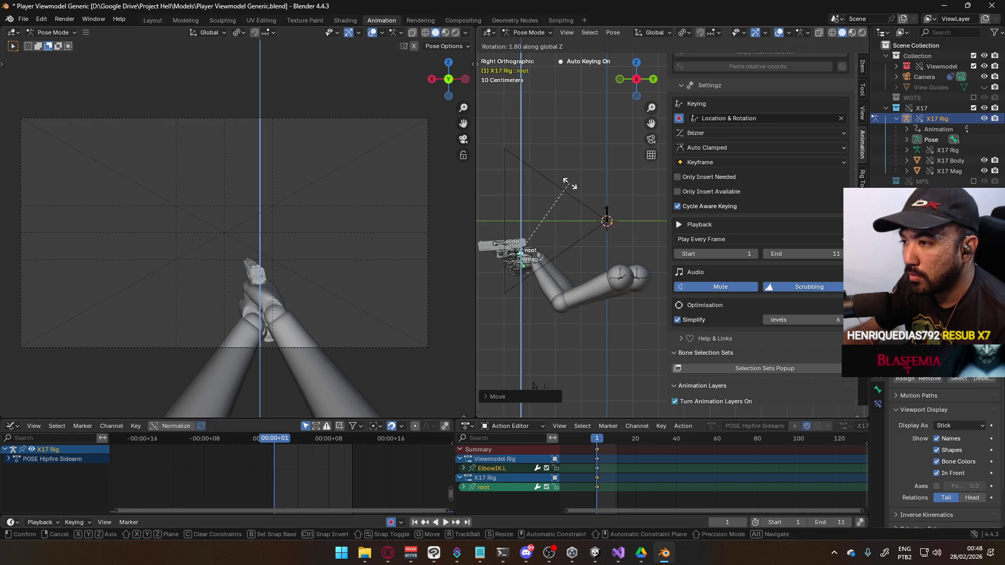
right_click(570, 184)
key(g)
key(x)
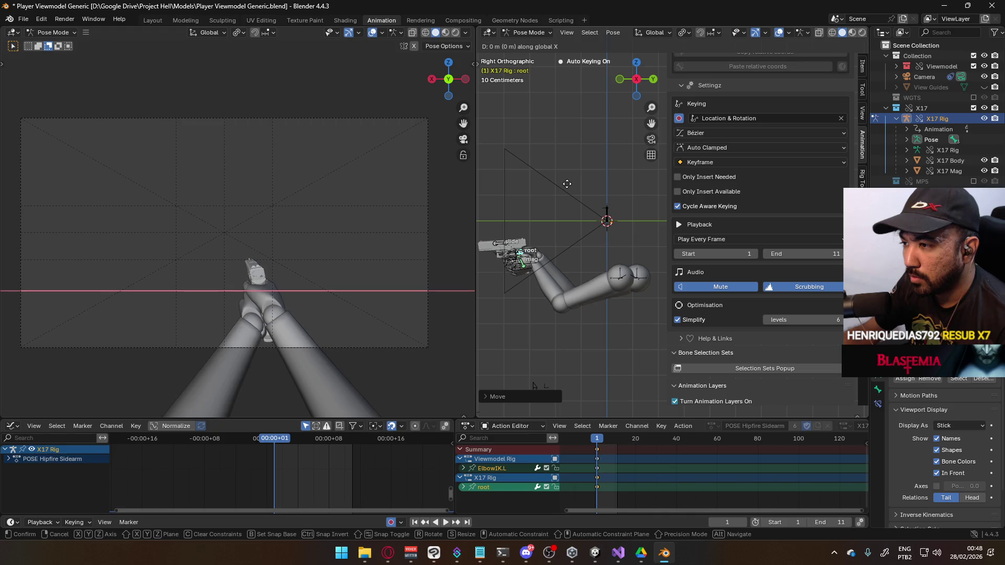
right_click(571, 195)
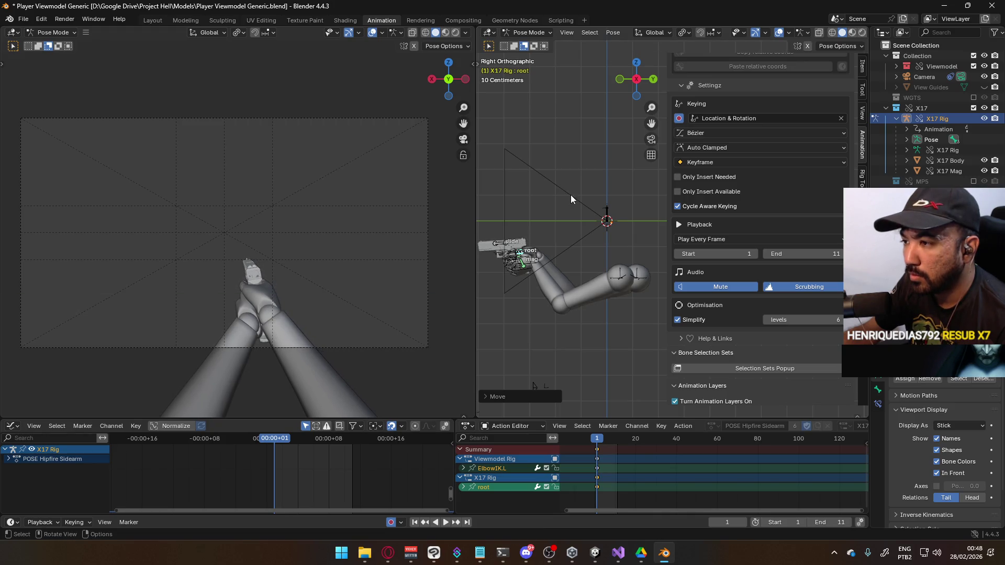
Select the Viewmodel Rig in Object Mode and save the blend file.
click(529, 32)
click(528, 44)
click(560, 258)
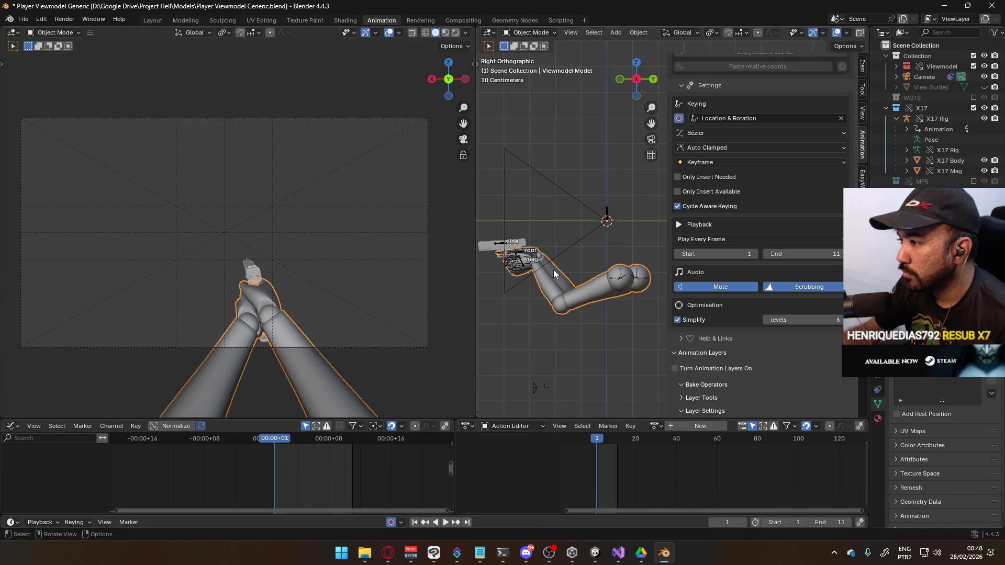
key(ctrl+s)
Re-export the rig as FBX over Viewmodel@Hipfire Sidearm Idle.fbx and check it in Unity's game view.
click(23, 19)
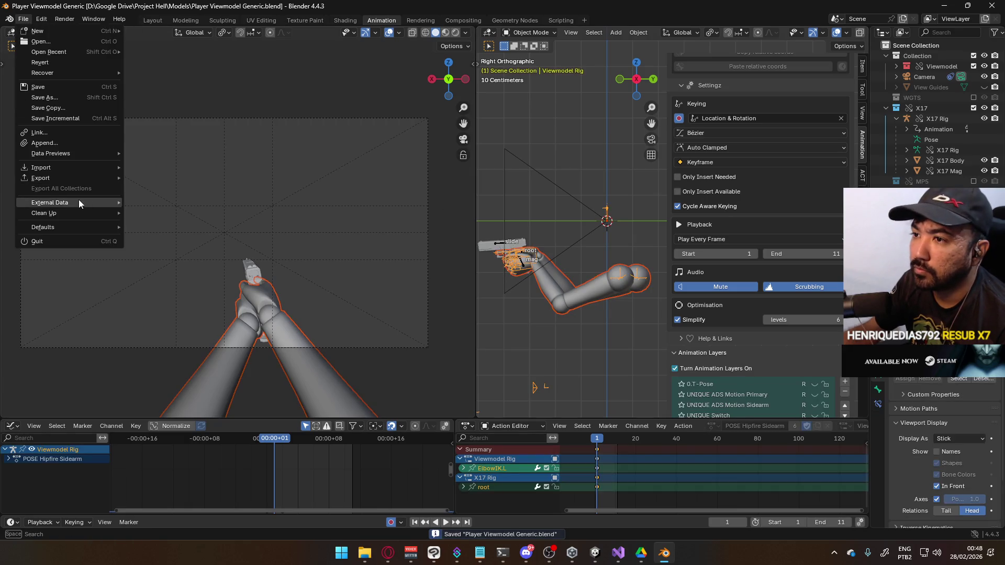
mouse_move(78, 202)
click(228, 275)
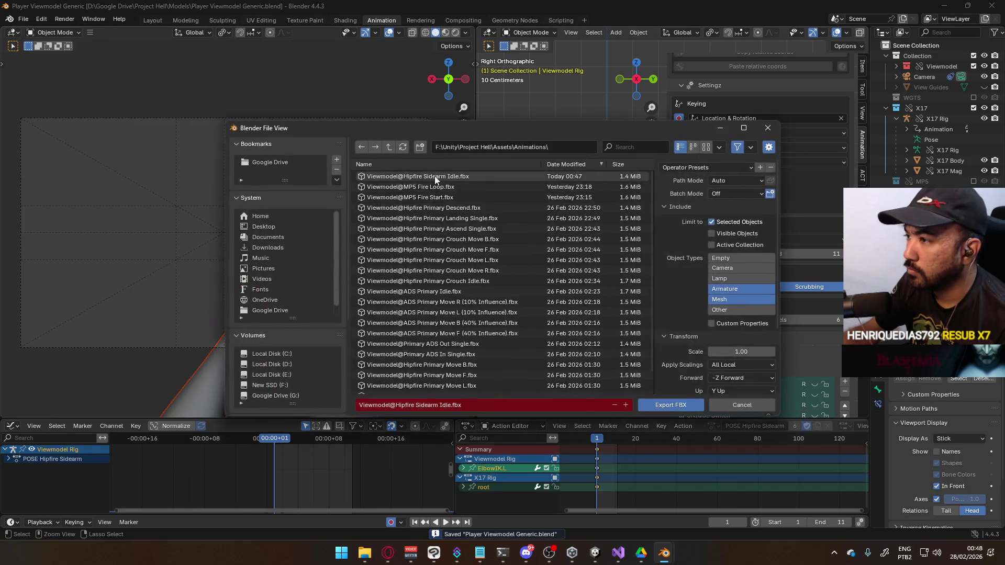
key(Return)
key(alt+Tab)
click(501, 214)
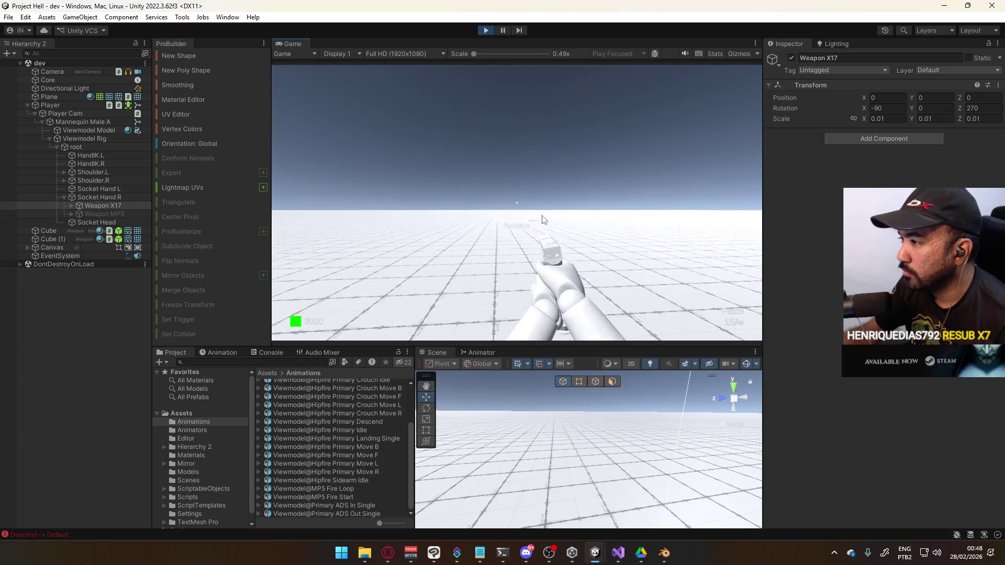
Reload the pistol in play mode, then select the ground Plane and open its material picker.
key(r)
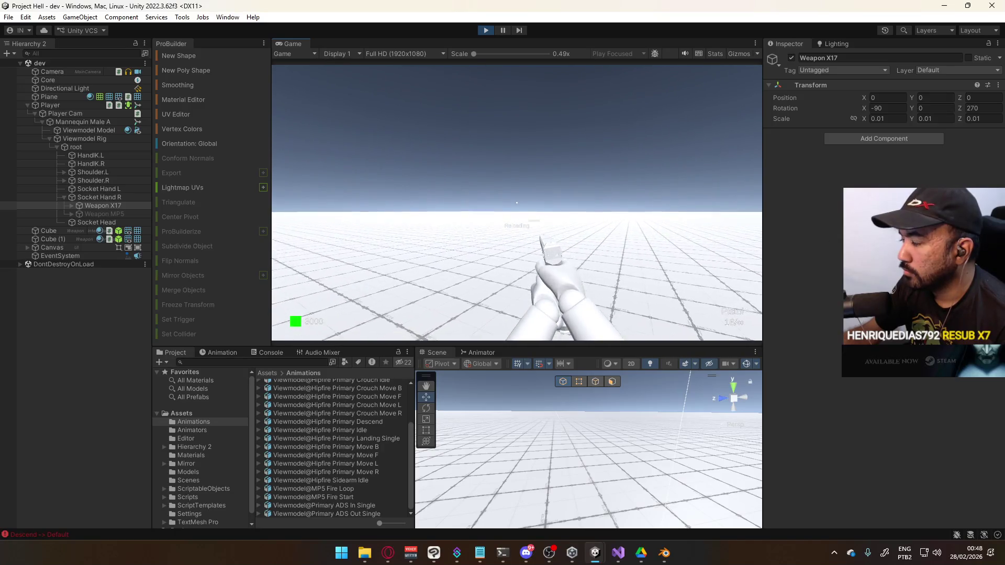
key(super)
click(286, 174)
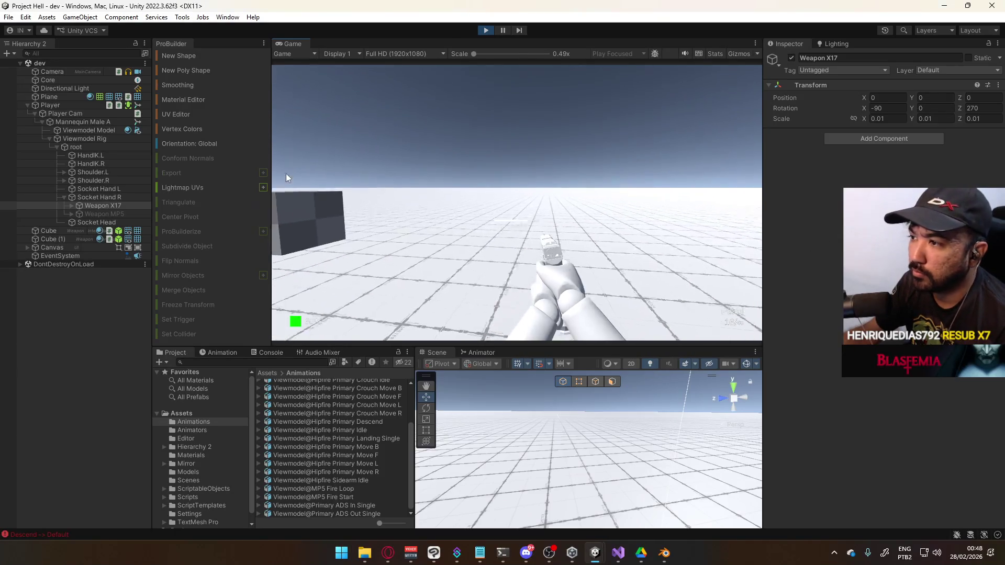
click(575, 463)
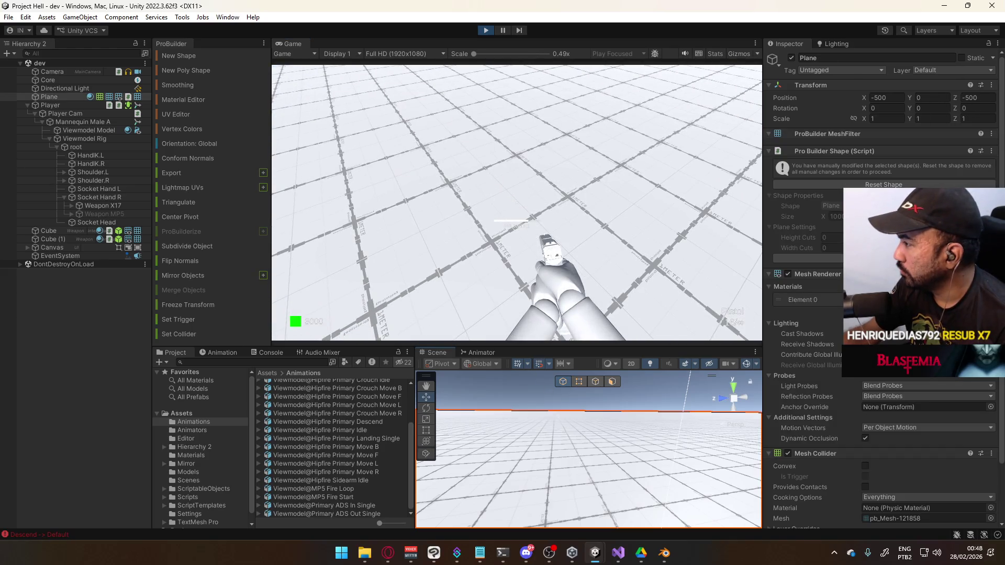
click(991, 300)
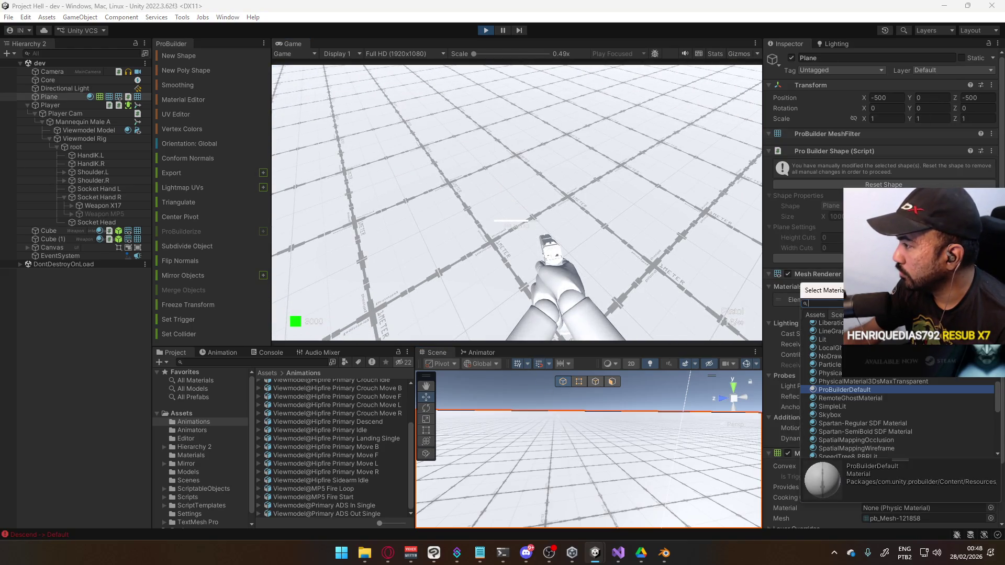
Back in Blender, make the X17 Rig the active object and switch it to Pose Mode.
key(alt+Tab)
click(515, 251)
click(520, 250)
click(521, 250)
click(521, 250)
click(529, 33)
click(528, 33)
click(530, 67)
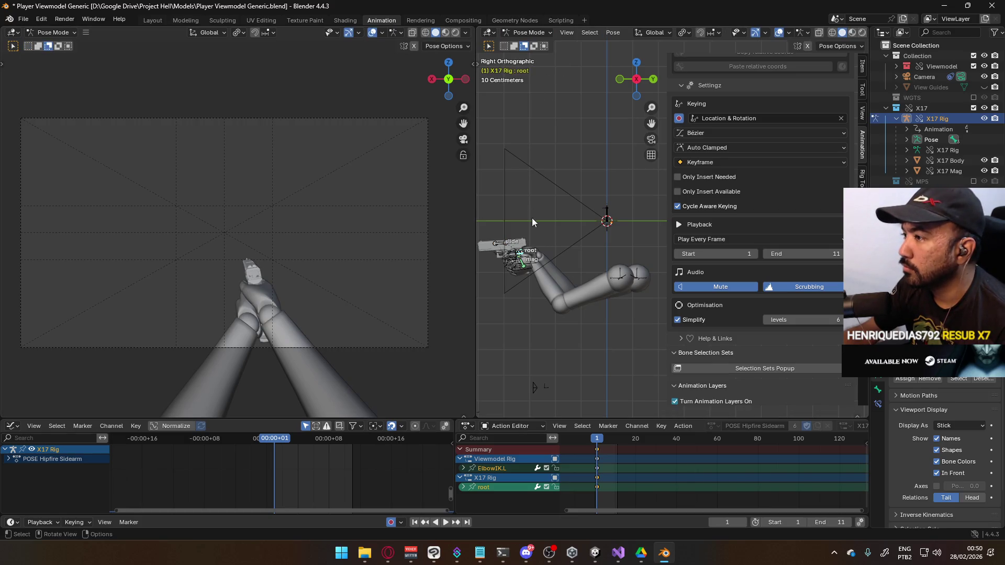
Set the pistol root bone's Rotation Z to 0 in the N panel.
click(862, 67)
click(793, 161)
text(0)
key(Return)
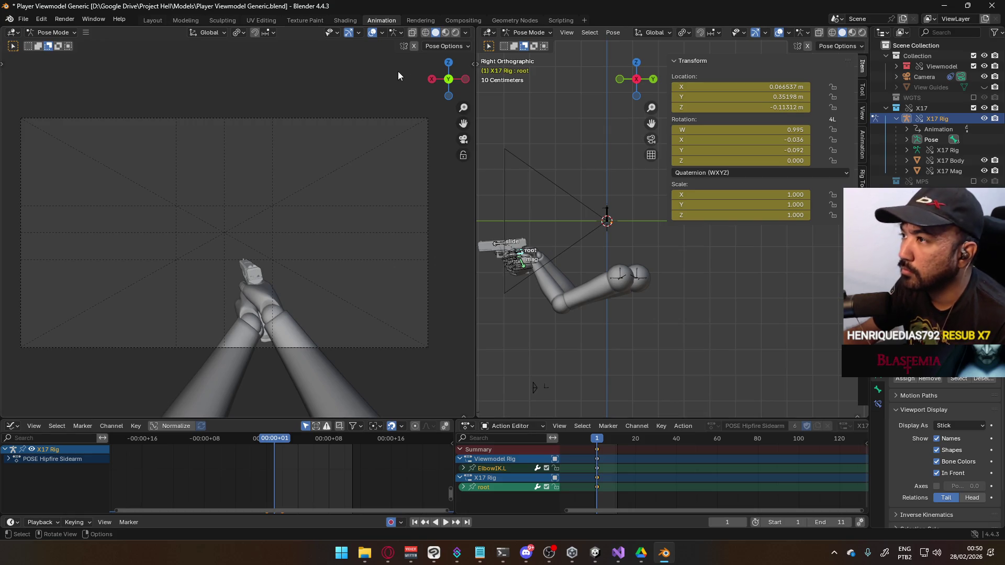
Select the arms mesh and Viewmodel Rig in Object Mode and save the blend file.
click(529, 33)
click(529, 44)
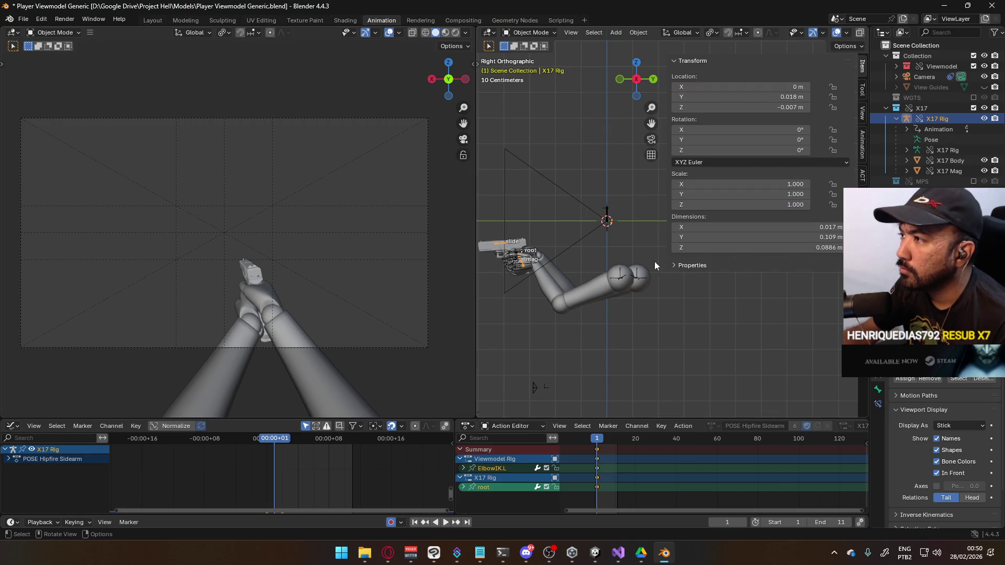
click(575, 289)
shift+click(575, 288)
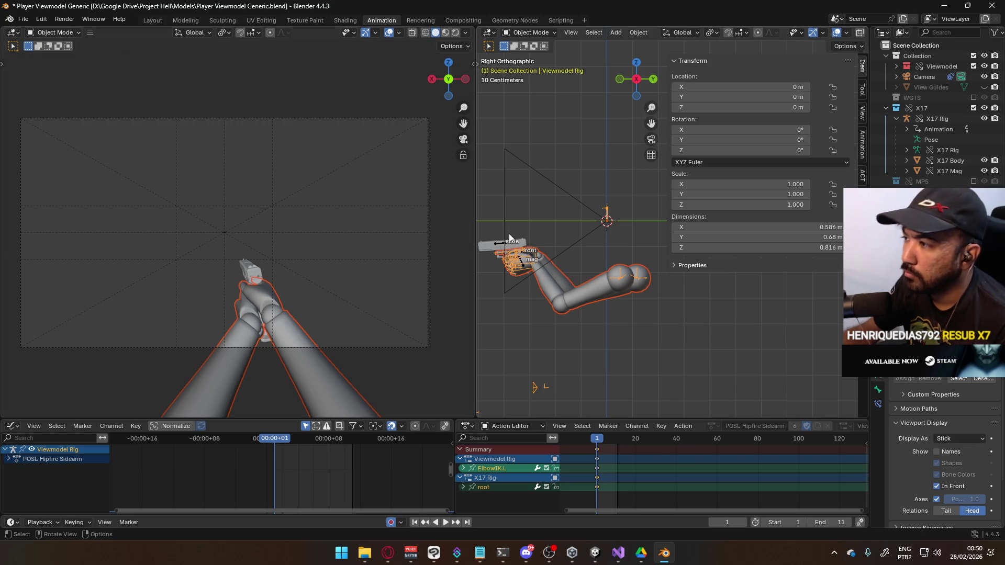
key(ctrl+s)
Export the selection as FBX, overwriting Viewmodel@Hipfire Sidearm Idle.fbx.
click(23, 19)
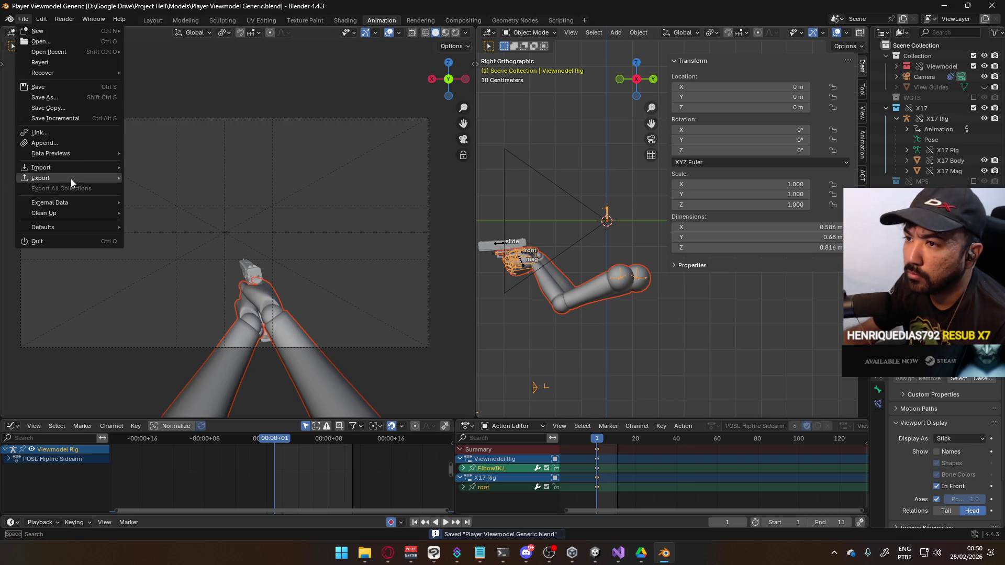
mouse_move(70, 178)
click(197, 270)
click(473, 176)
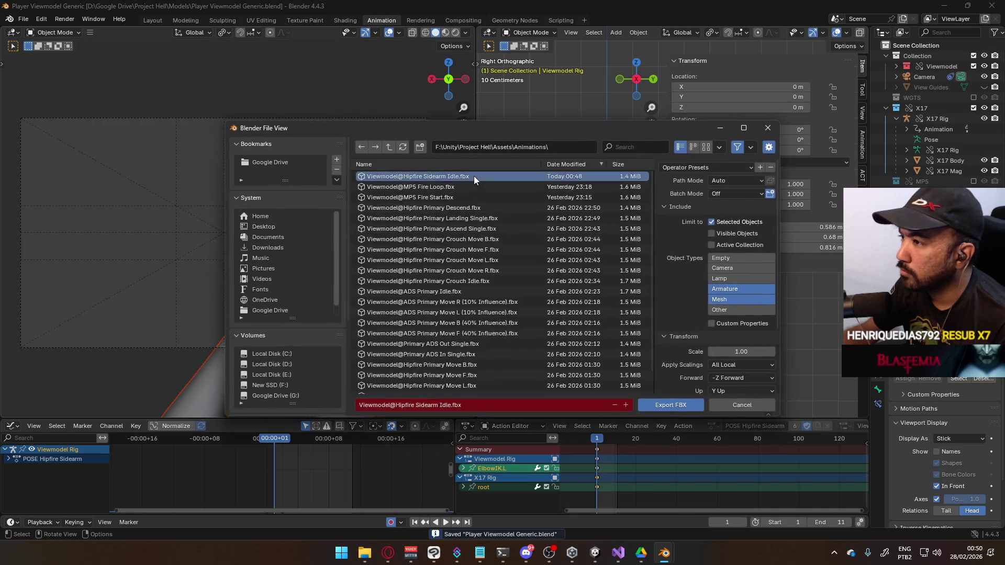
double_click(474, 176)
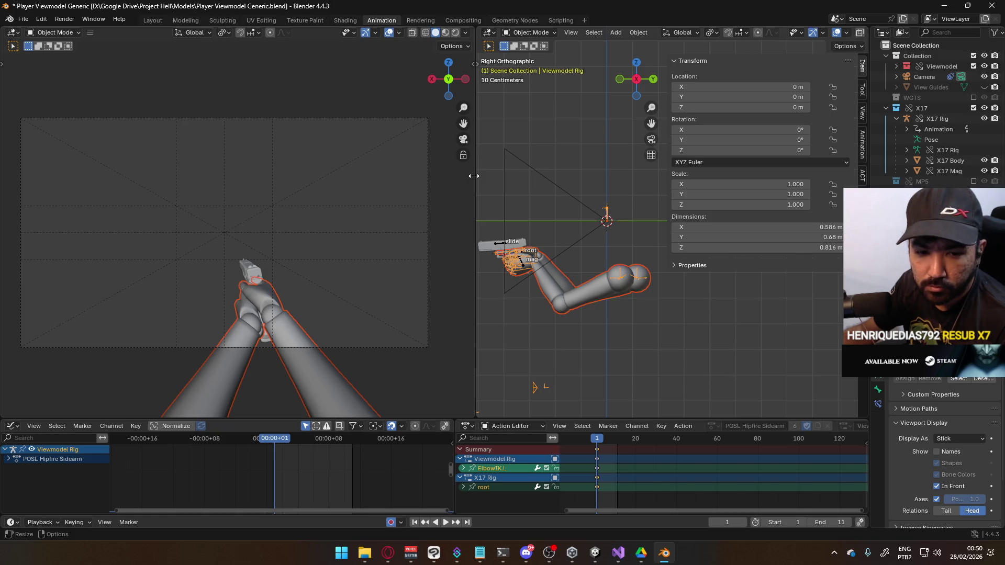
key(alt+Tab)
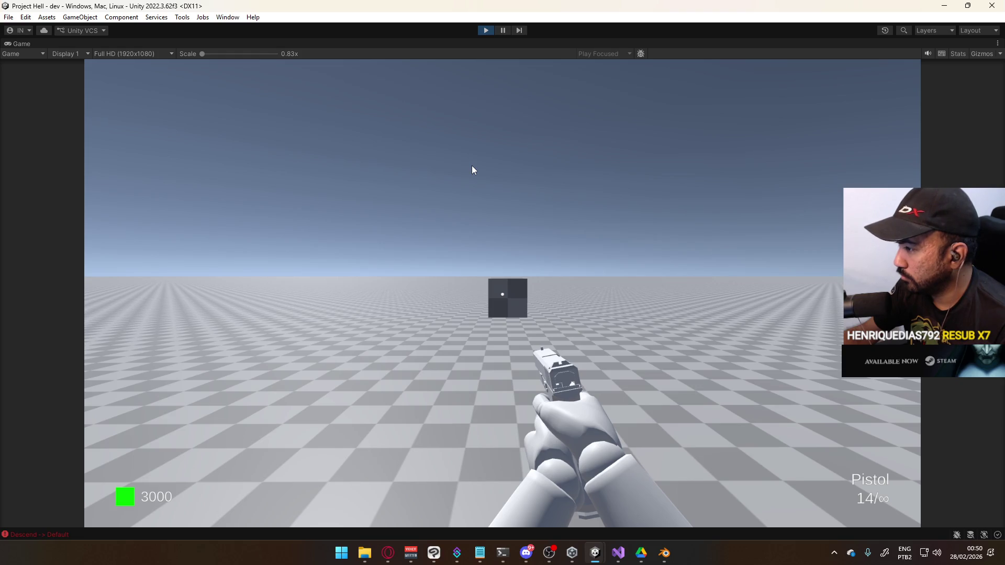
Walk the player toward and away from the grey cube to inspect the pistol idle pose.
key(w)
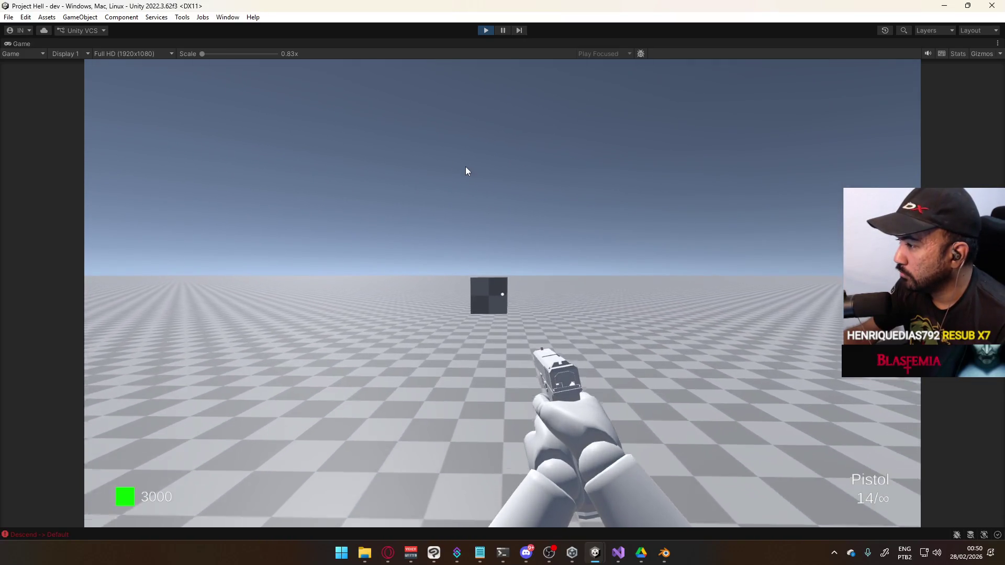
key(w)
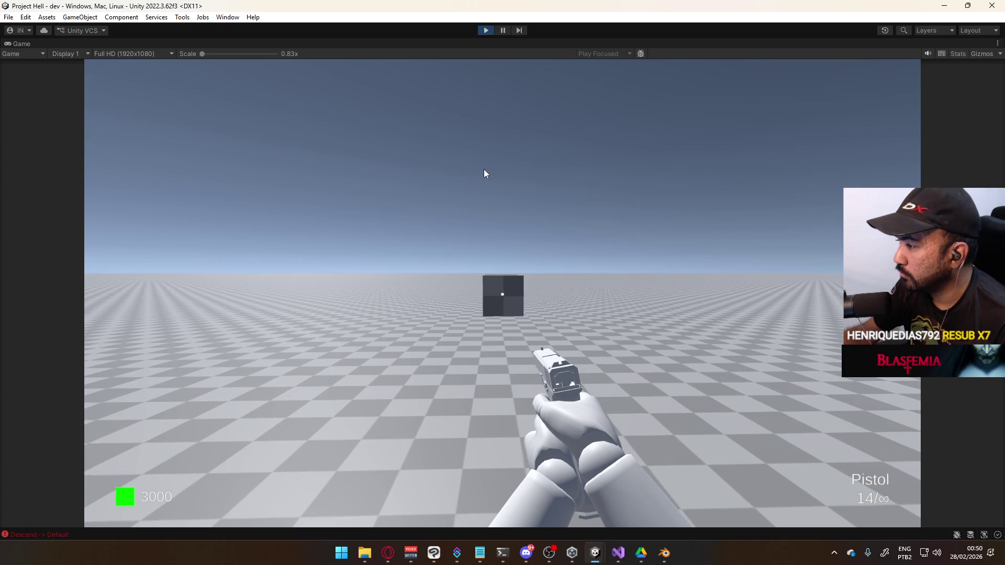
key(w)
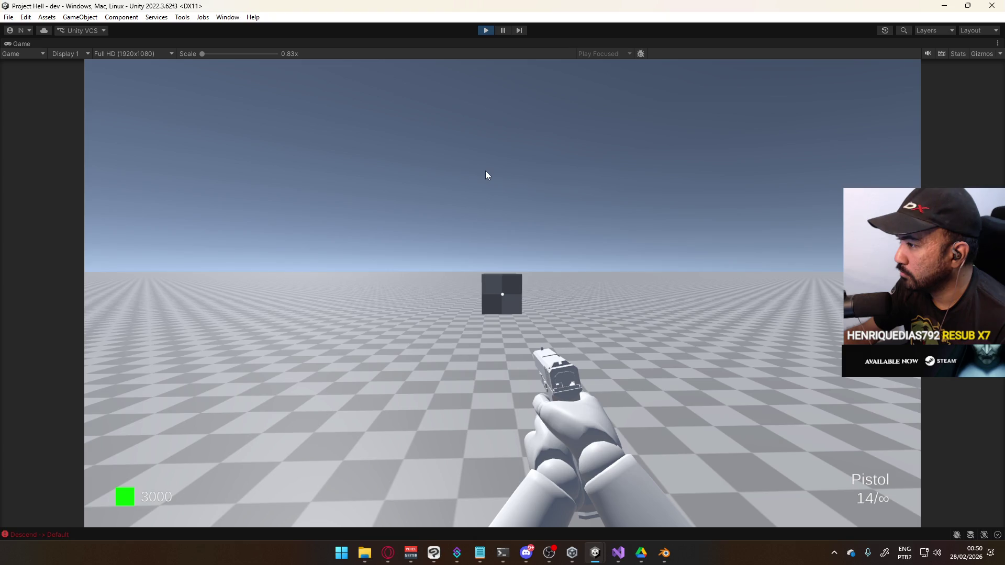
key(s)
key(w)
key(s)
key(s)
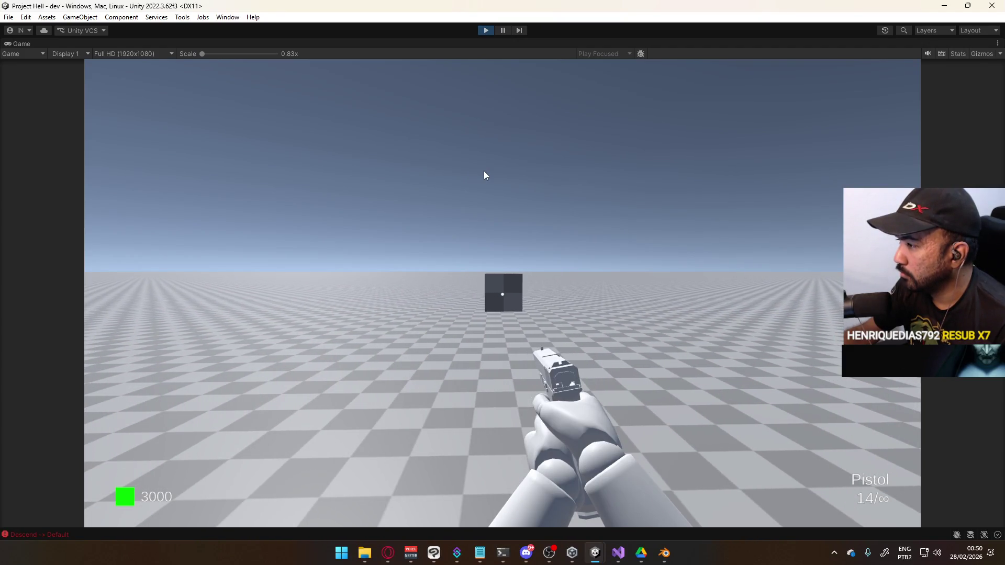
key(alt+Tab)
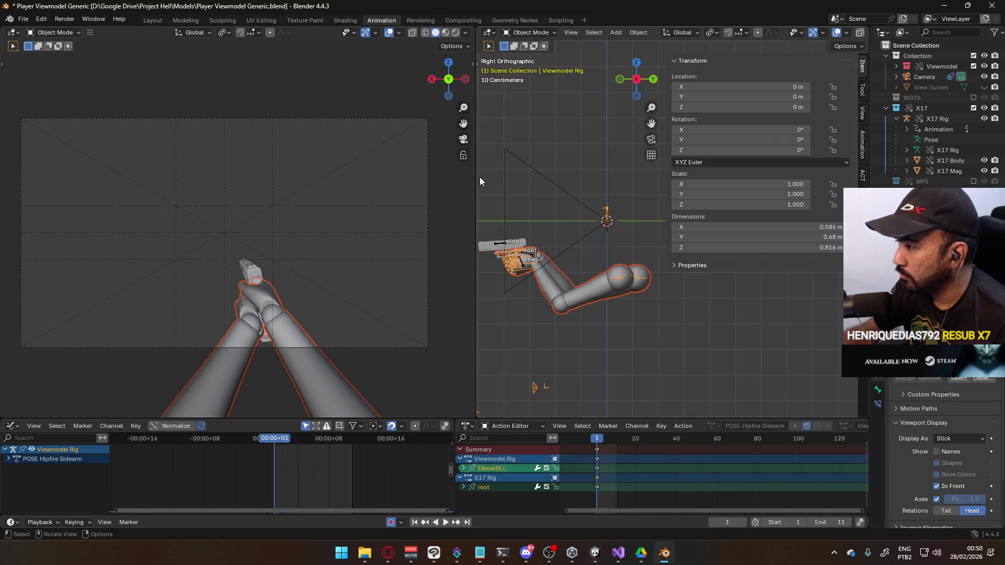
Put the arms rig in Pose Mode and select the Thumb0.R bone, leaving it unrotated.
click(539, 32)
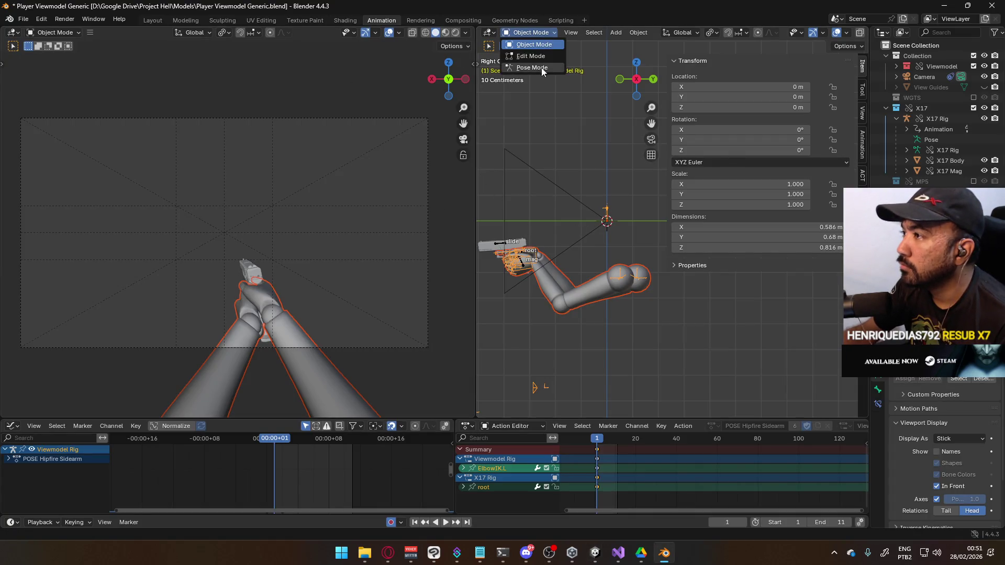
click(542, 68)
click(522, 255)
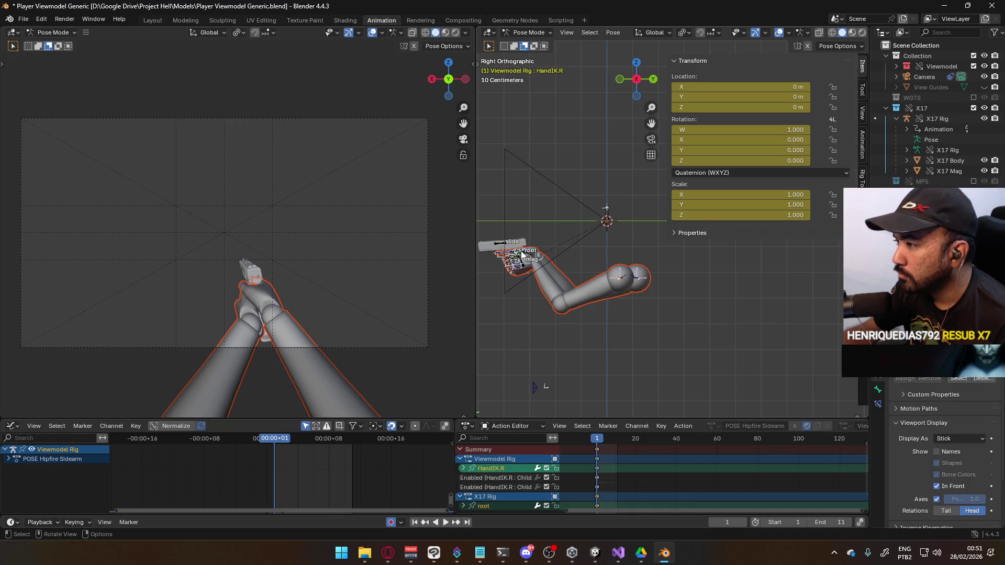
click(526, 254)
key(r)
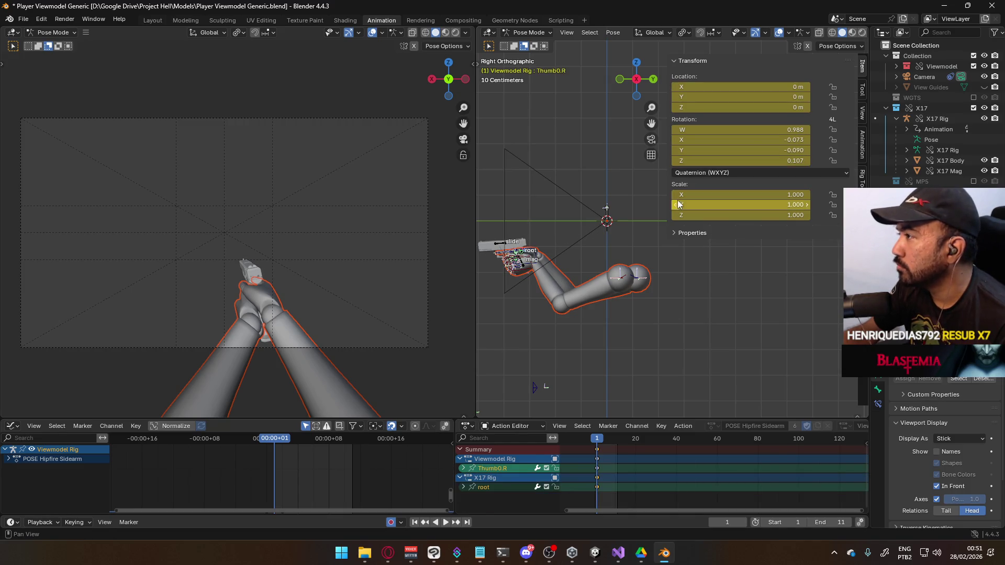
click(637, 192)
Put the X17 Rig in Pose Mode and set the root bone's Rotation X to 0.
click(528, 32)
click(518, 45)
click(529, 33)
click(520, 67)
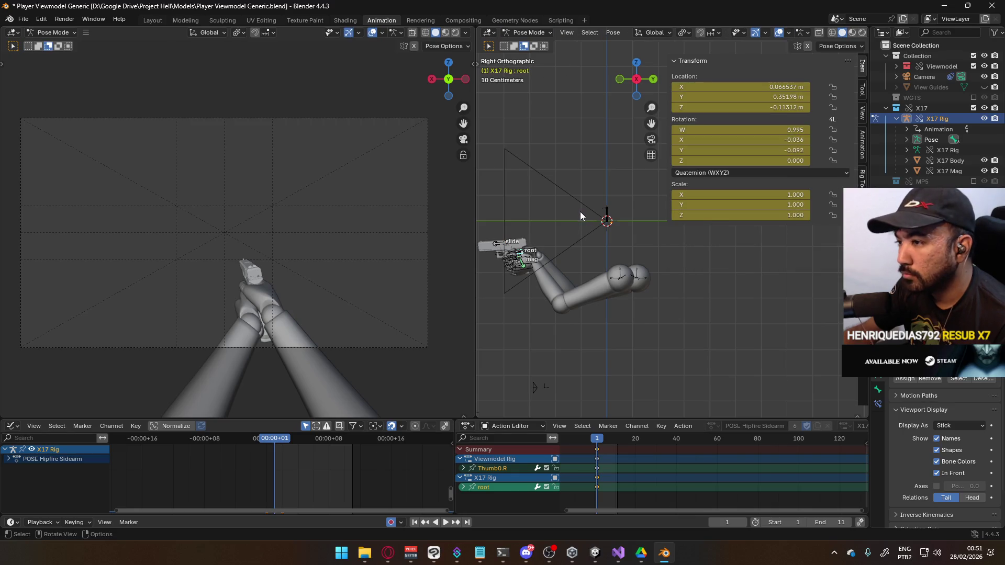
key(r)
key(x)
key(x)
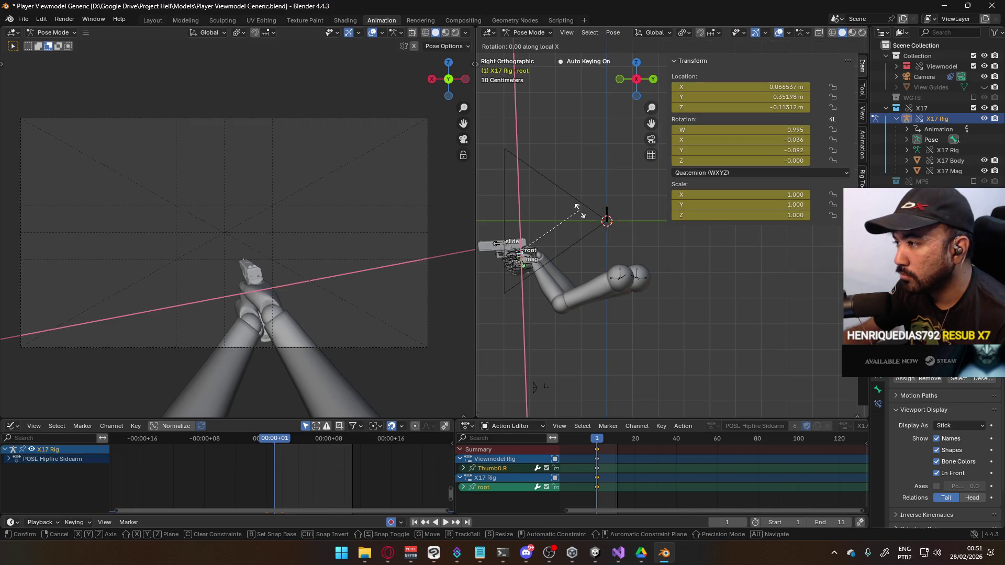
key(Escape)
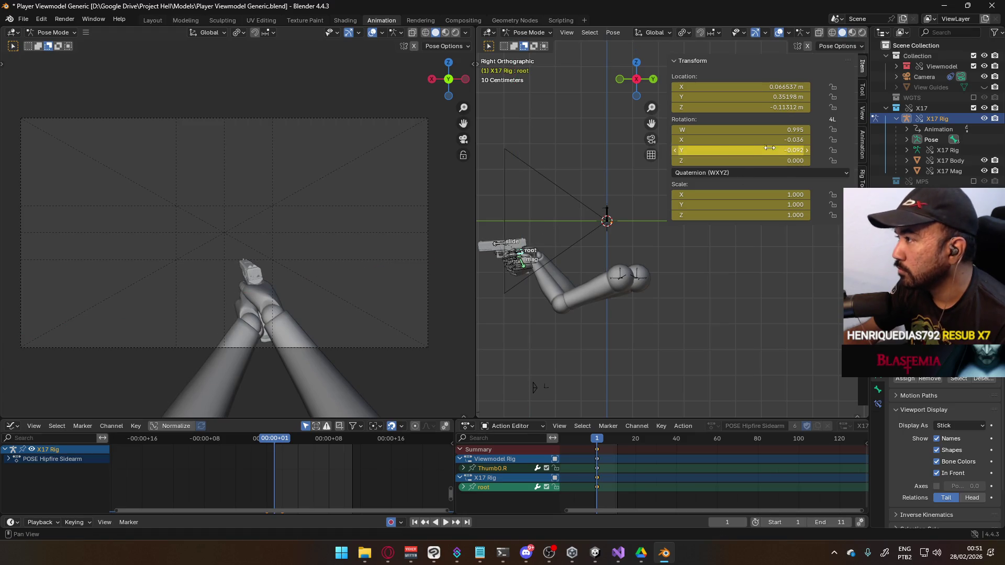
click(773, 140)
text(0)
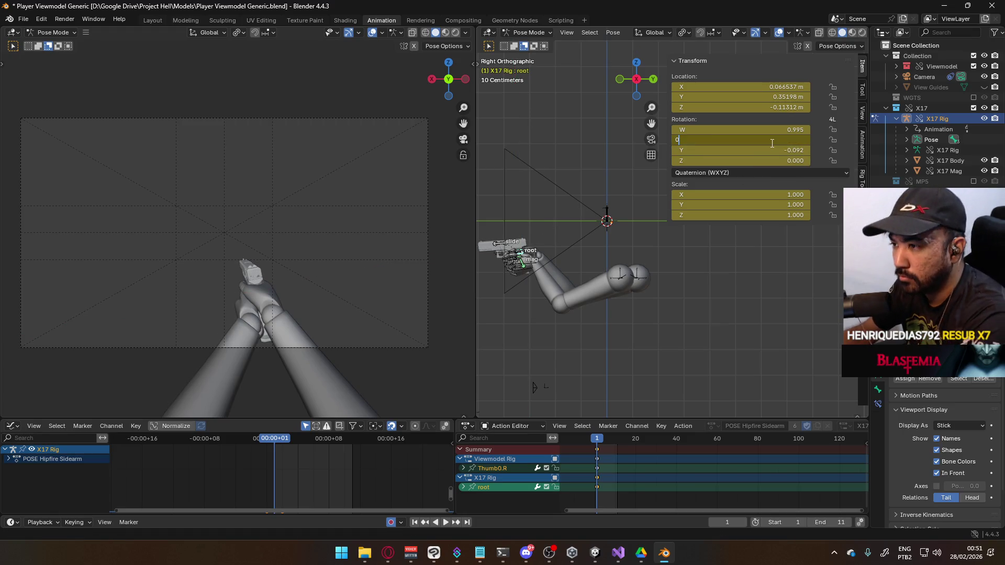
key(Return)
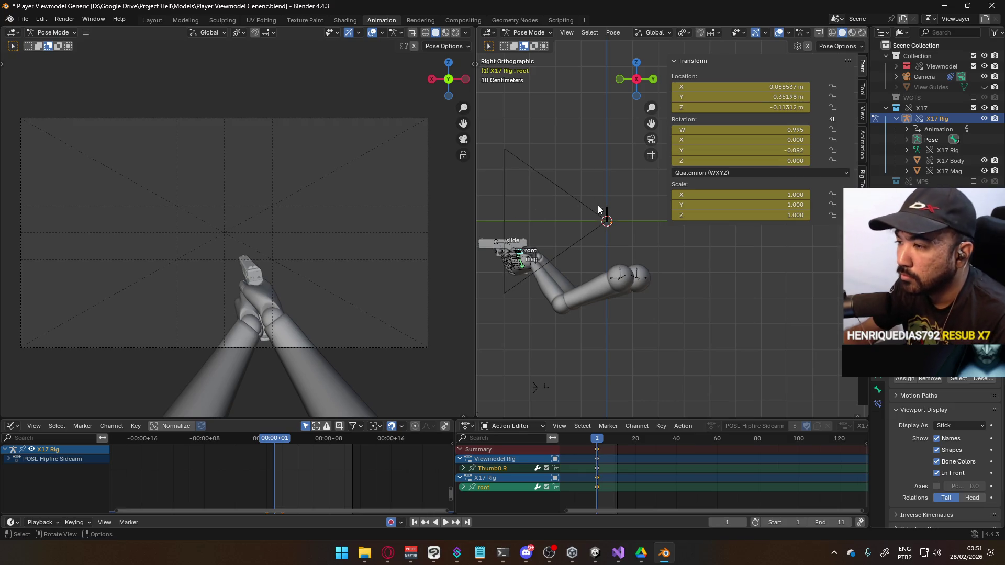
Zoom in on the hand and tilt the root bone slightly about global X (quaternion X ≈ -0.017).
scroll(606, 206, up, 1)
mouse_move(543, 211)
shift+middle_down()
mouse_move(591, 240)
mouse_move(620, 242)
shift+middle_up()
scroll(591, 240, up, 2)
key(r)
key(x)
key(x)
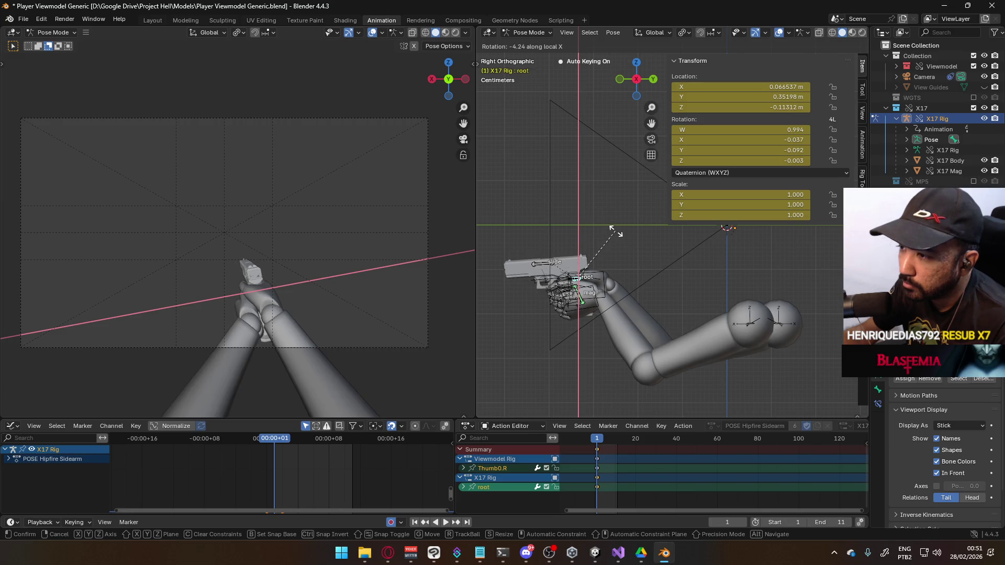
key(x)
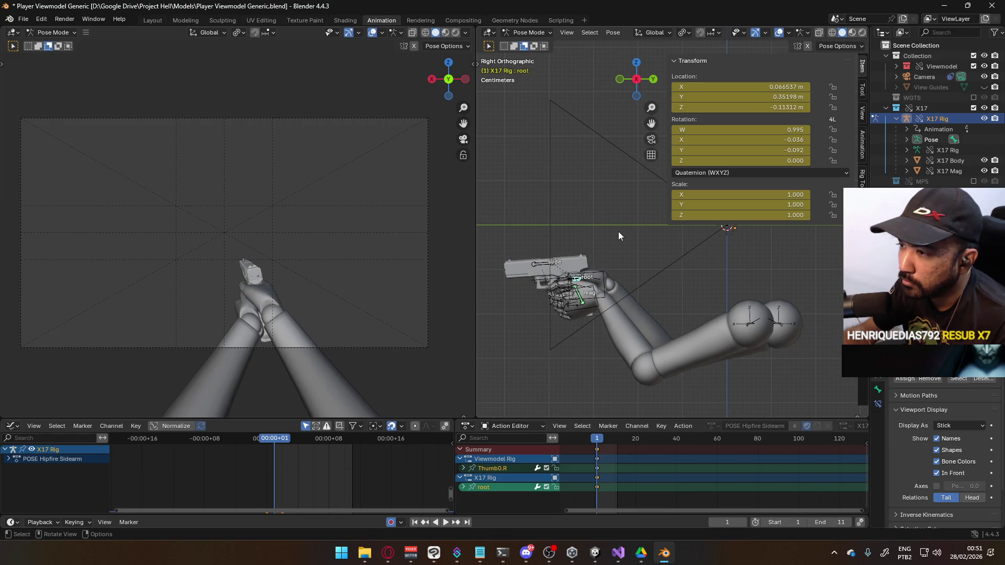
key(x)
key(x)
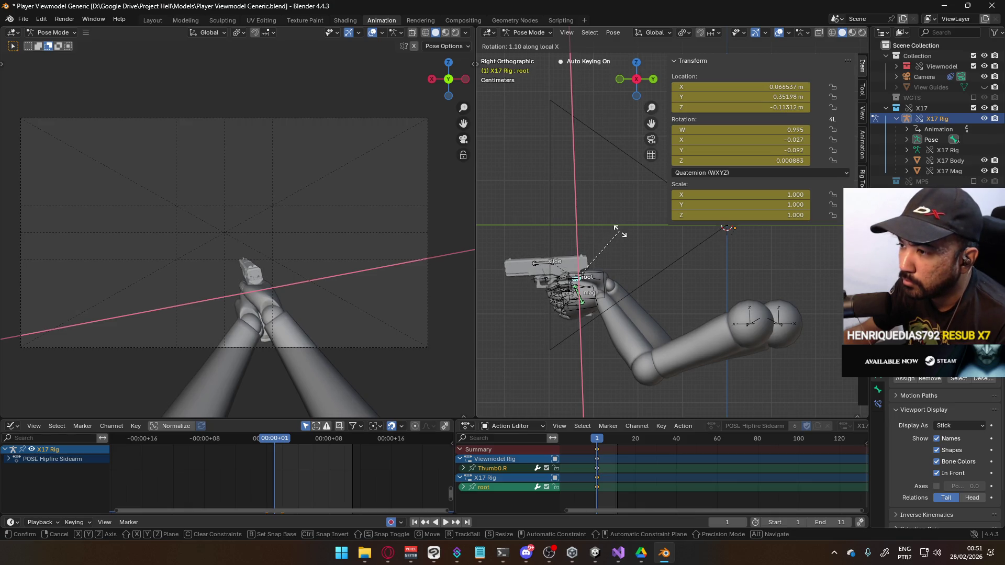
key(x)
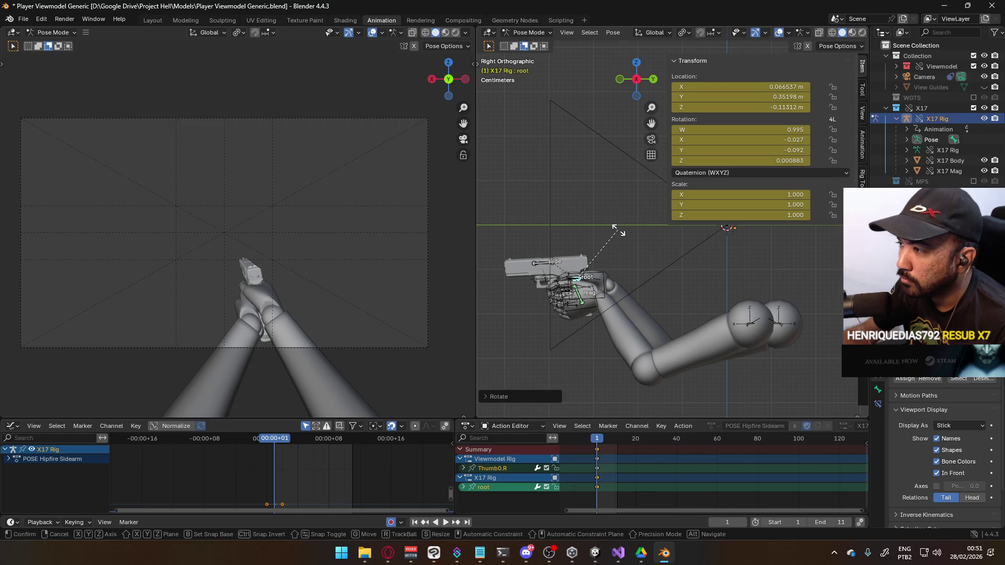
key(x)
key(x)
click(616, 231)
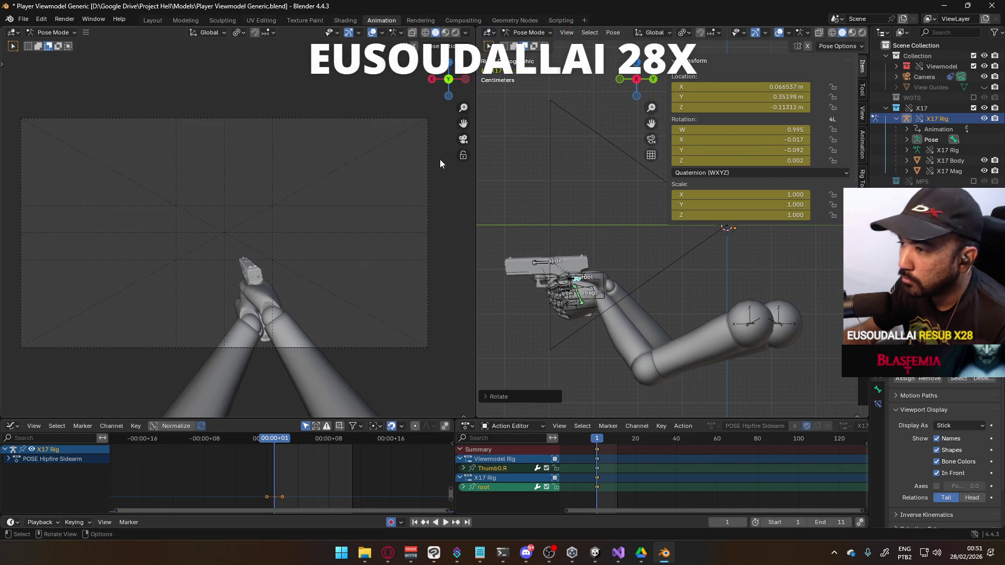
Select the viewmodel arms in Object Mode and save the blend file.
click(529, 32)
click(526, 43)
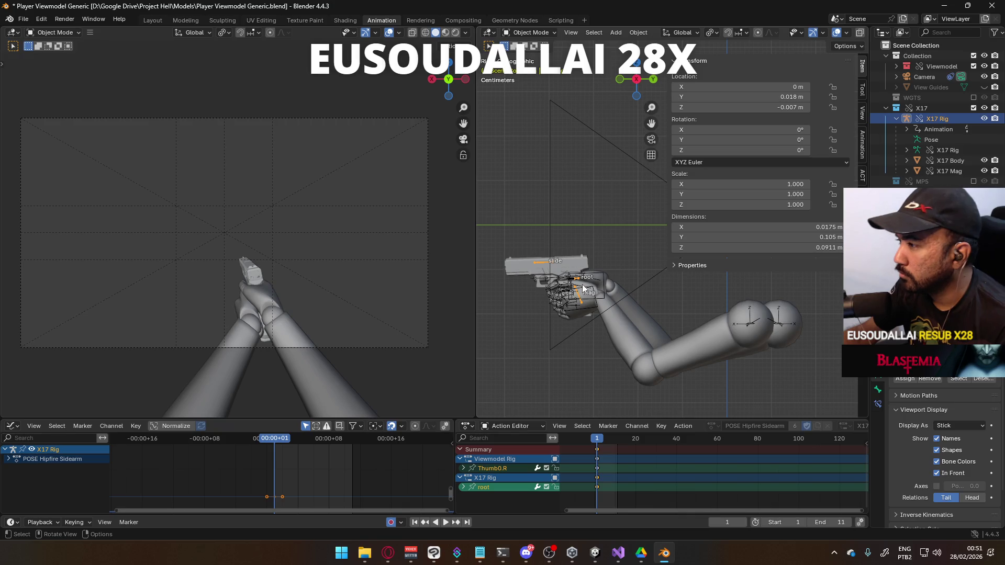
click(597, 299)
click(620, 332)
key(ctrl+s)
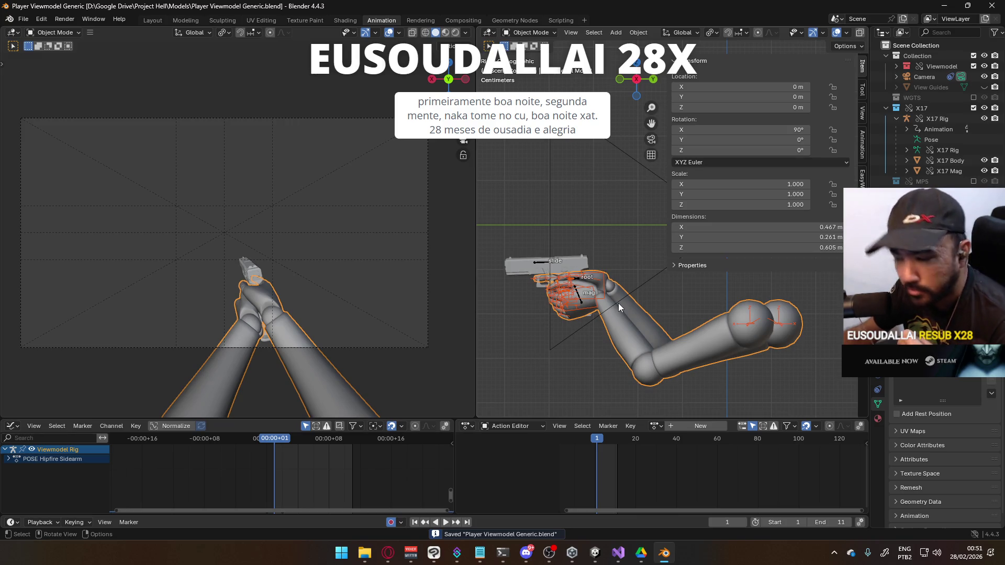
Export the arms as FBX, overwriting the existing sidearm idle FBX file.
click(23, 19)
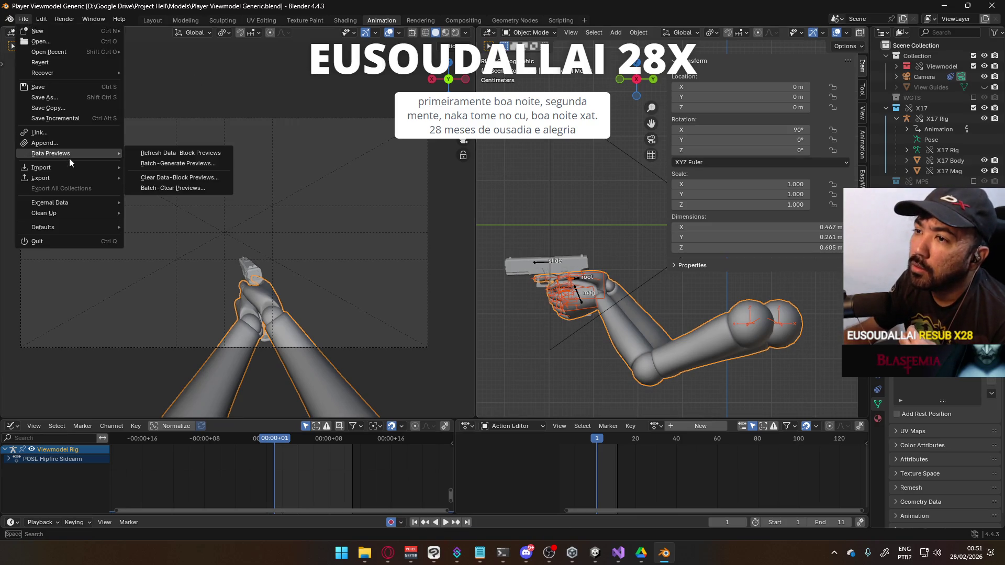
mouse_move(67, 182)
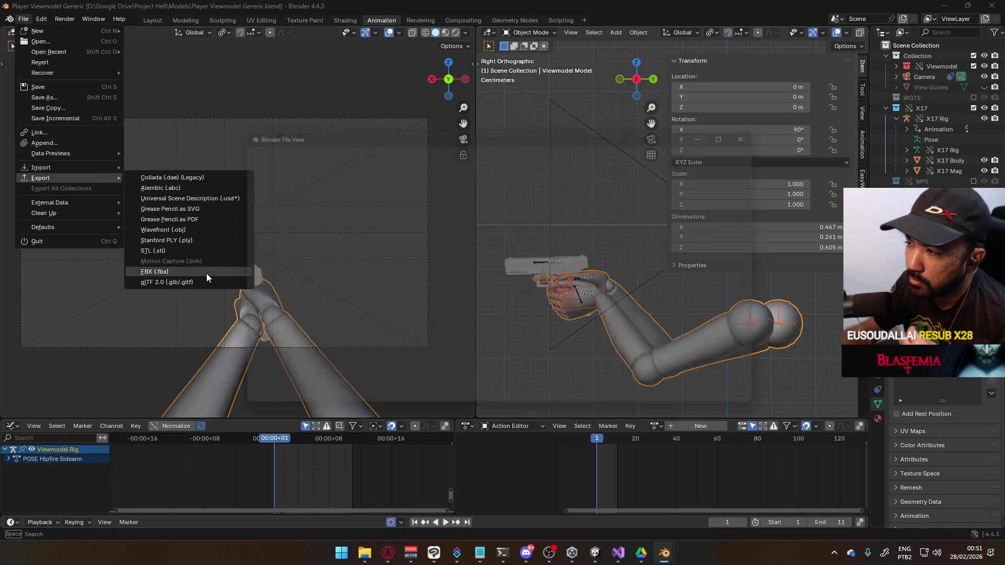
click(206, 274)
double_click(464, 178)
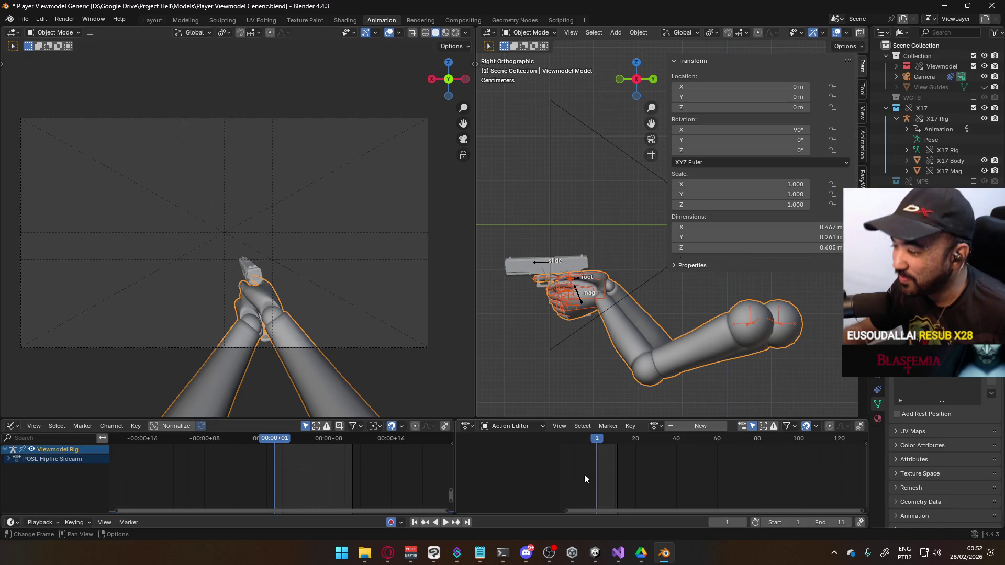
mouse_move(589, 556)
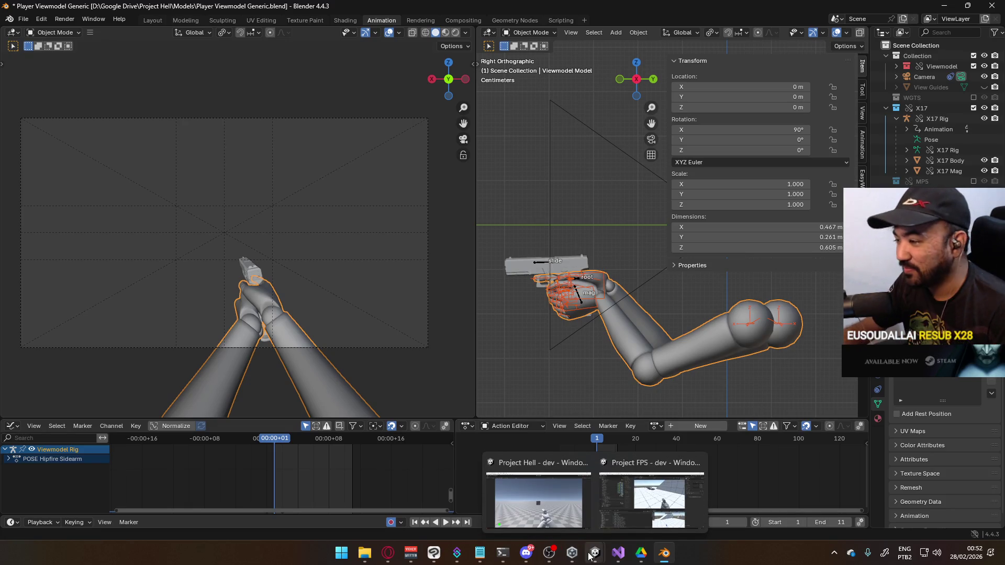
click(557, 498)
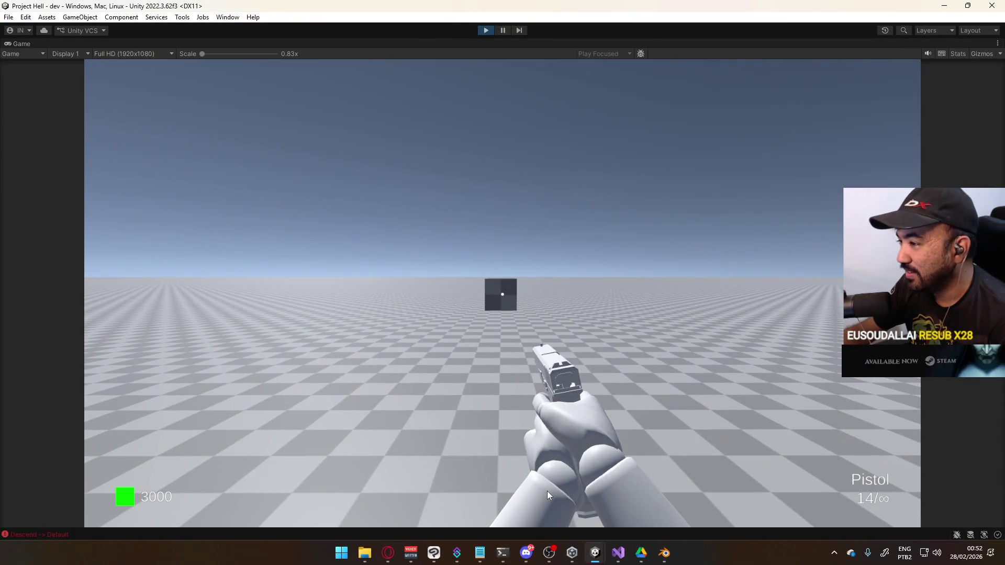
key(w)
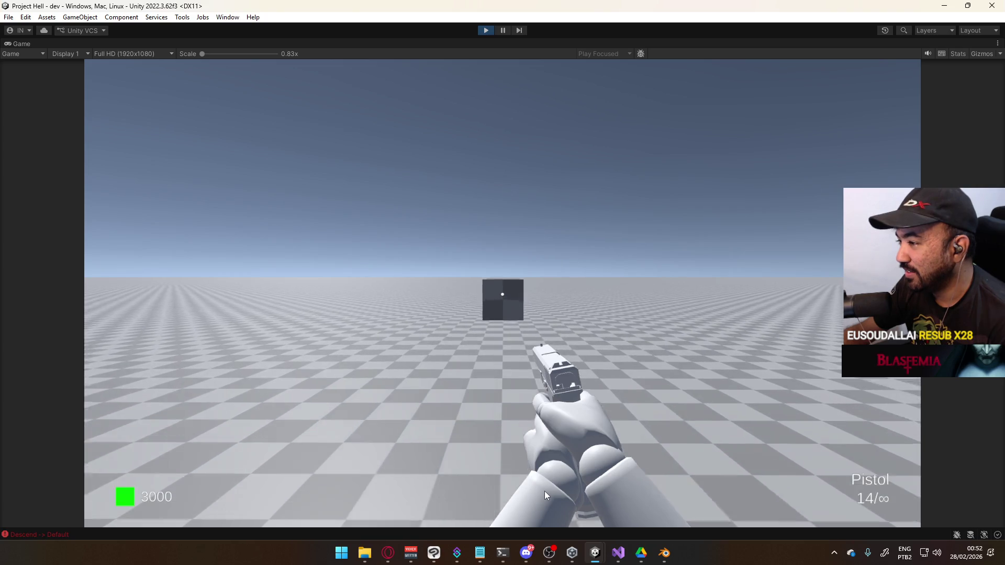
key(w)
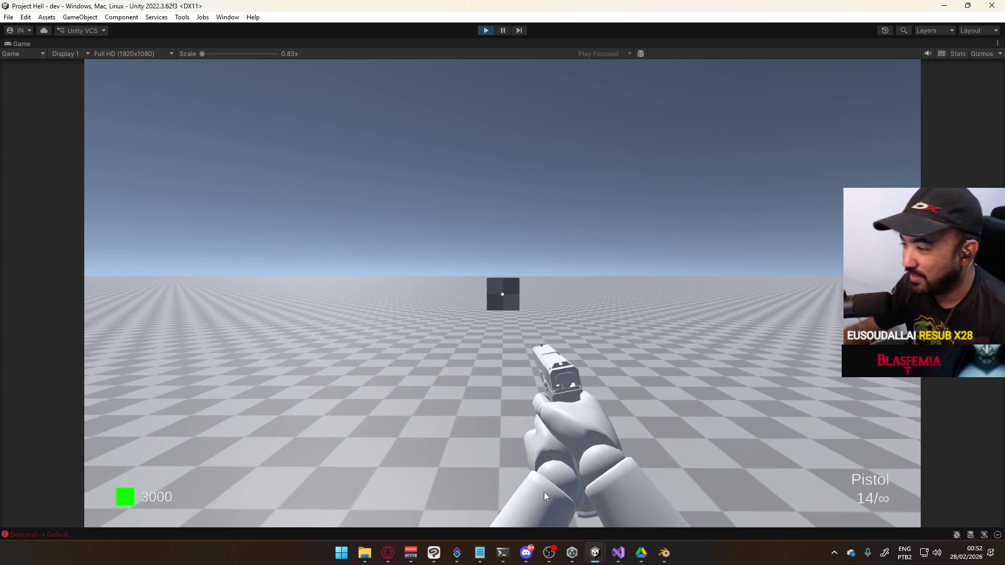
key(alt+Tab)
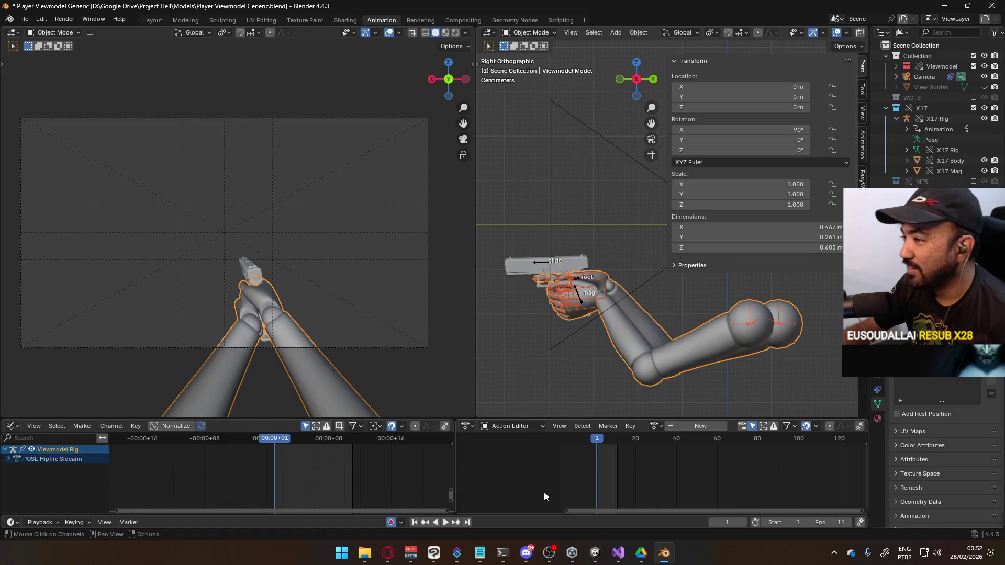
In Pose Mode, nudge the X17 rig's root bone slightly along global X, then return to Object Mode.
click(576, 278)
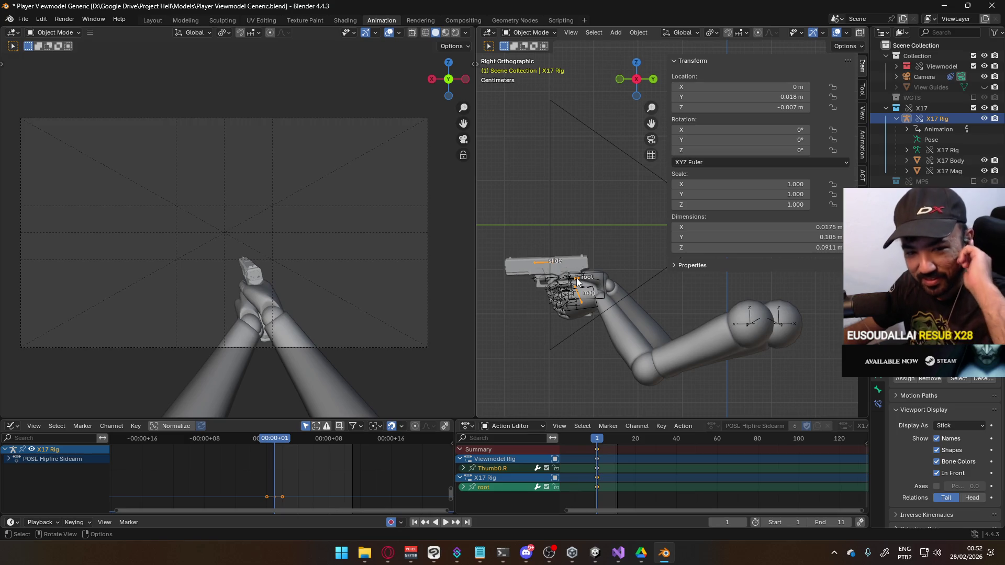
click(534, 33)
click(544, 64)
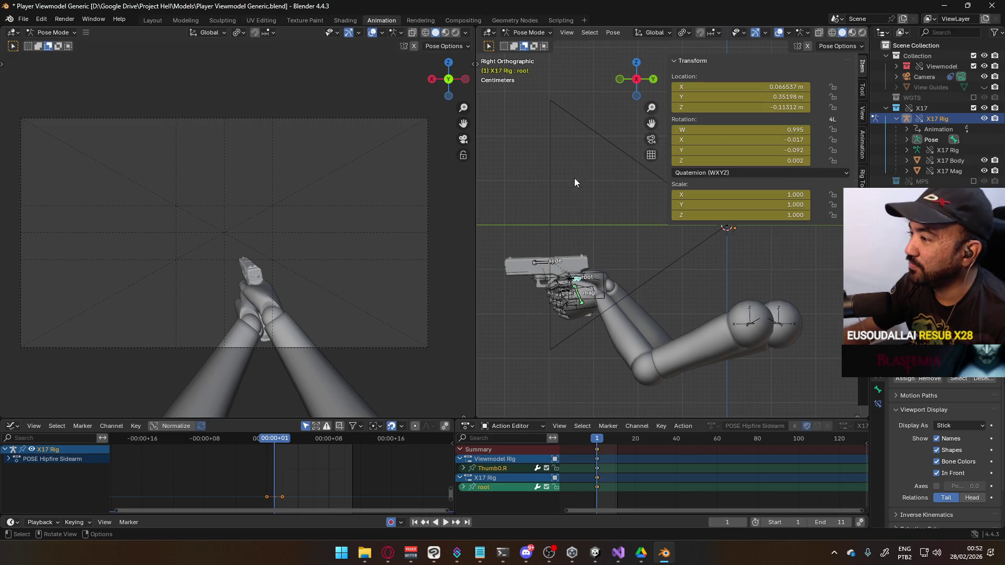
key(g)
key(x)
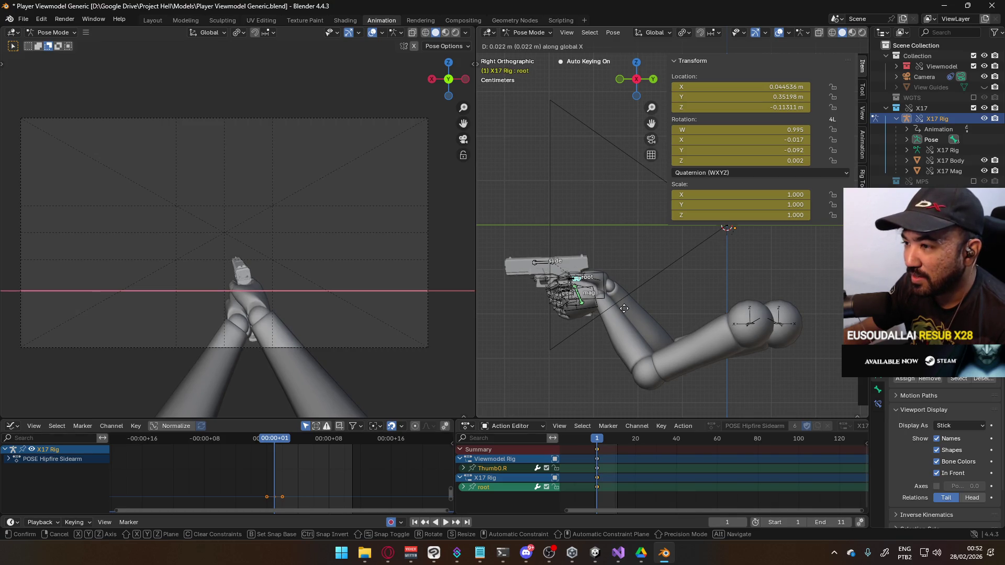
click(624, 309)
click(529, 33)
click(527, 44)
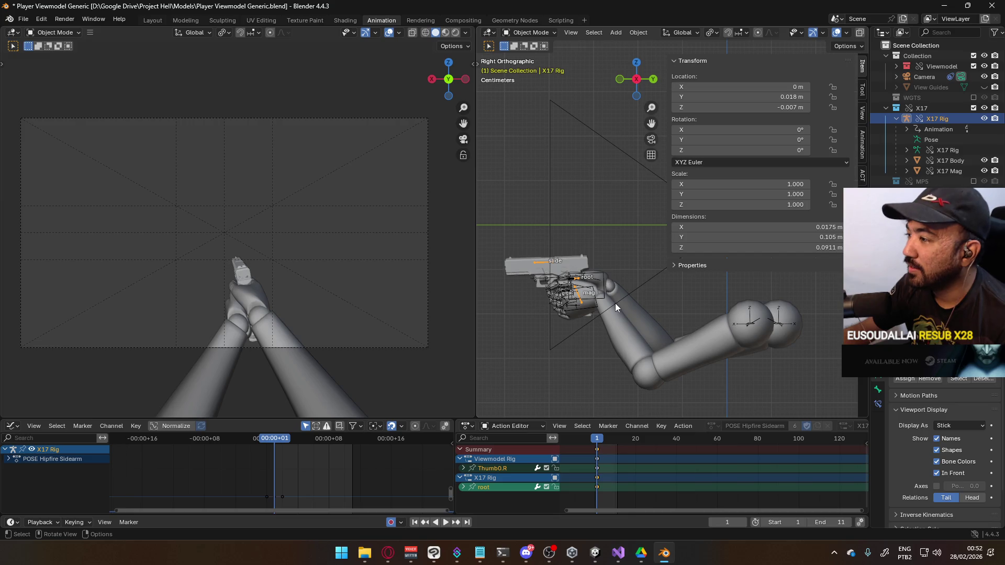
With Viewmodel Rig selected, save and overwrite Viewmodel@Hipfire Sidearm Idle.fbx, then switch to Unity.
click(602, 301)
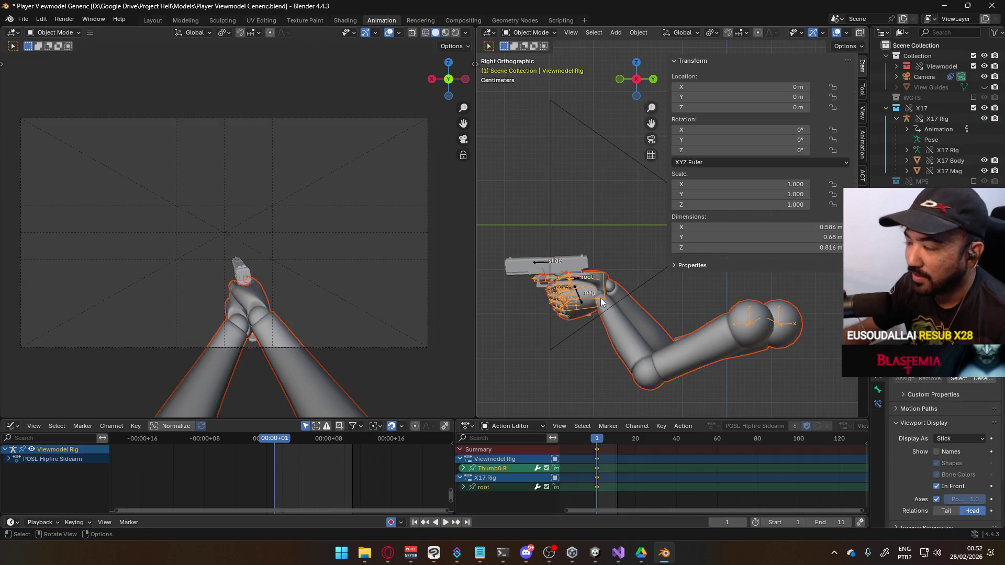
key(ctrl+s)
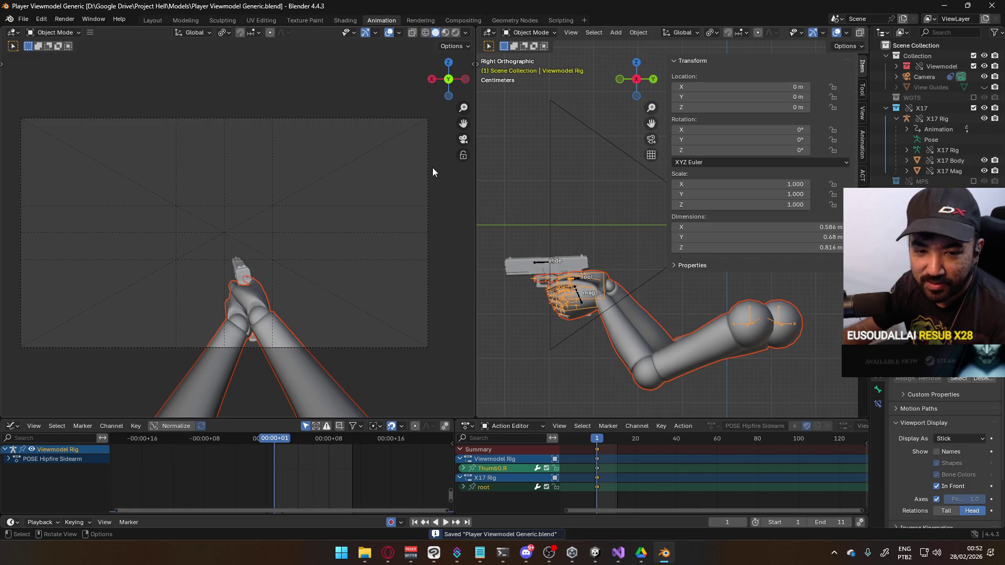
click(23, 18)
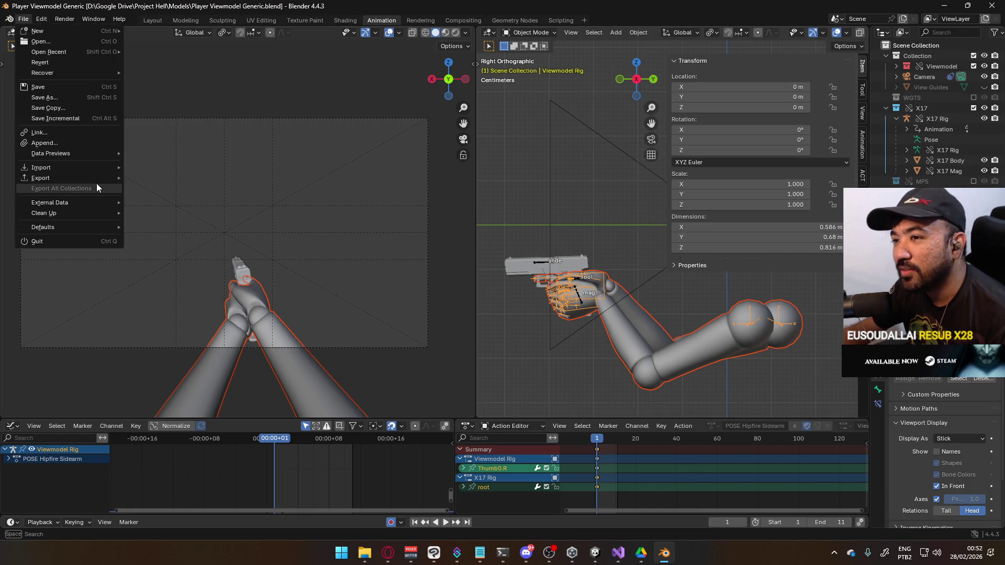
mouse_move(100, 178)
click(183, 269)
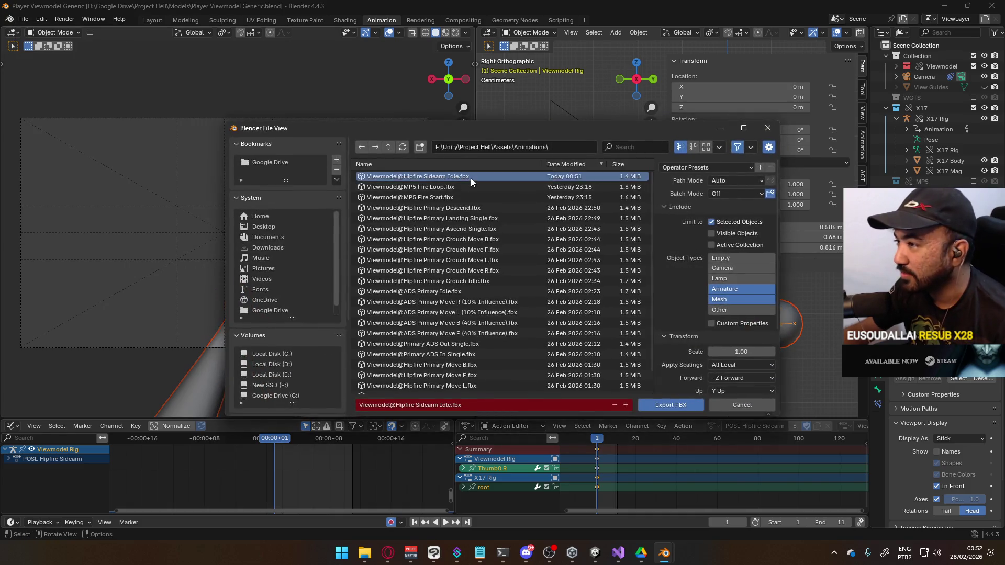
double_click(470, 178)
key(alt+Tab)
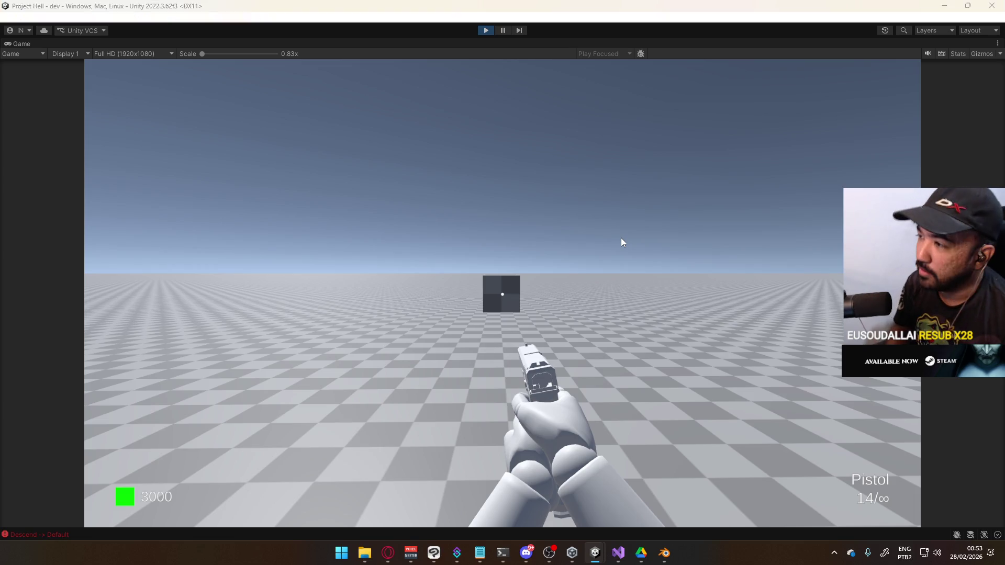
Check the pistol pose across the Project Hell and Project FPS Unity windows, then return to Blender.
key(alt+Tab)
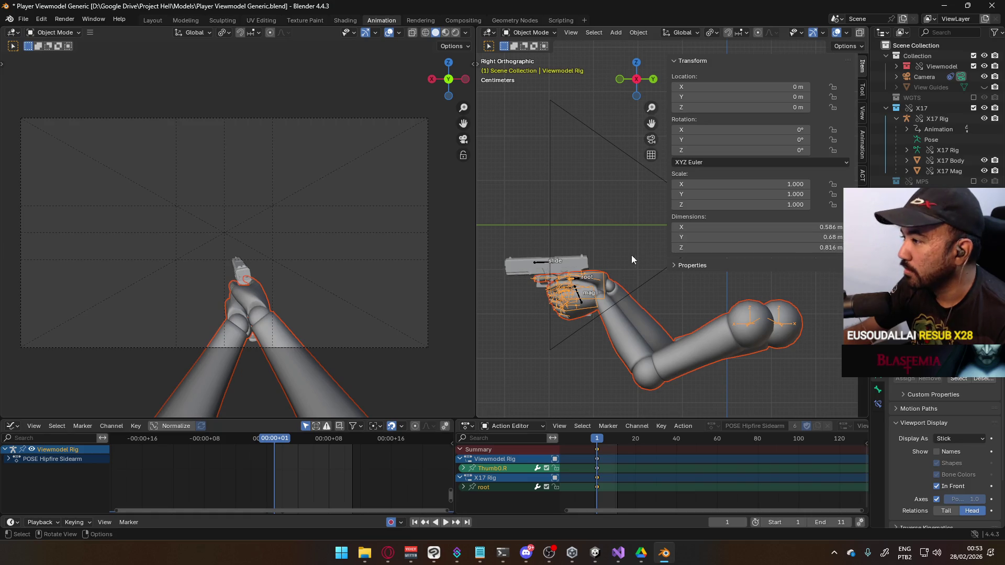
mouse_move(595, 553)
click(559, 509)
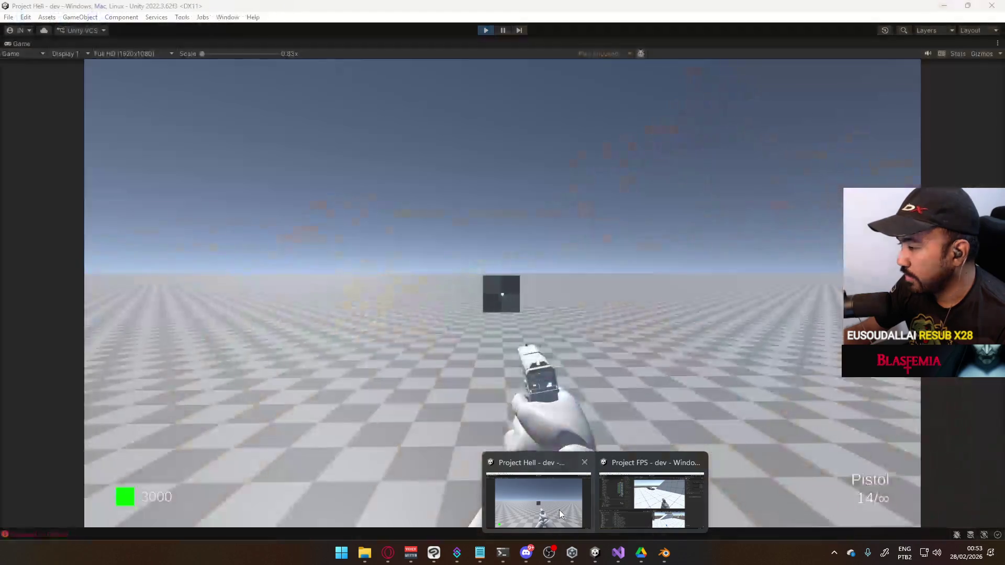
key(alt+Tab)
key(alt+Tab)
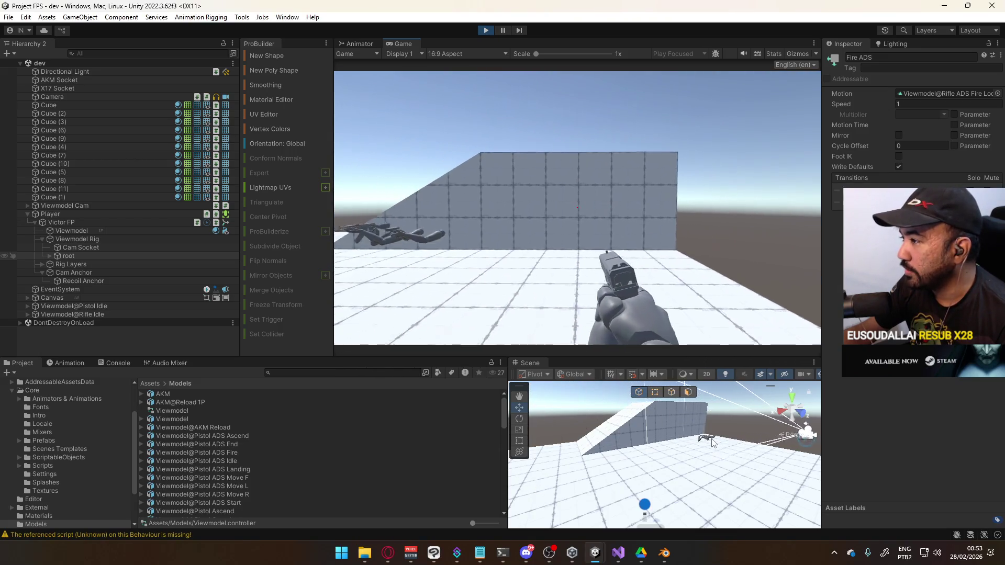
key(alt+Tab)
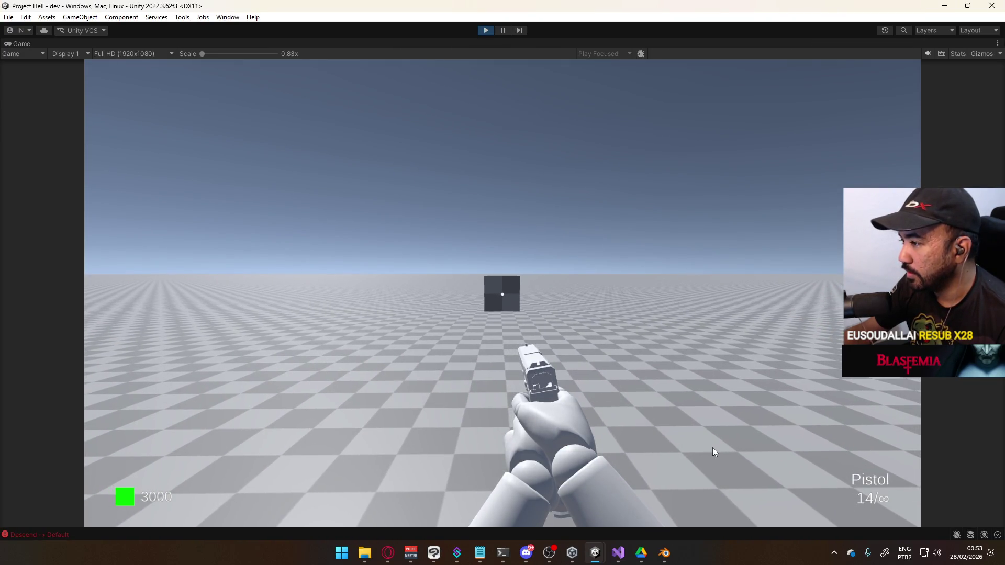
key(alt+Tab)
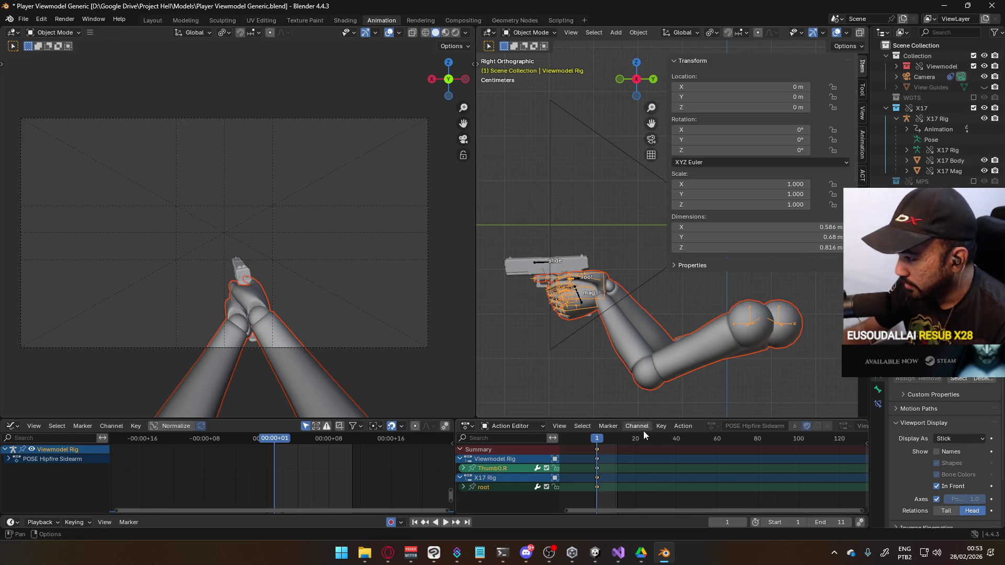
On the active X17 Rig, unmute the POSE Hipfire Sidearm layer, enter Pose Mode and save.
click(543, 265)
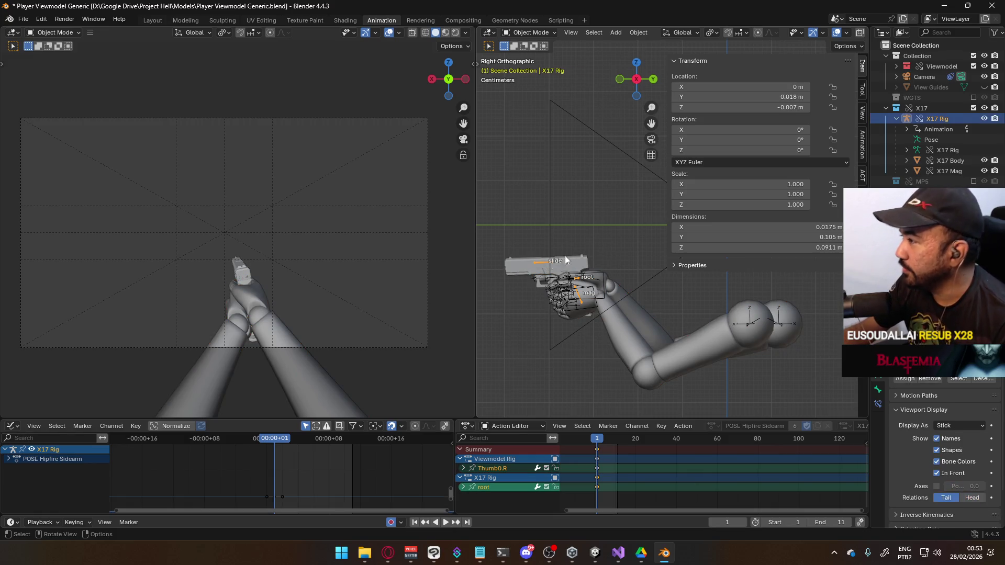
click(863, 180)
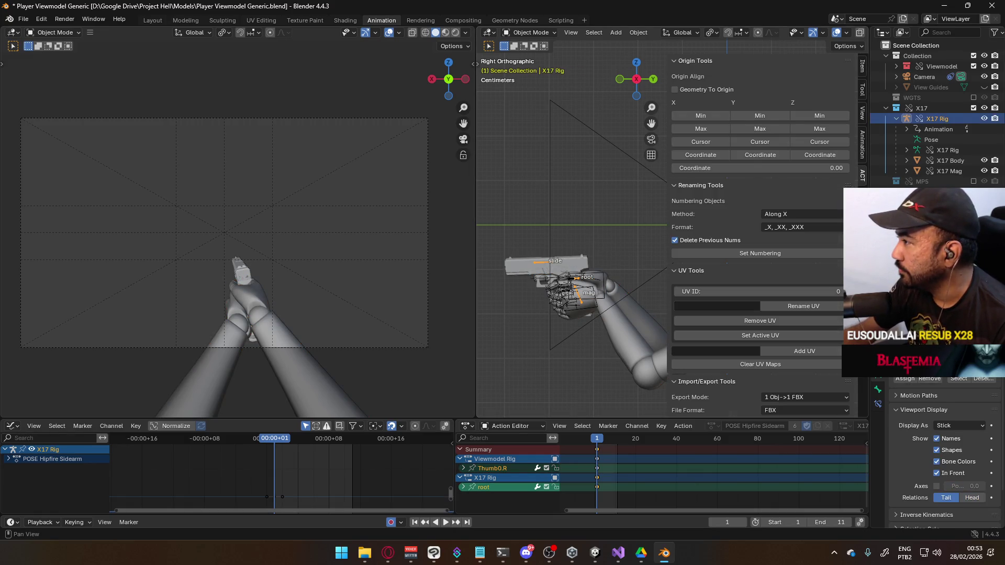
scroll(727, 220, down, 5)
ctrl+scroll(759, 205, up, 1)
scroll(786, 184, up, 3)
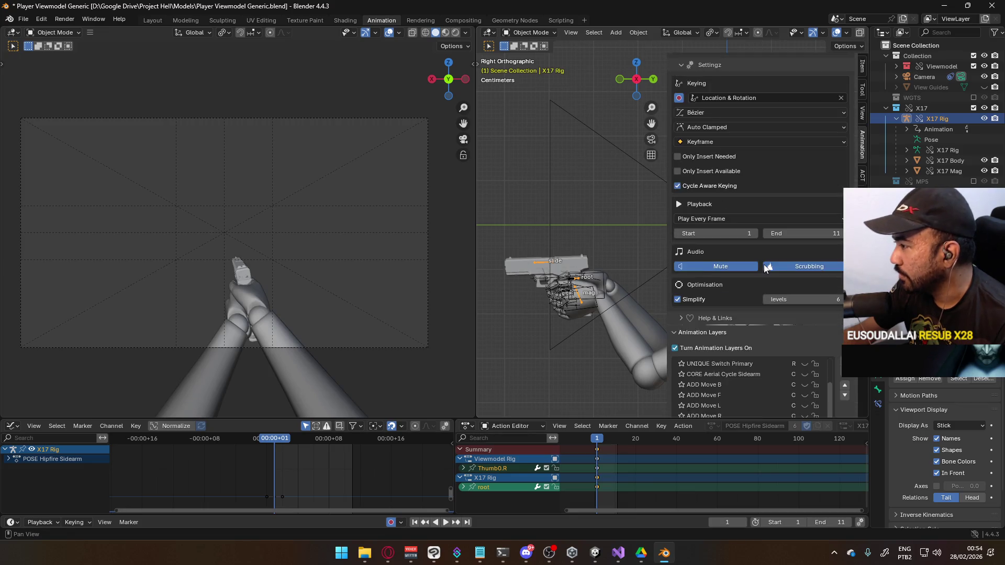
scroll(735, 330, down, 5)
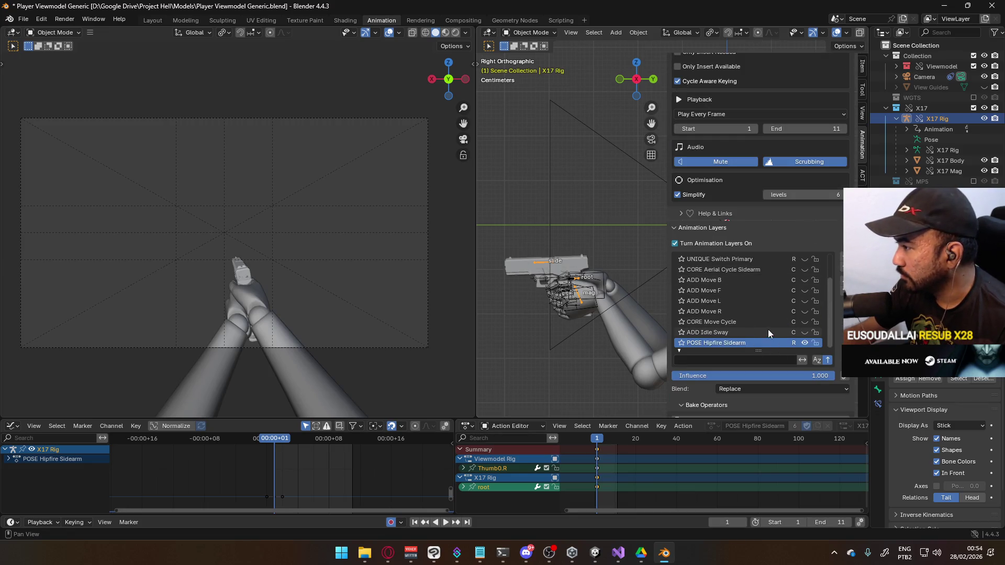
scroll(800, 324, up, 3)
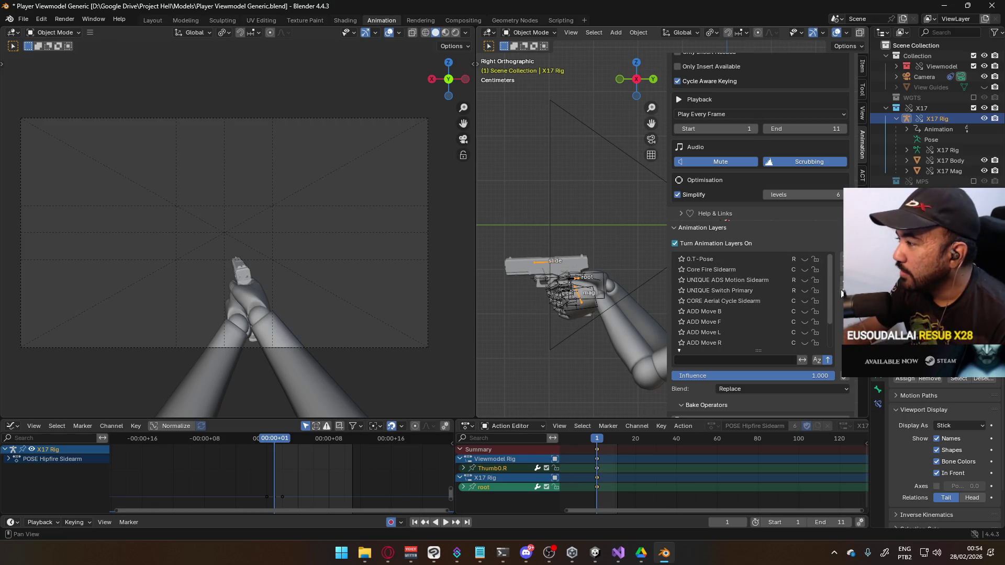
drag(828, 290, 831, 317)
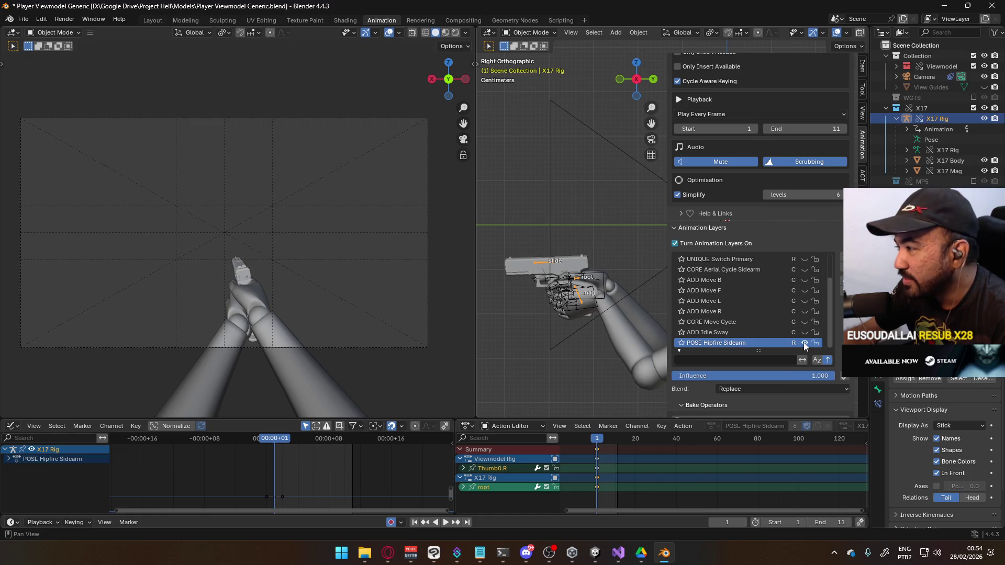
scroll(833, 323, up, 3)
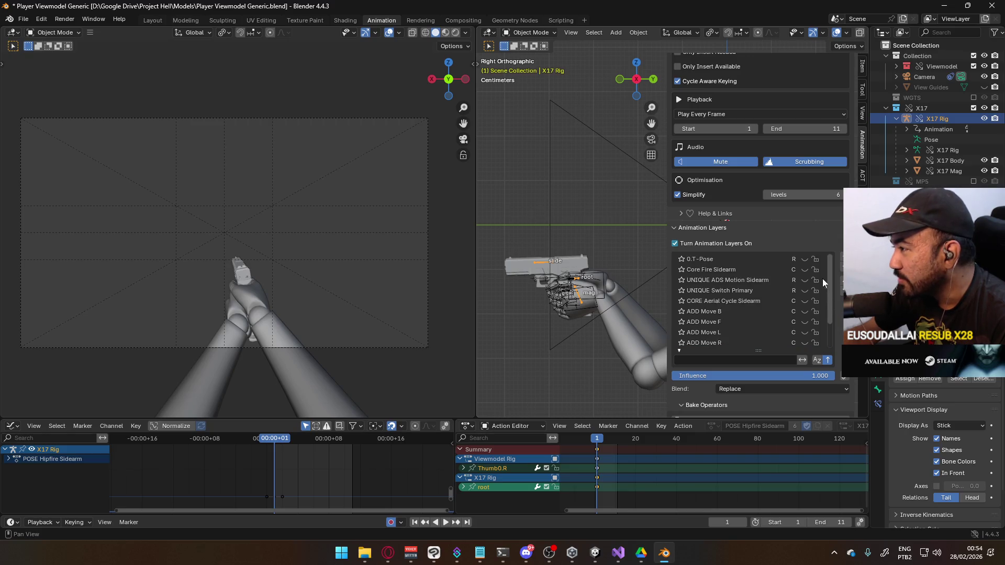
scroll(800, 337, down, 3)
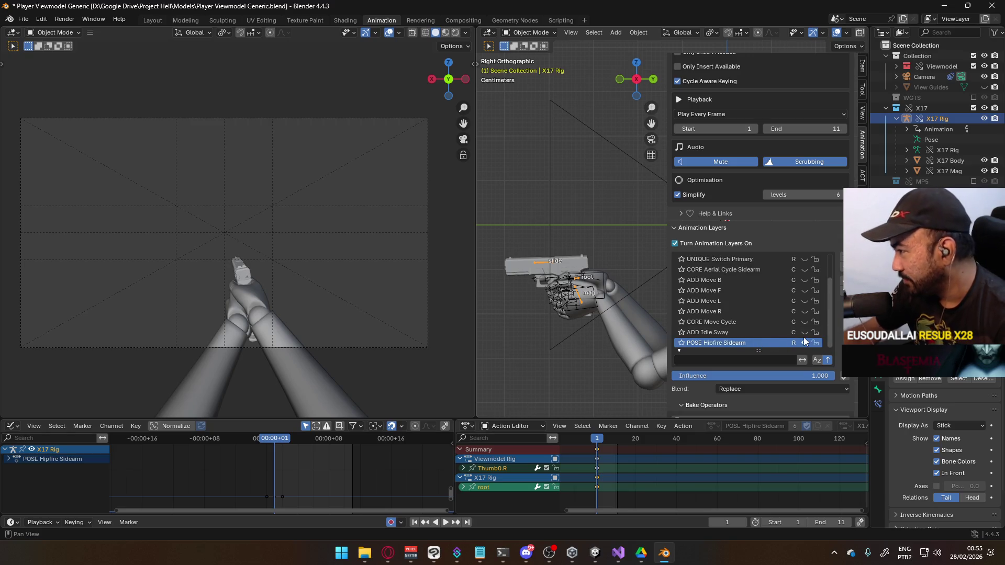
click(804, 342)
click(528, 39)
click(529, 65)
key(ctrl+s)
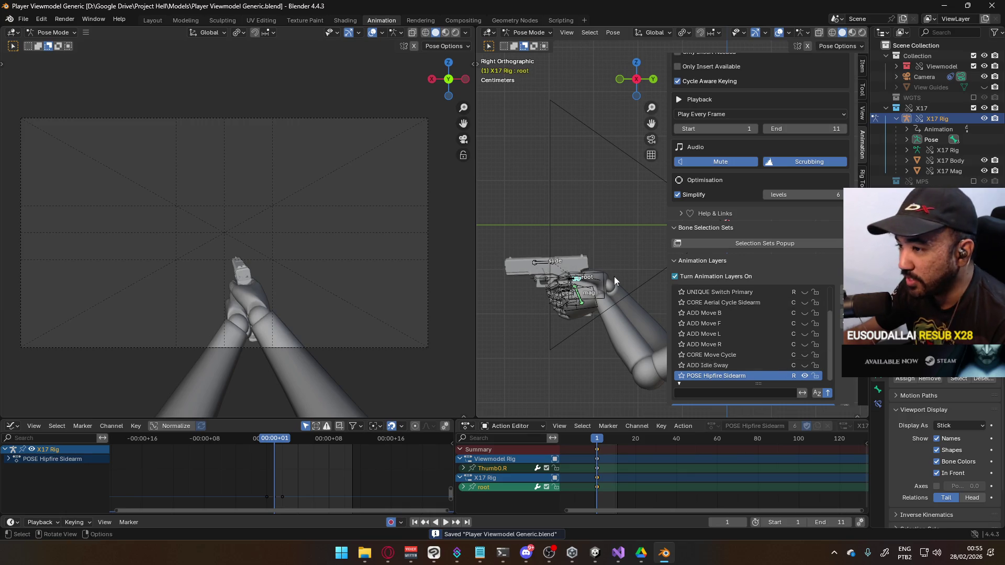
Unmute and activate ADD Idle Sway, set the end frame to 128, preview, save, and return to Object Mode.
click(805, 365)
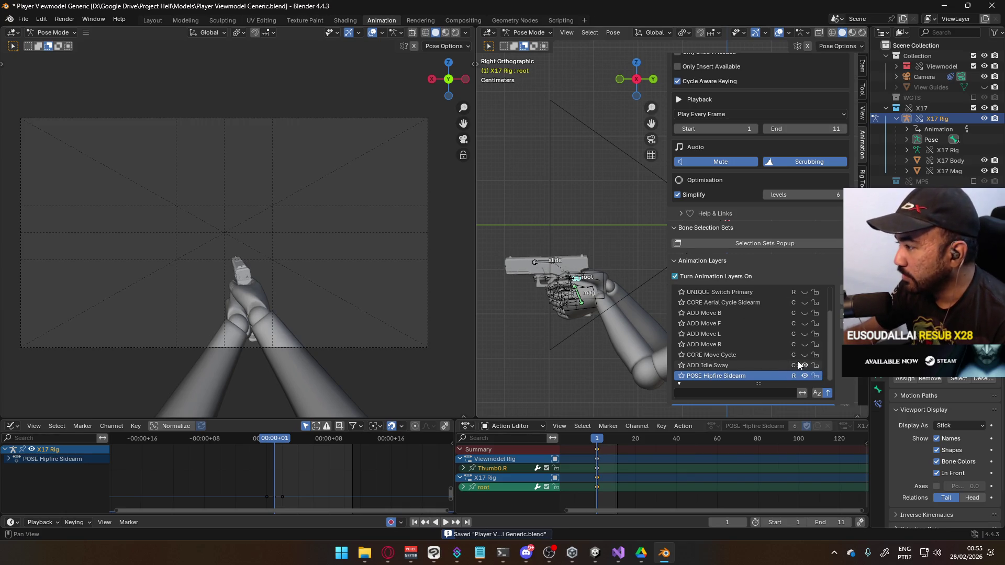
click(732, 365)
scroll(715, 472, down, 5)
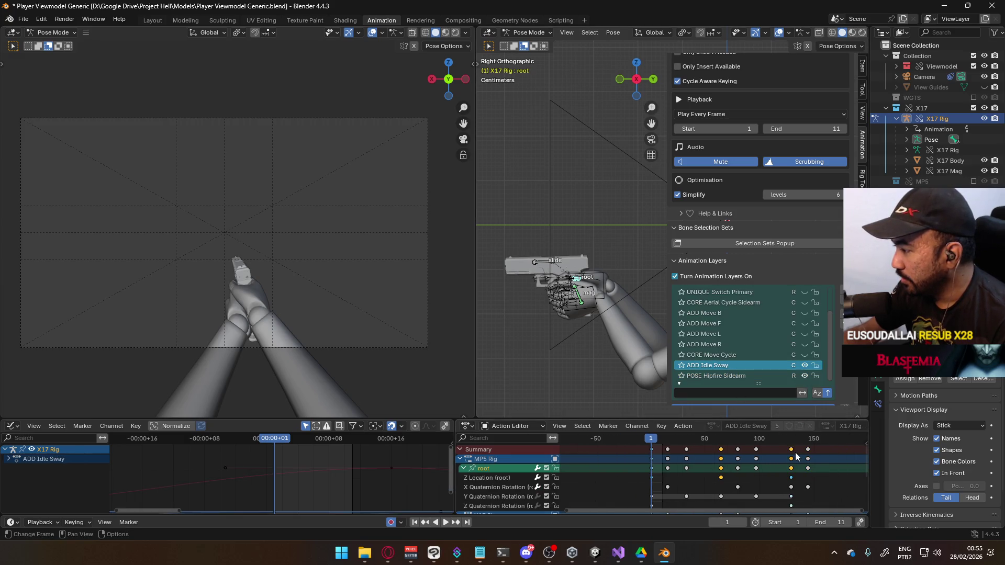
click(774, 449)
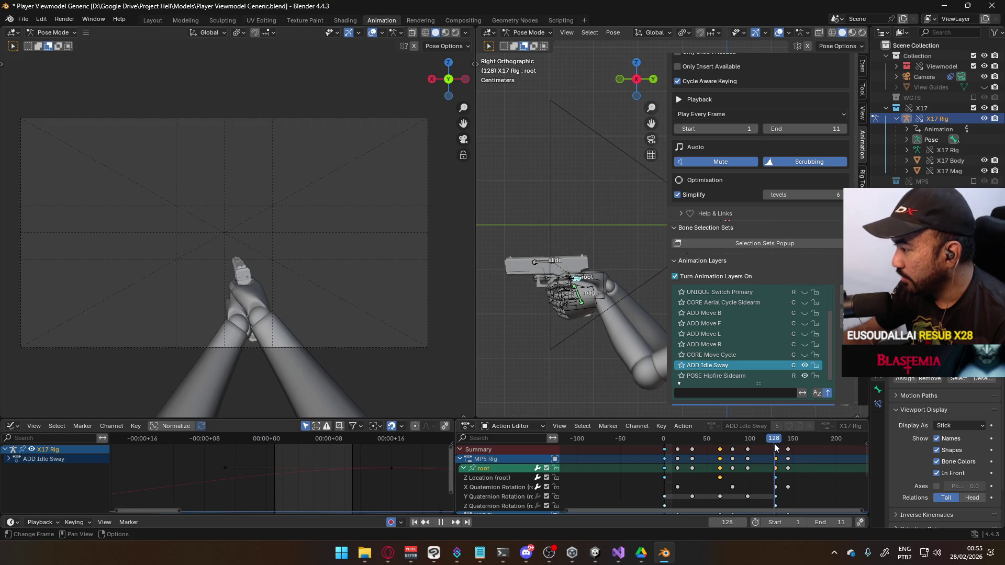
scroll(772, 473, up, 3)
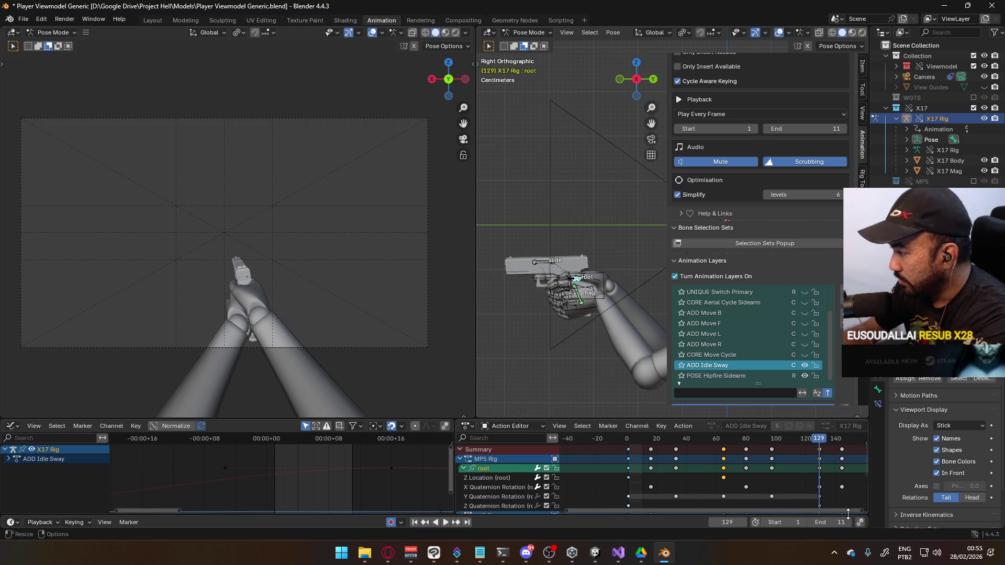
click(841, 519)
text(128)
key(Return)
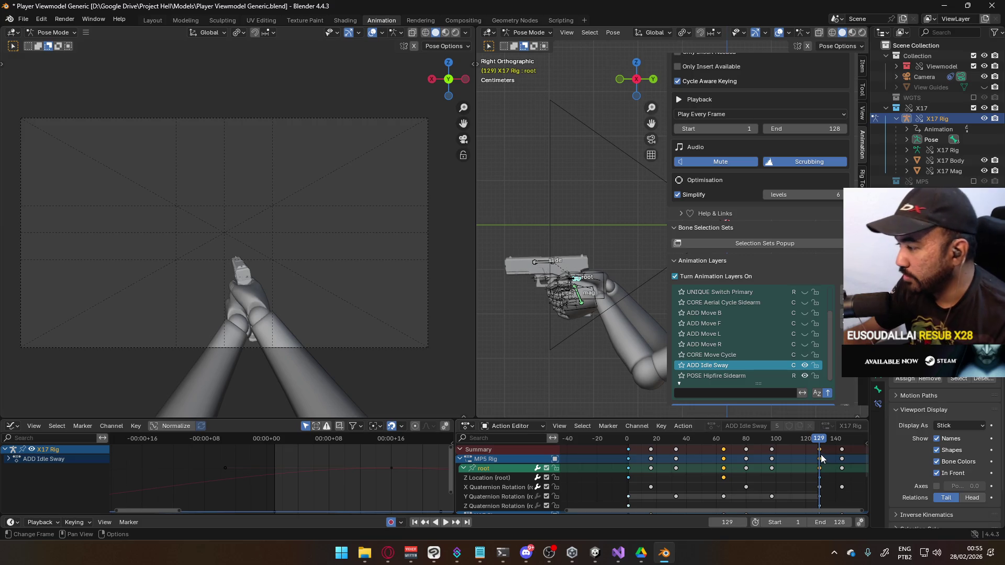
key(space)
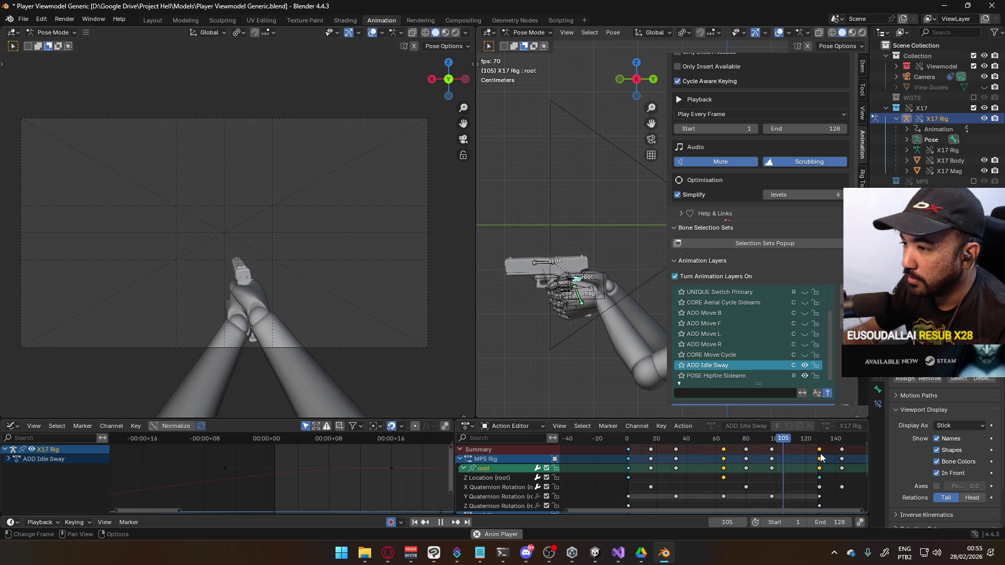
key(Escape)
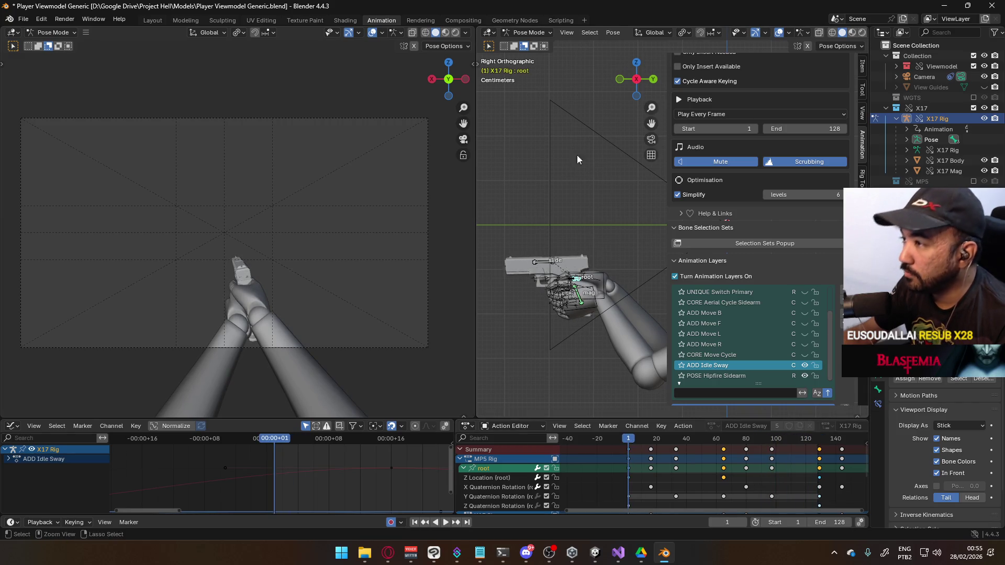
key(ctrl+s)
click(529, 33)
click(527, 56)
With Viewmodel Model and the rig selected, save and overwrite Viewmodel@Hipfire Sidearm Idle.fbx, then switch to Unity.
click(602, 315)
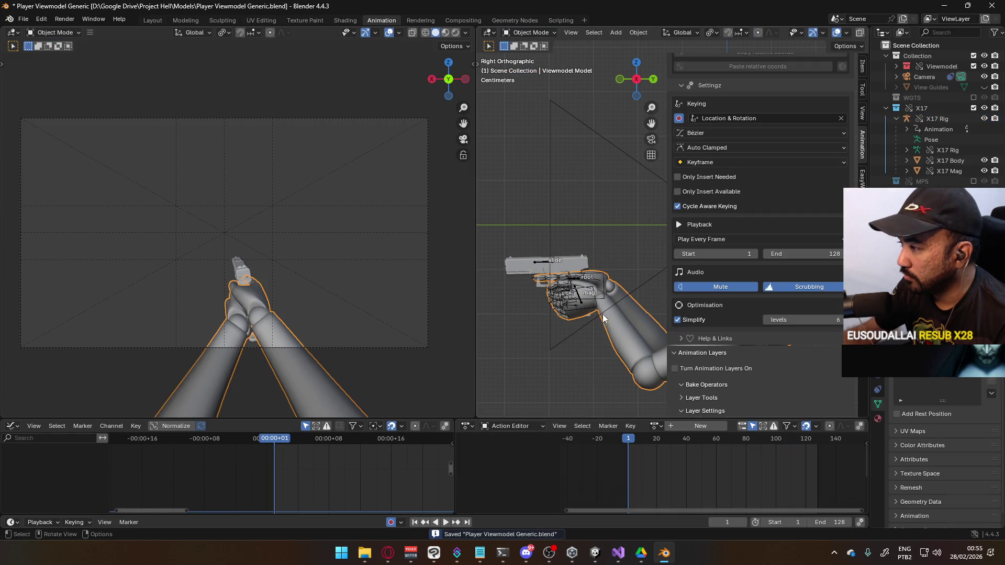
shift+click(601, 297)
key(ctrl+s)
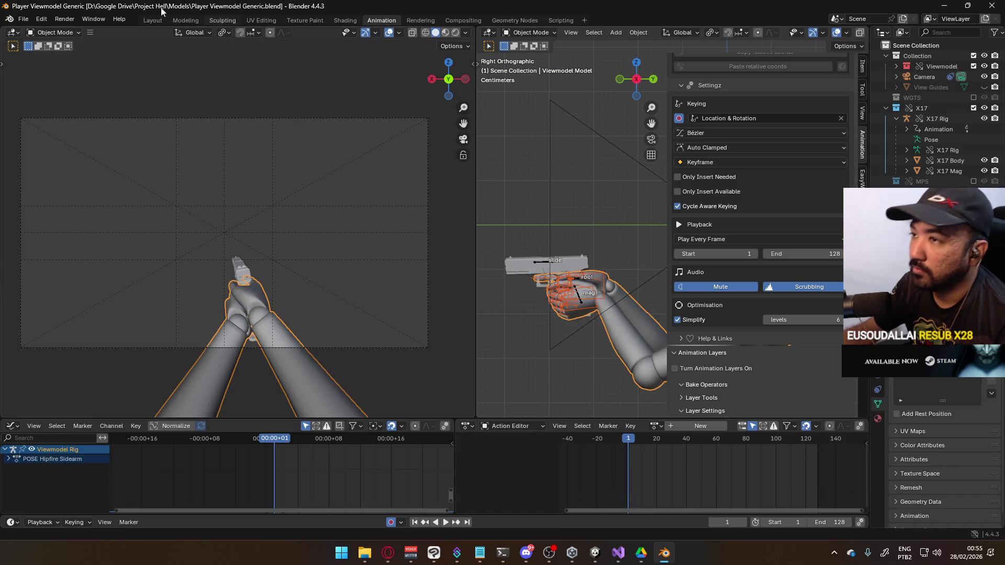
click(23, 19)
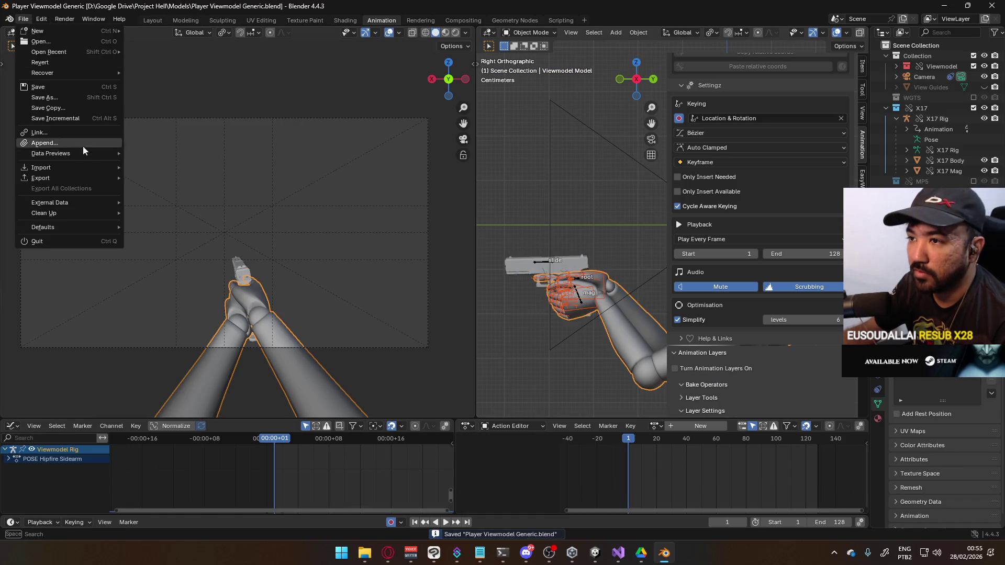
mouse_move(79, 178)
click(193, 262)
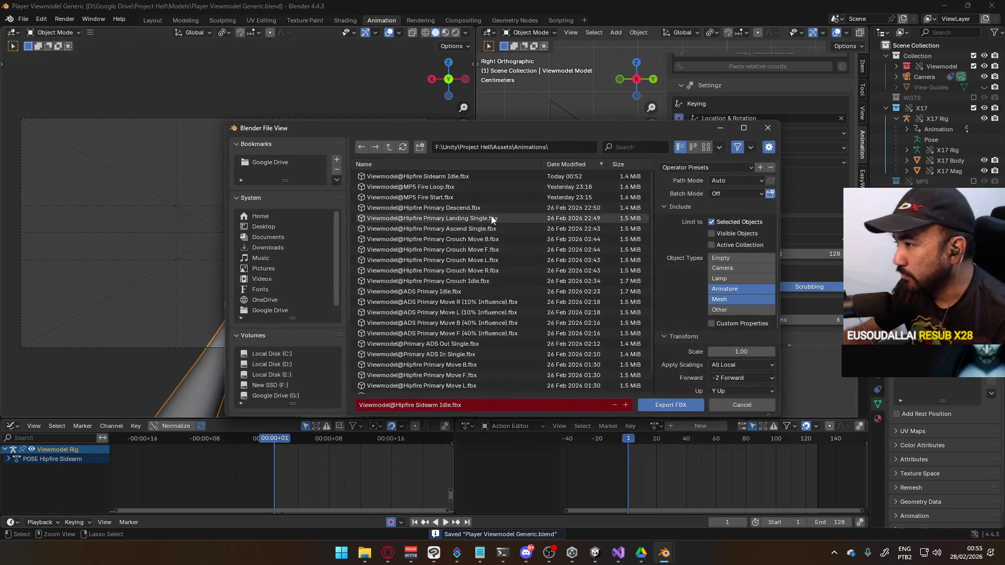
double_click(497, 175)
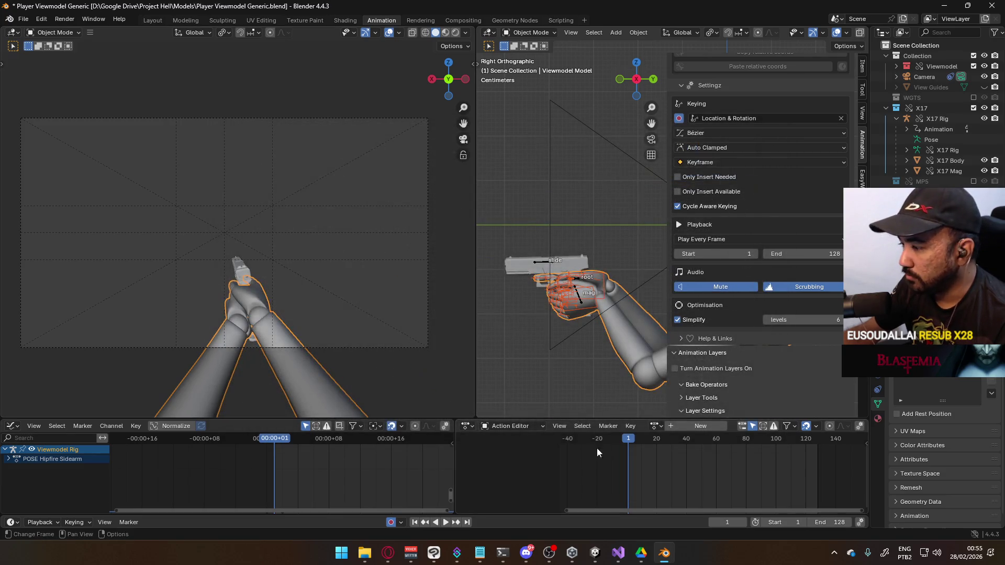
mouse_move(595, 553)
click(555, 500)
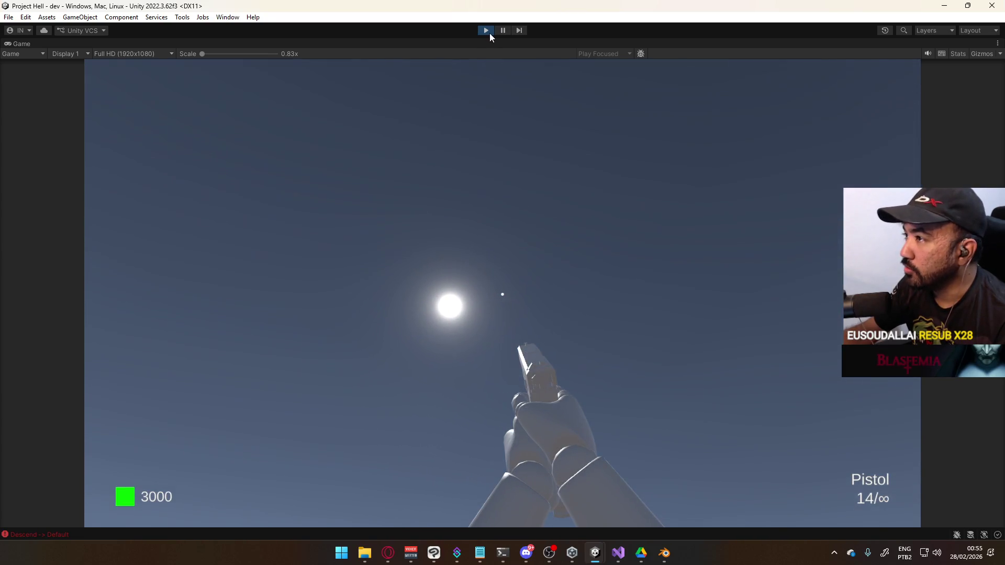
Stop play, drag Viewmodel@Hipfire Sidearm Idle's import clip End to frame 128, and run the game again.
click(487, 31)
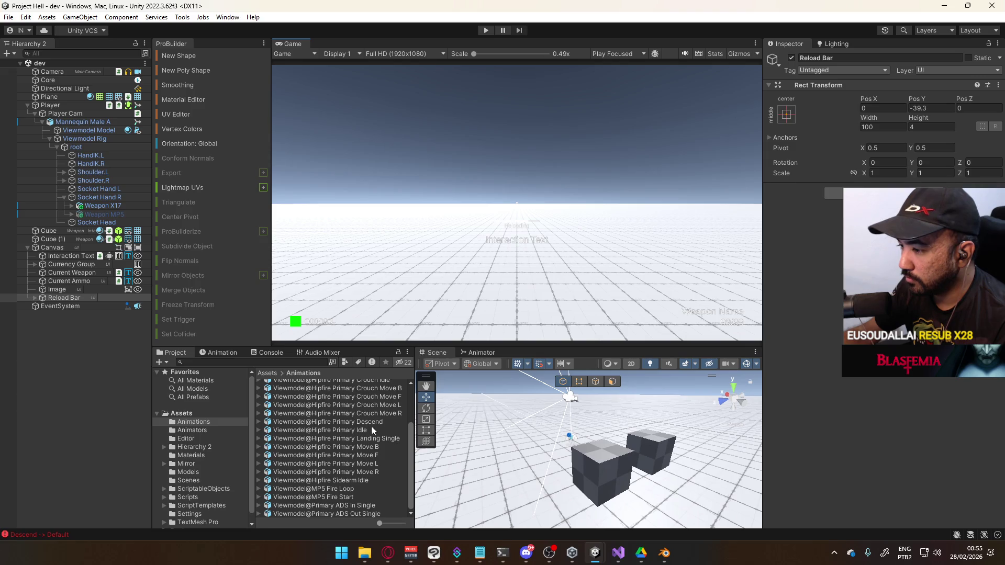
click(365, 431)
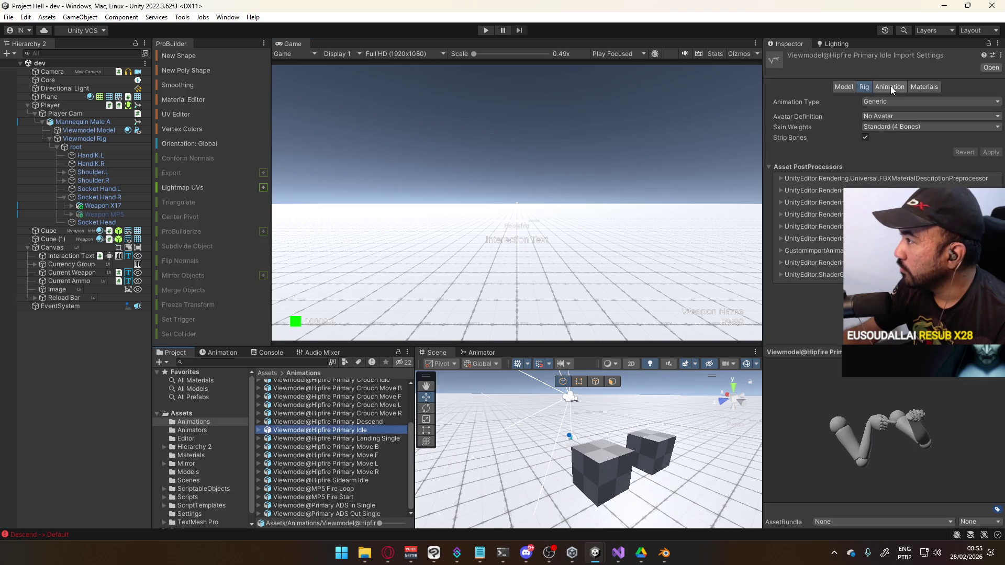
click(356, 480)
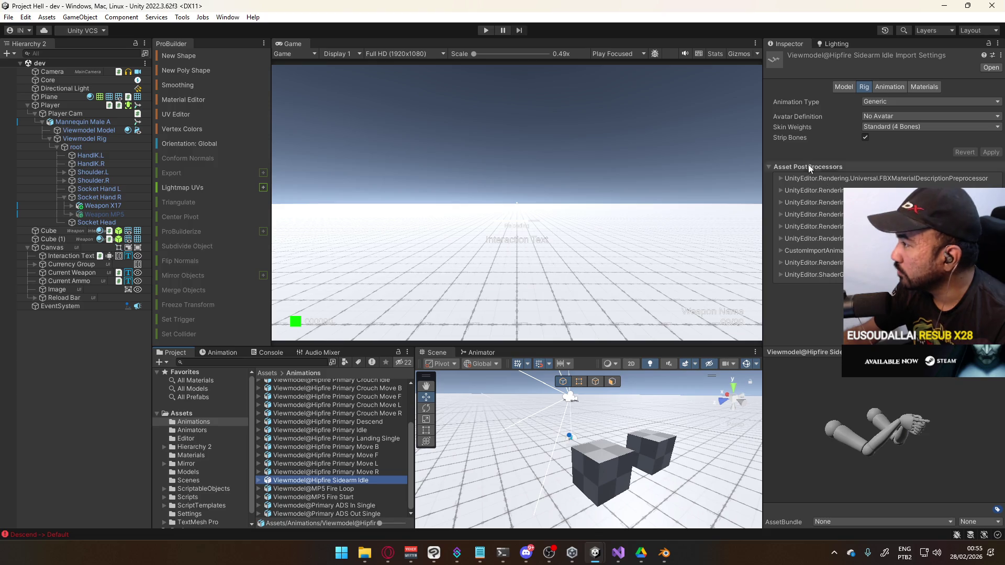
click(890, 92)
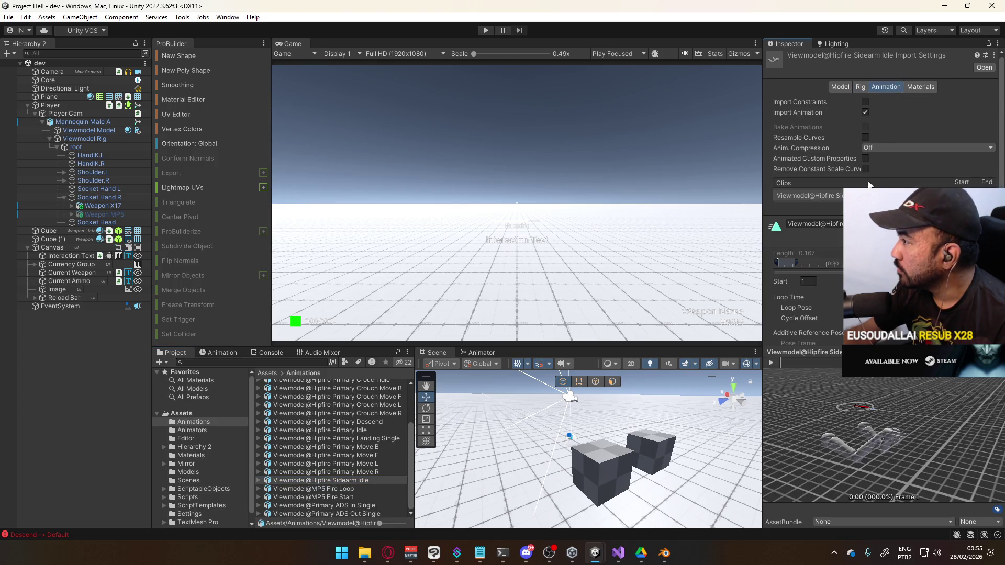
drag(802, 265, 984, 263)
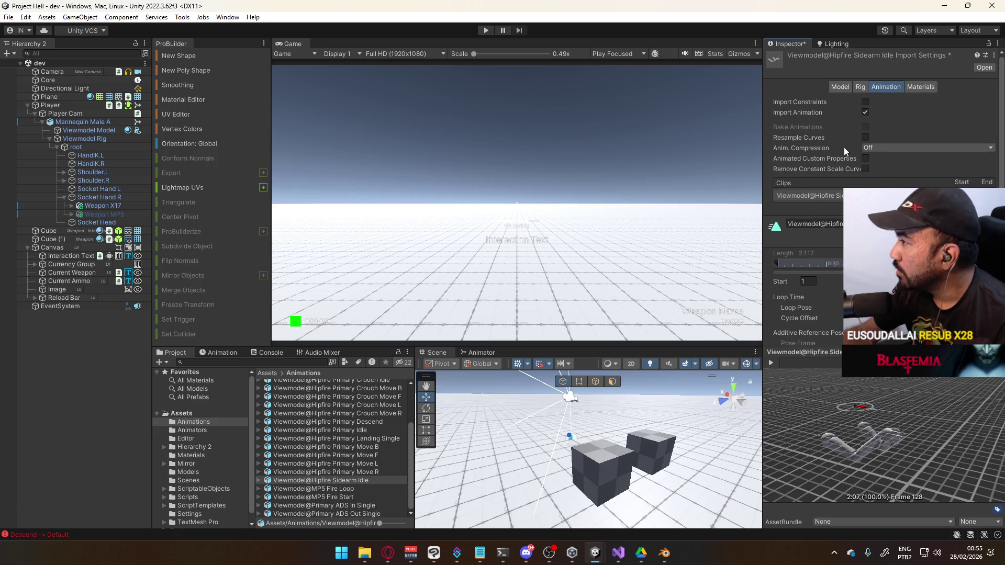
scroll(806, 209, down, 5)
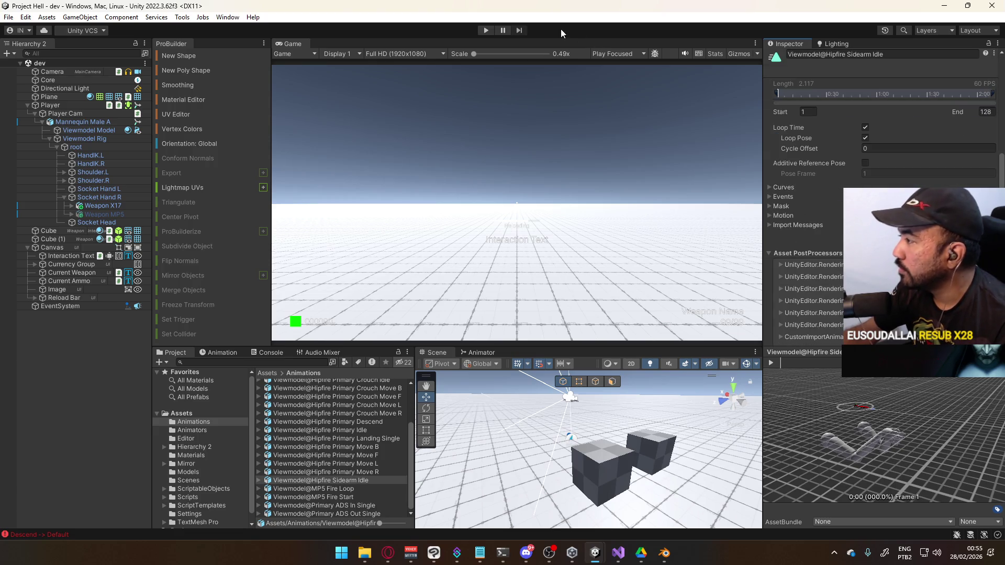
click(492, 29)
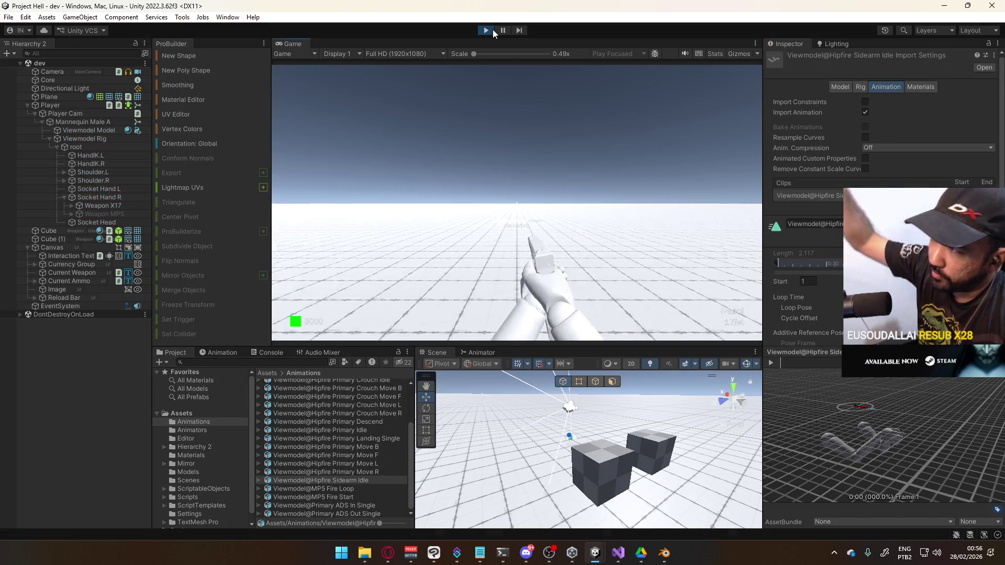
Dismiss the Start menu and maximize the Unity game view.
key(super)
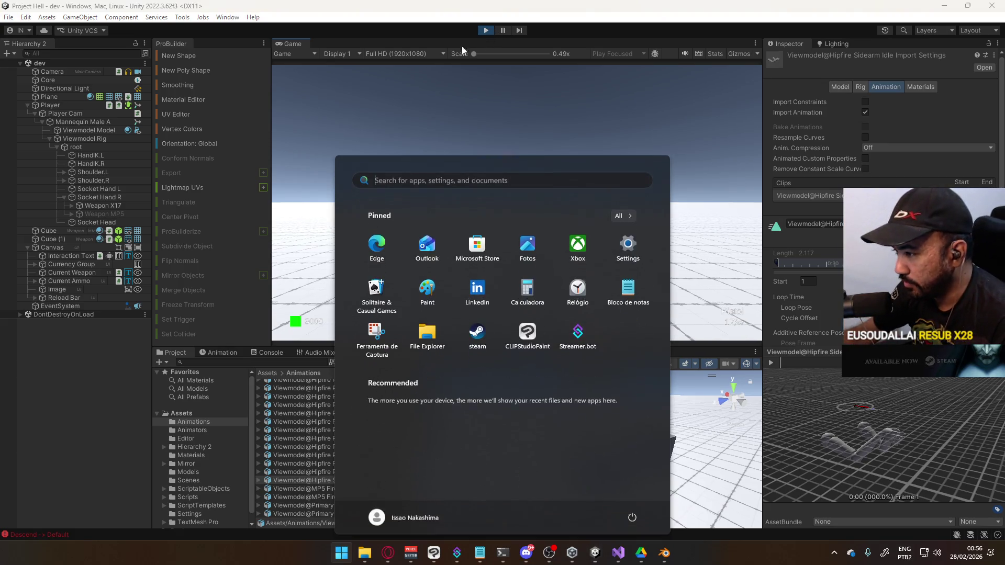
click(462, 78)
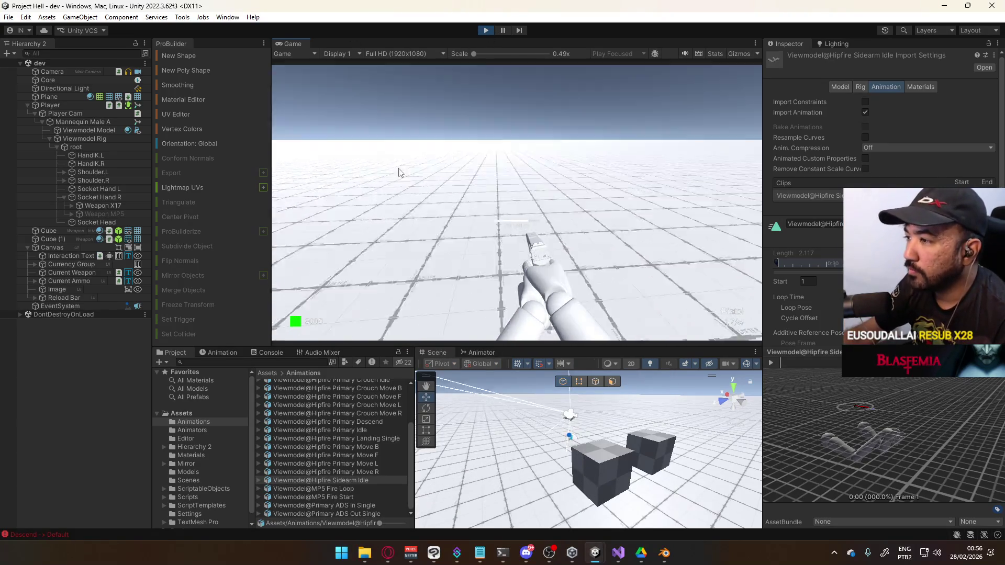
right_click(298, 45)
click(366, 83)
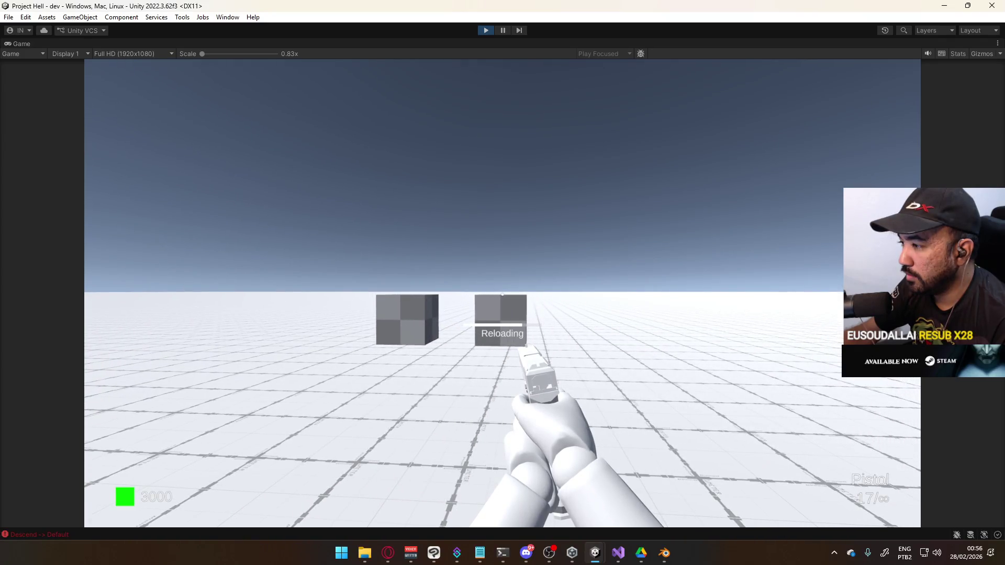
Stop the running game test and switch to Blender.
key(super)
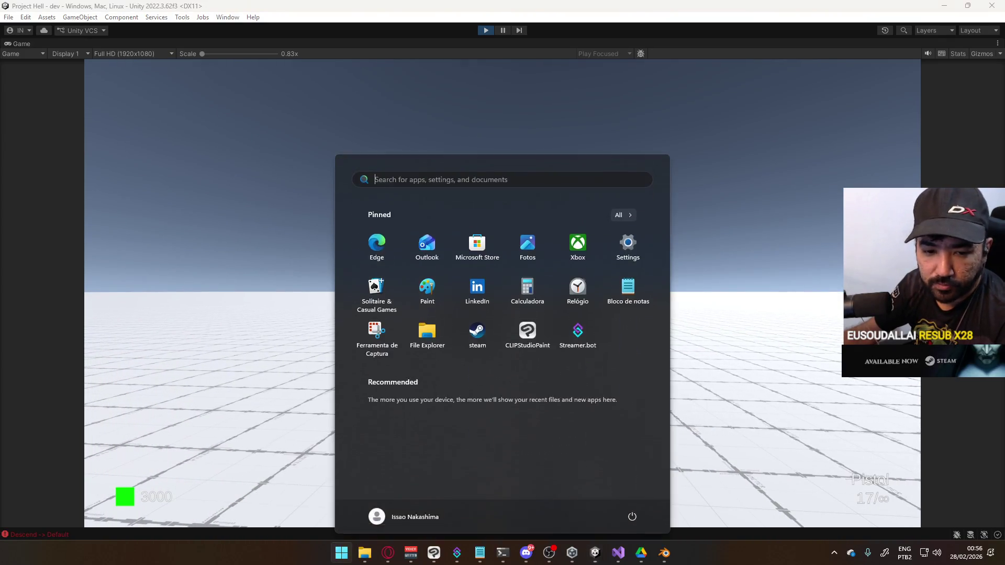
key(super)
key(super)
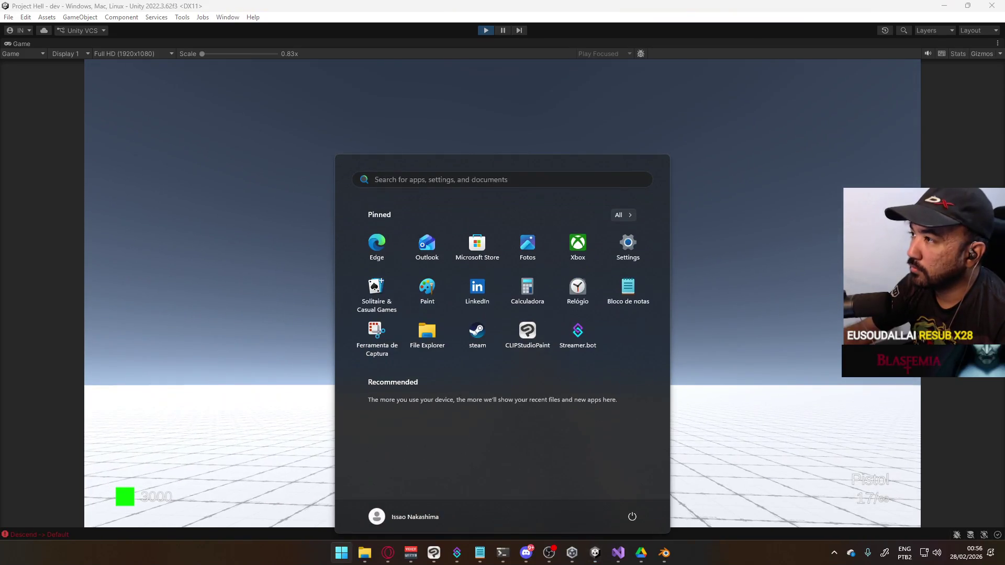
click(494, 30)
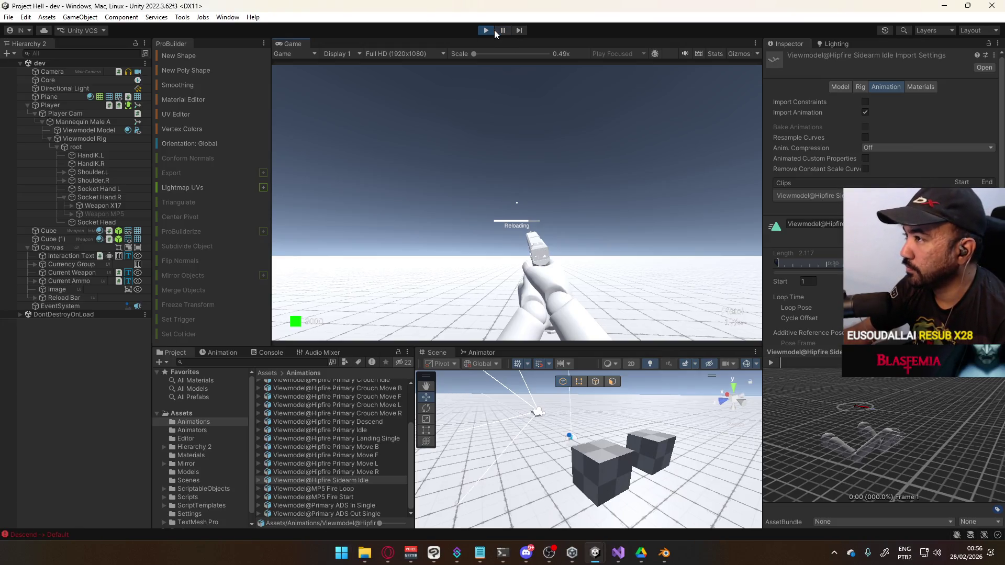
click(494, 30)
click(664, 553)
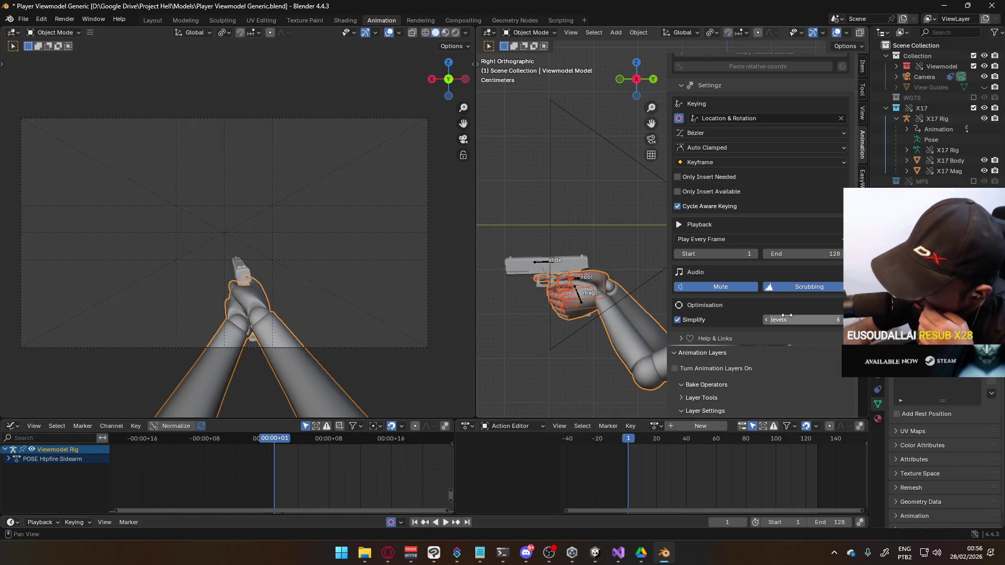
Turn animation layers on, make CORE Move Cycle active on X17 Rig, and set the end frame to 64.
click(794, 367)
click(539, 264)
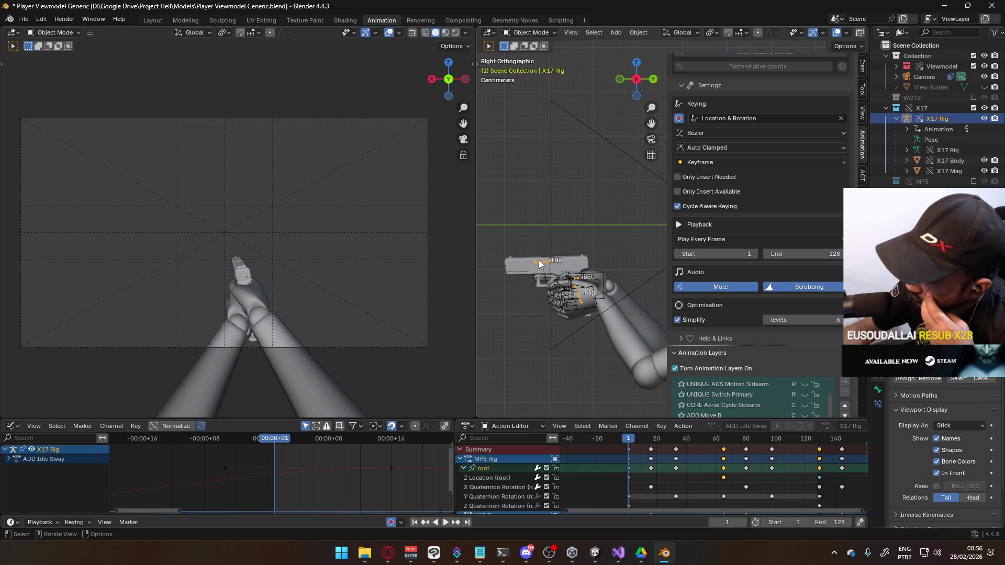
scroll(835, 331, down, 3)
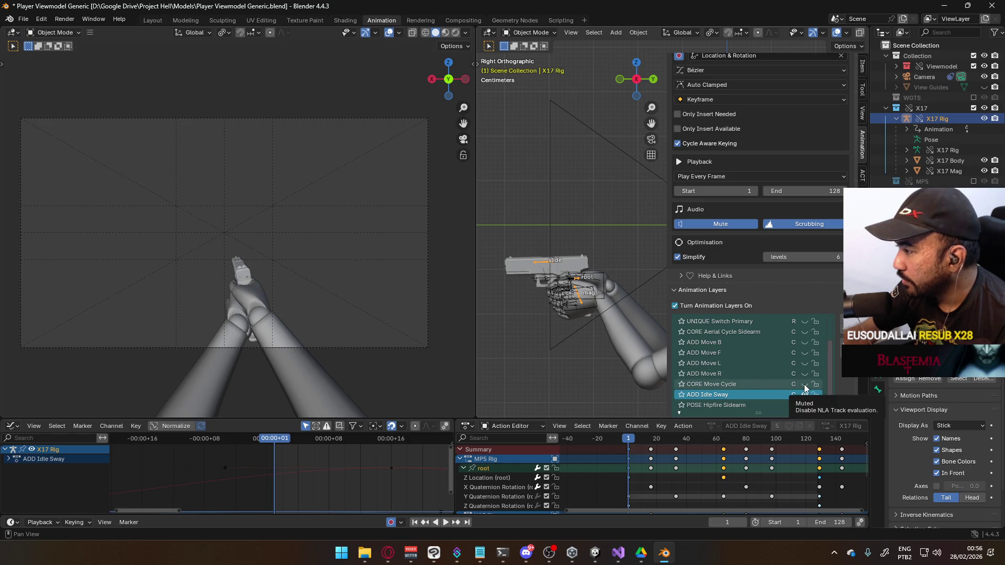
click(806, 384)
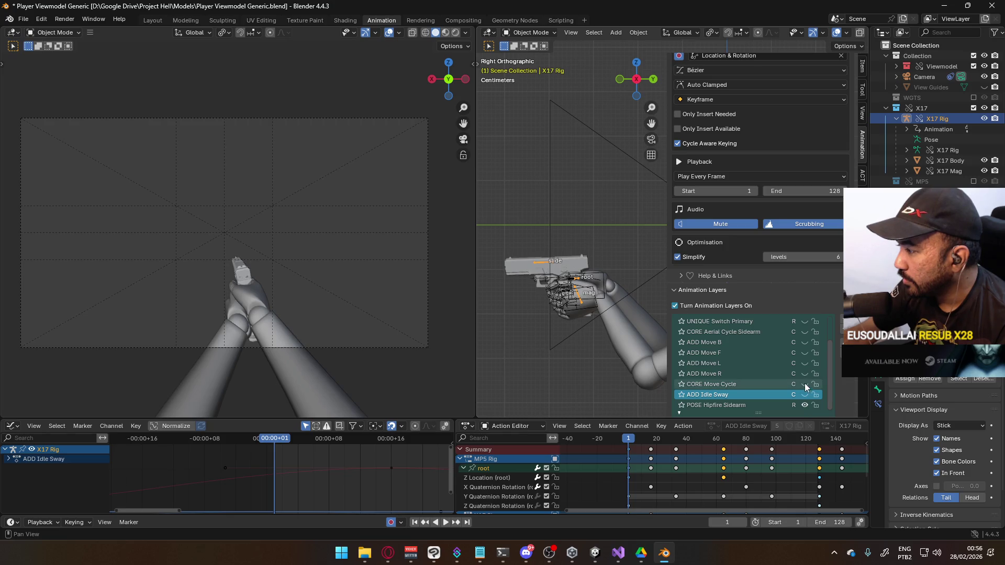
scroll(633, 442, up, 3)
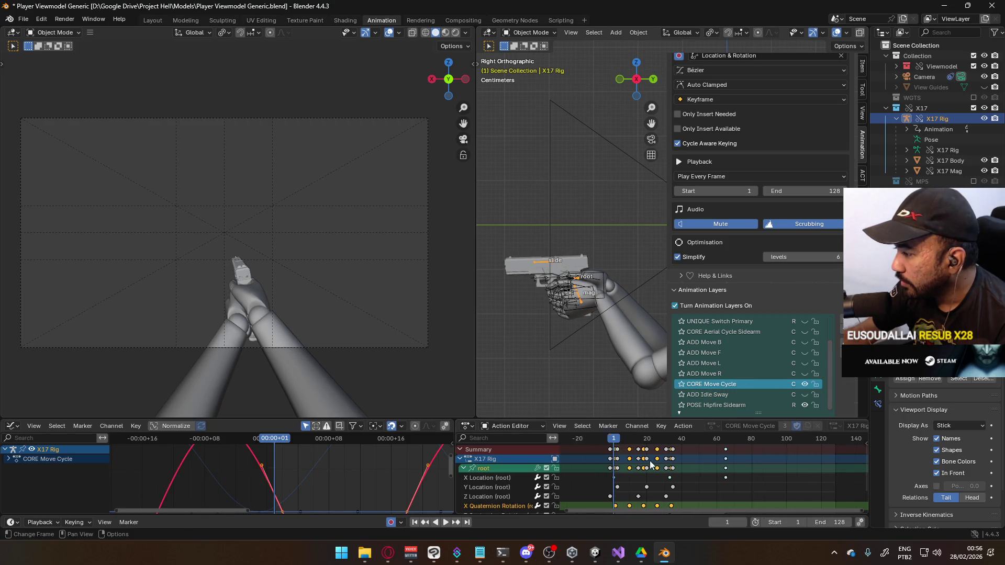
click(728, 440)
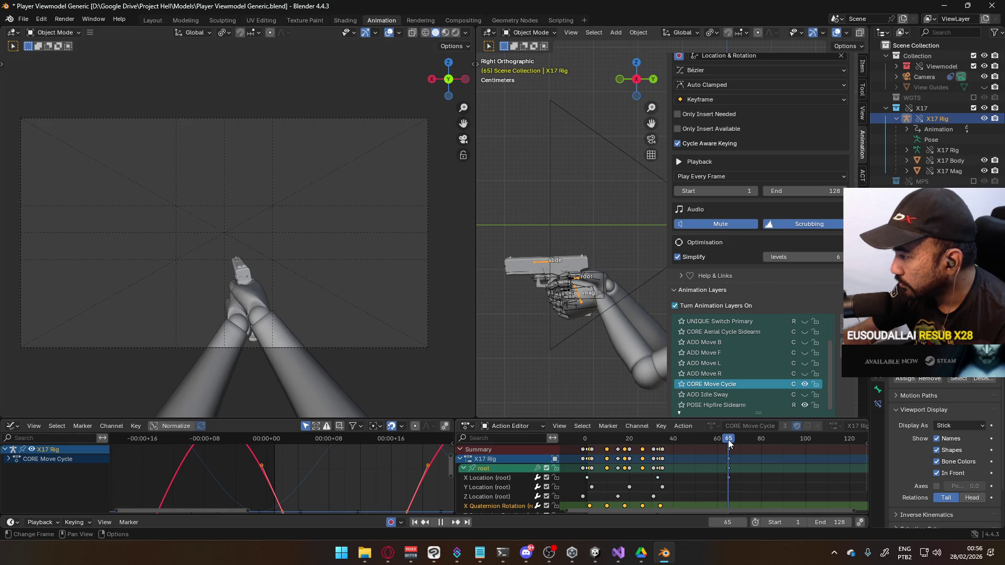
click(836, 523)
text(64)
key(Return)
Show the CORE Move Cycle and ADD Move F layers and preview the move animation.
click(804, 383)
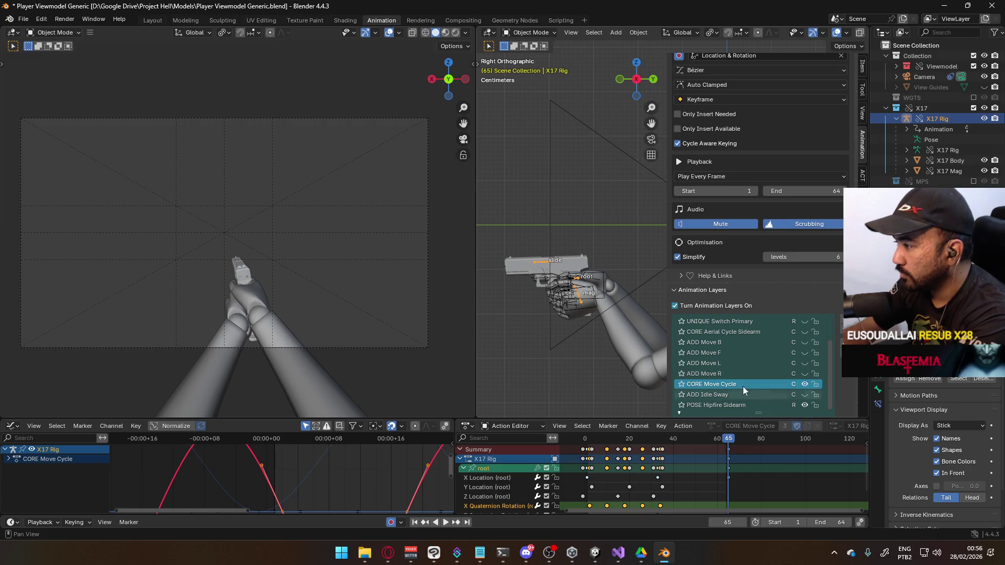
click(803, 352)
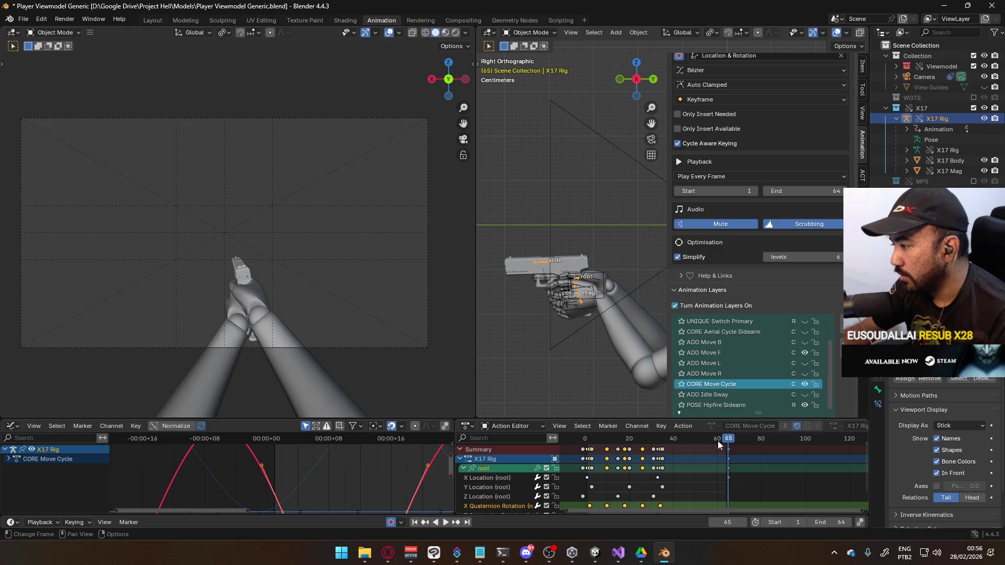
key(space)
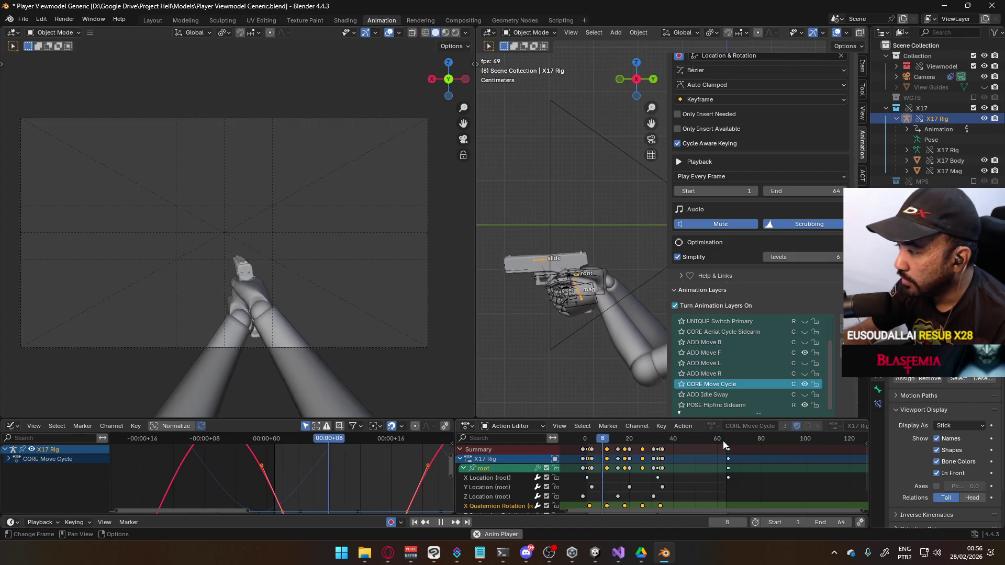
key(space)
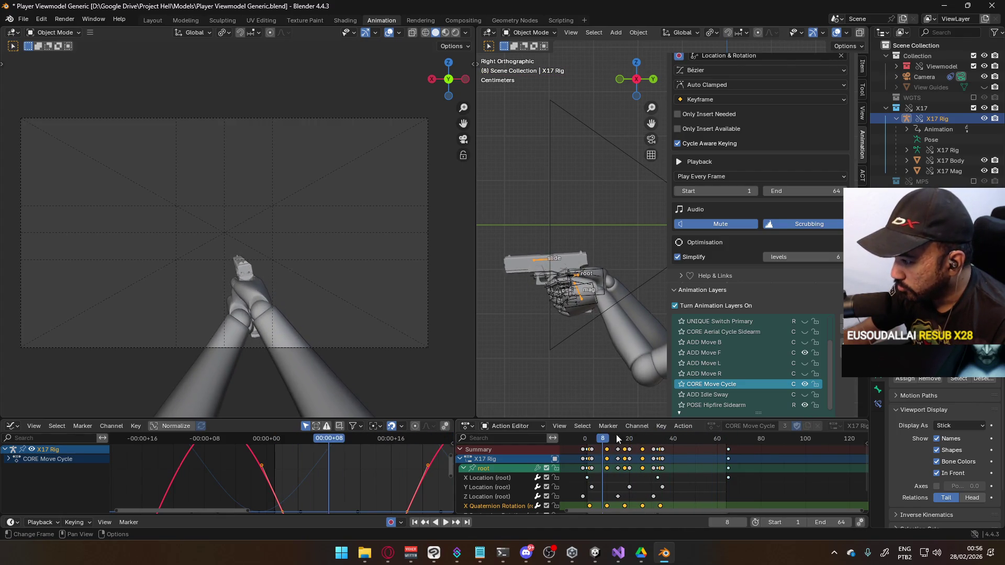
key(space)
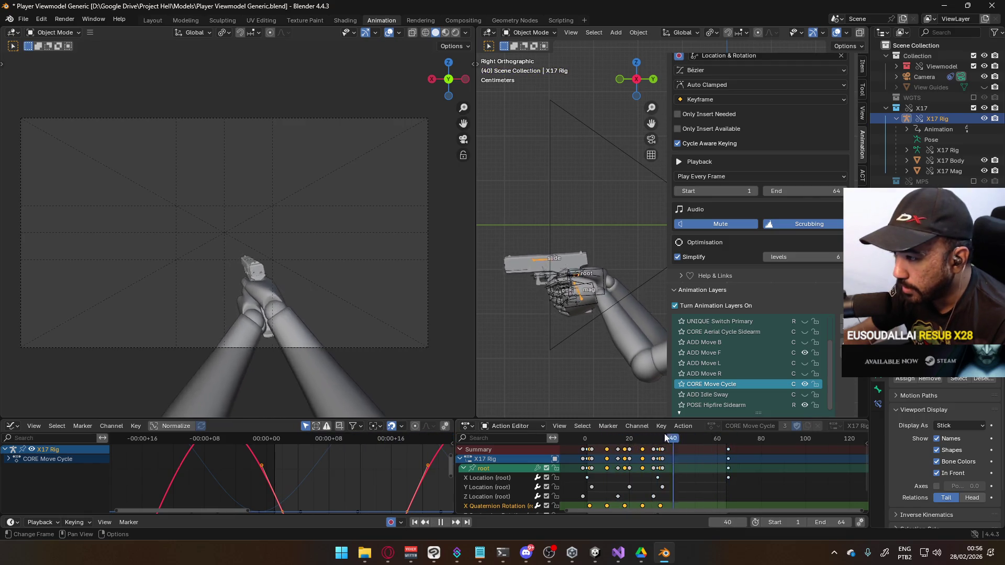
click(584, 442)
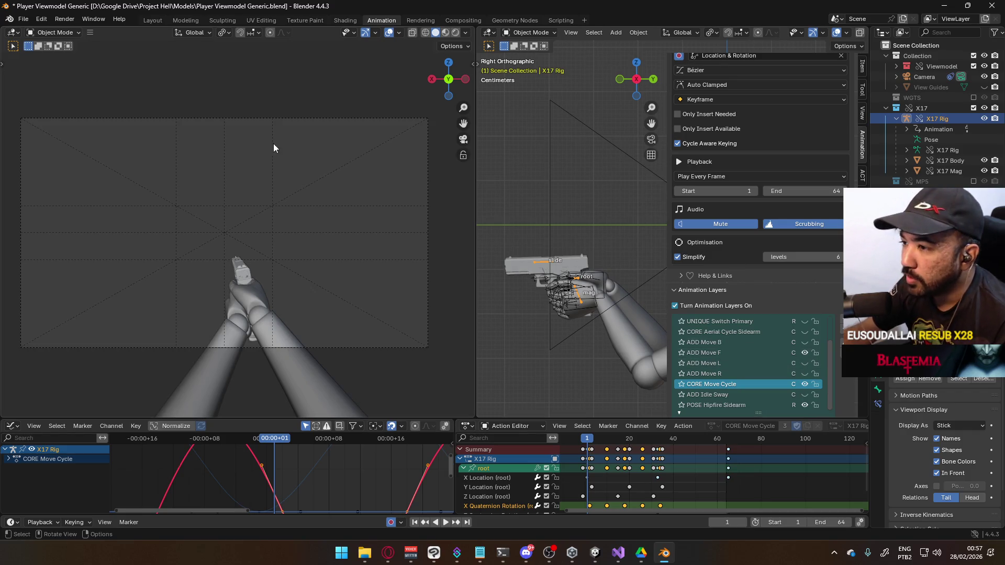
Export an FBX named Viewmodel@Hipfire Sidearm Move F.fbx to the Unity Animations folder.
click(28, 21)
mouse_move(79, 179)
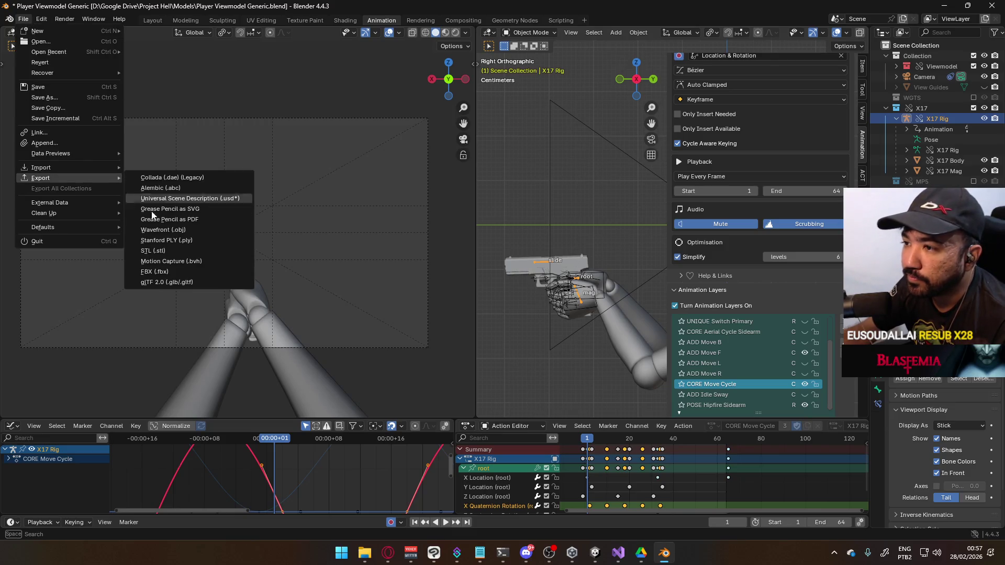
click(187, 272)
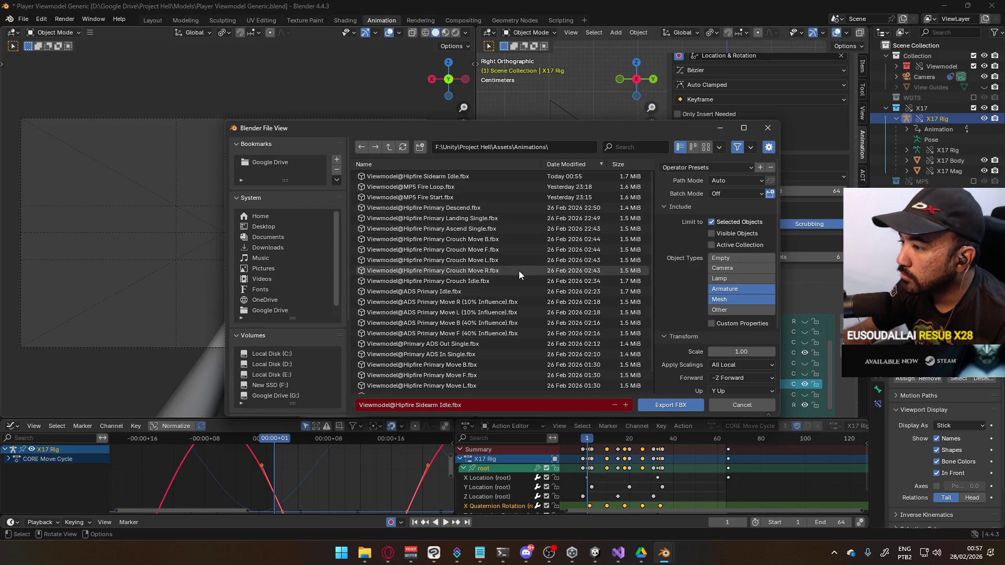
click(457, 178)
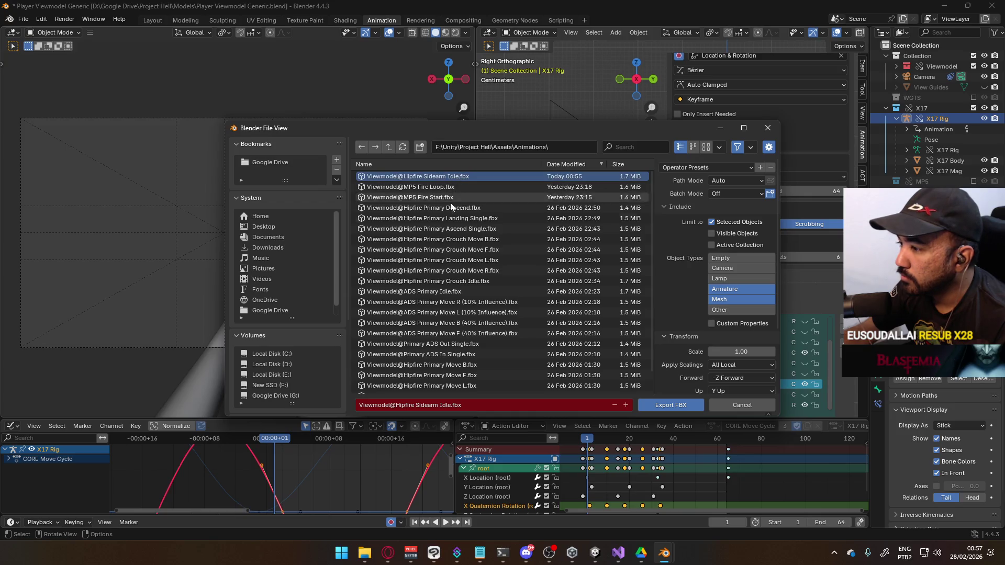
click(443, 405)
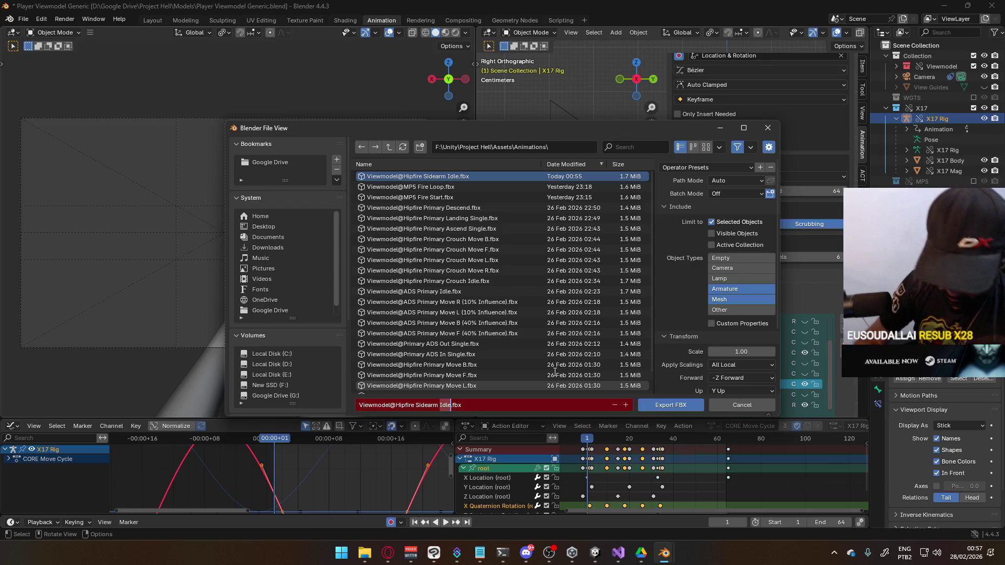
text(Move F)
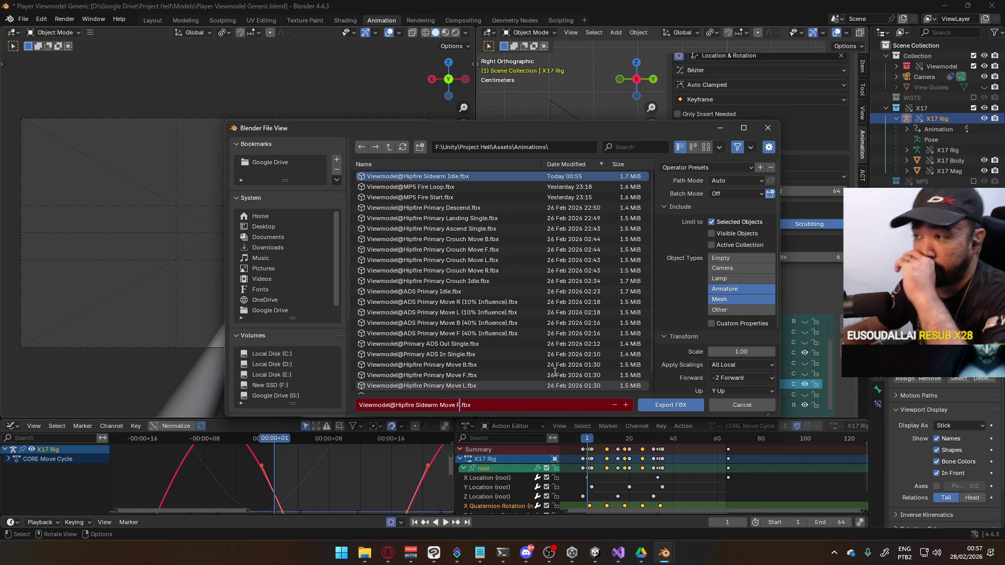
mouse_move(642, 127)
mouse_down()
mouse_move(487, 117)
mouse_move(506, 116)
mouse_up()
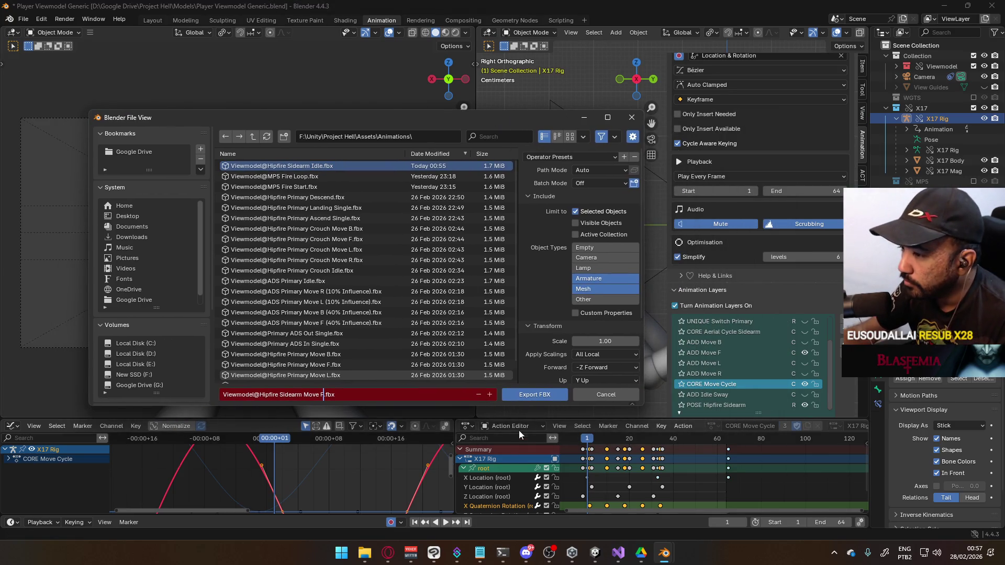
click(519, 399)
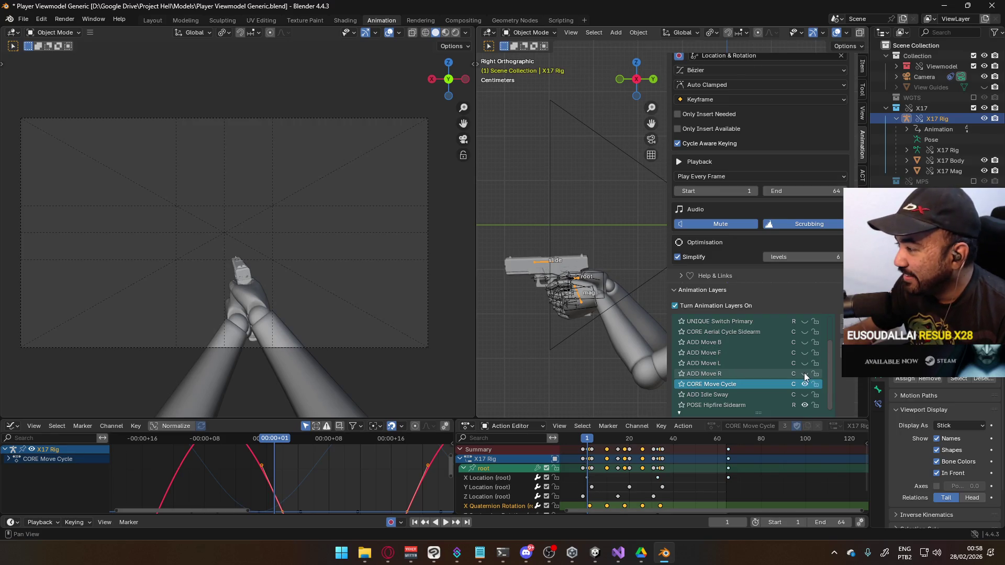
Show the ADD Move R layer and bring up the File menu.
click(804, 373)
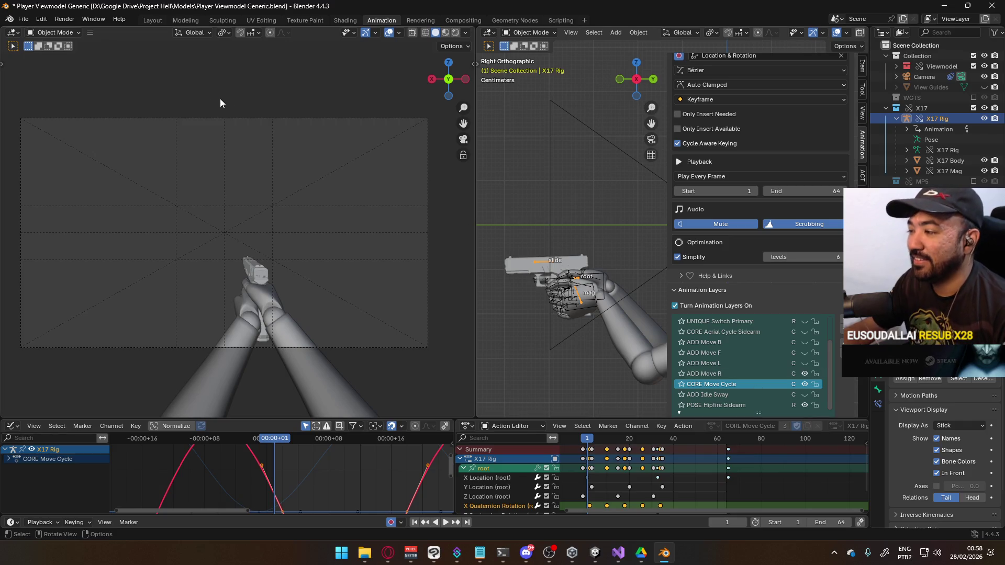
click(18, 20)
Export an FBX named Viewmodel@Hipfire Sidearm Move R.fbx, changing F to R in the Move F name.
mouse_move(68, 181)
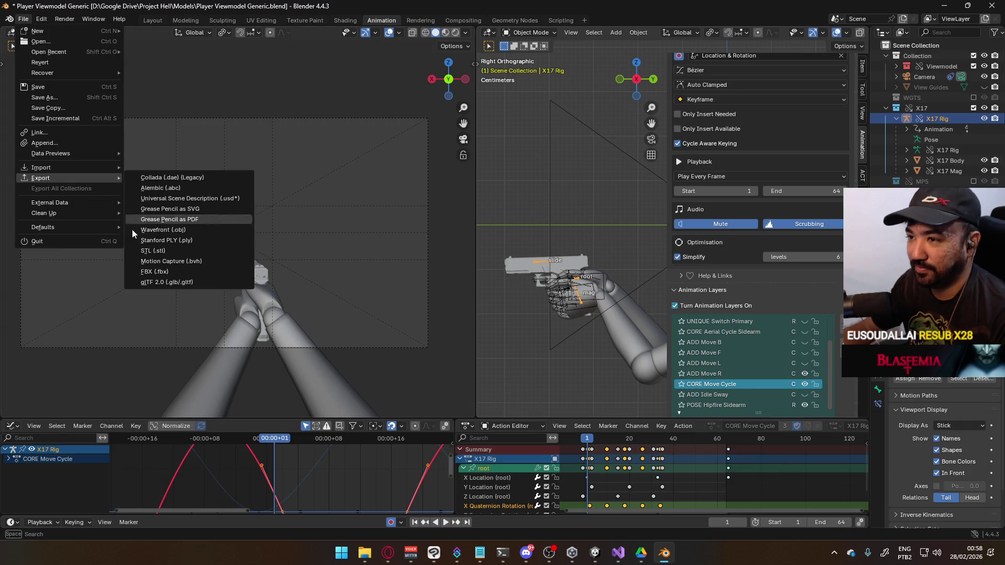
click(165, 267)
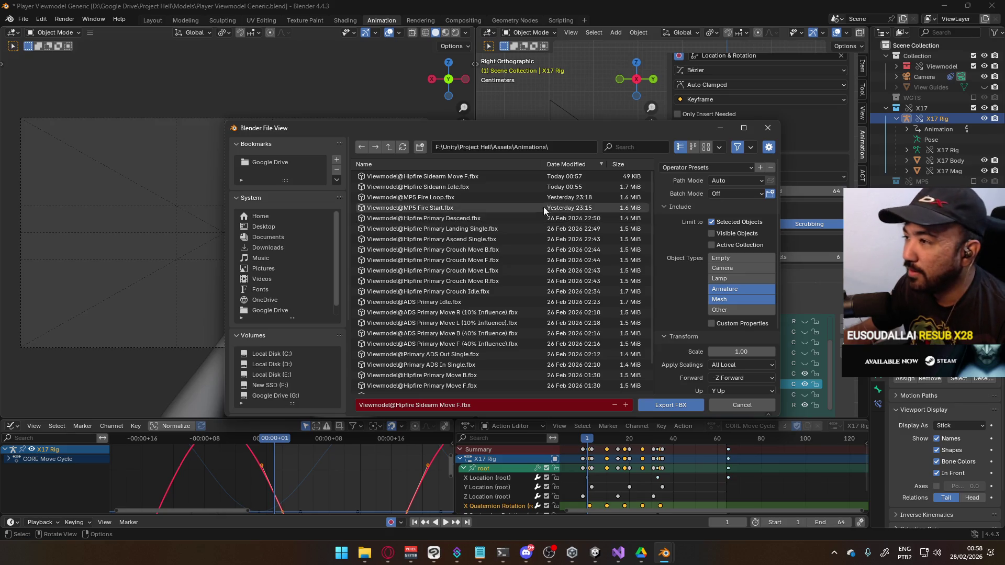
click(483, 177)
double_click(459, 405)
text(R)
key(Return)
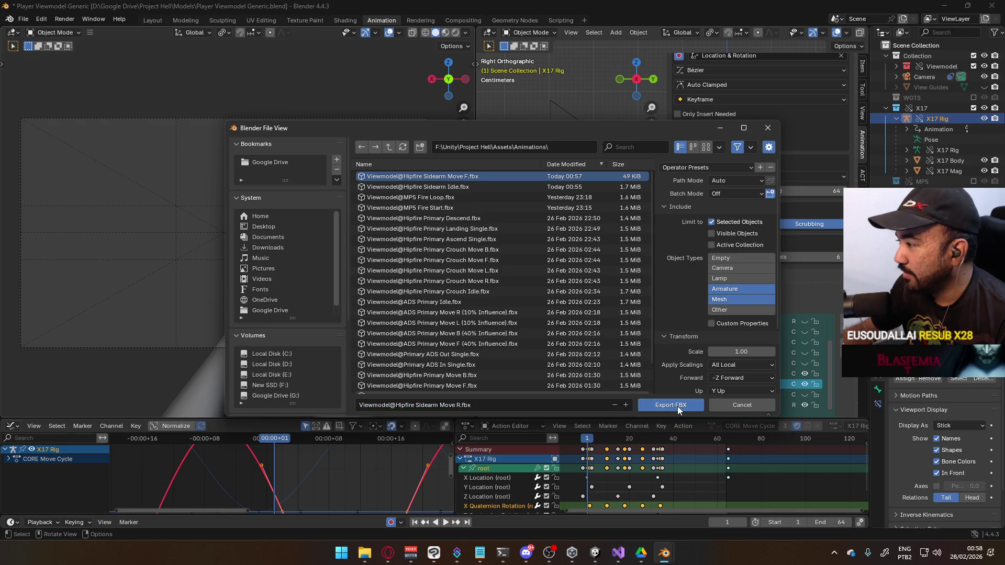
click(677, 407)
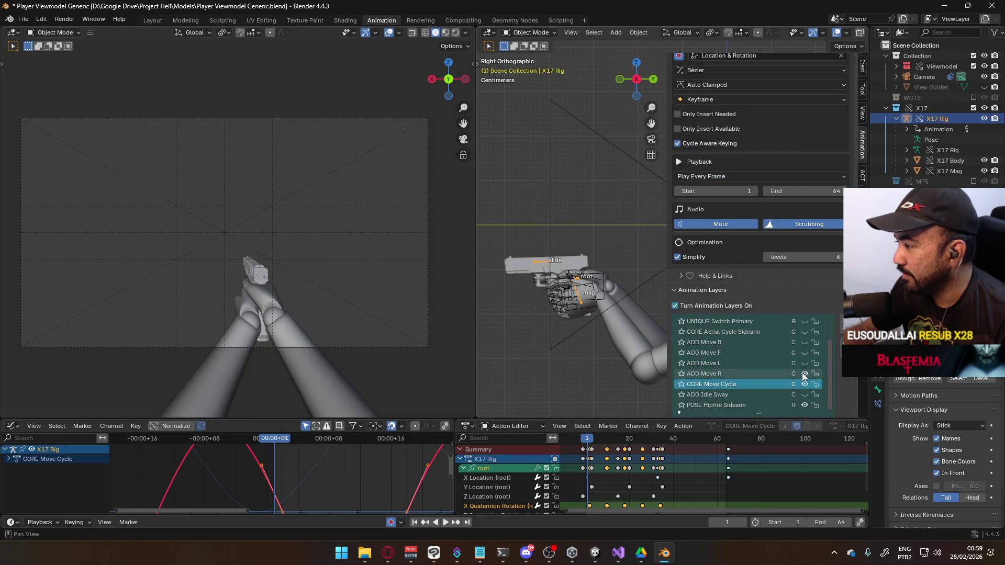
Hide ADD Move R and preview ADD Move L playing over CORE Move Cycle.
click(802, 373)
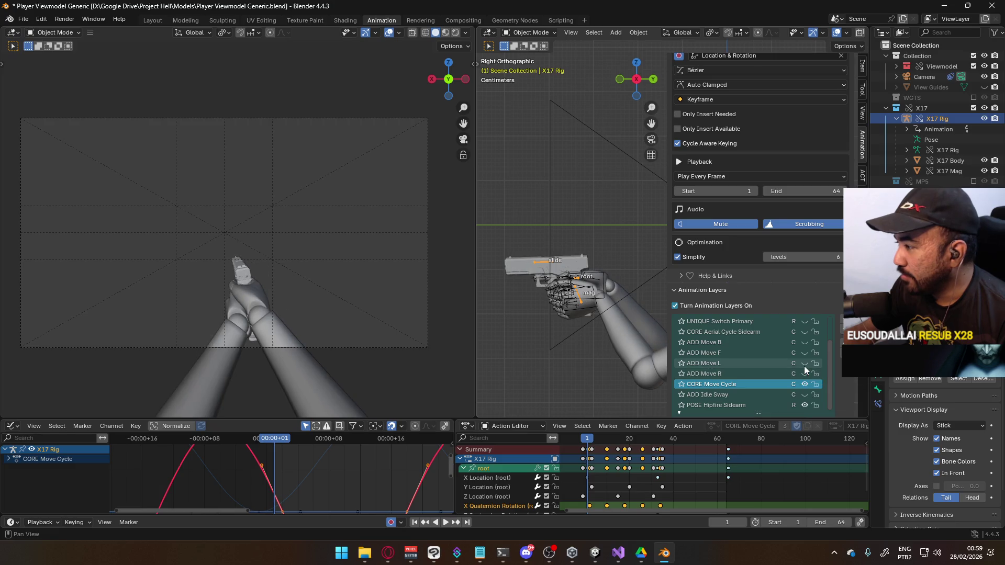
click(764, 363)
click(749, 386)
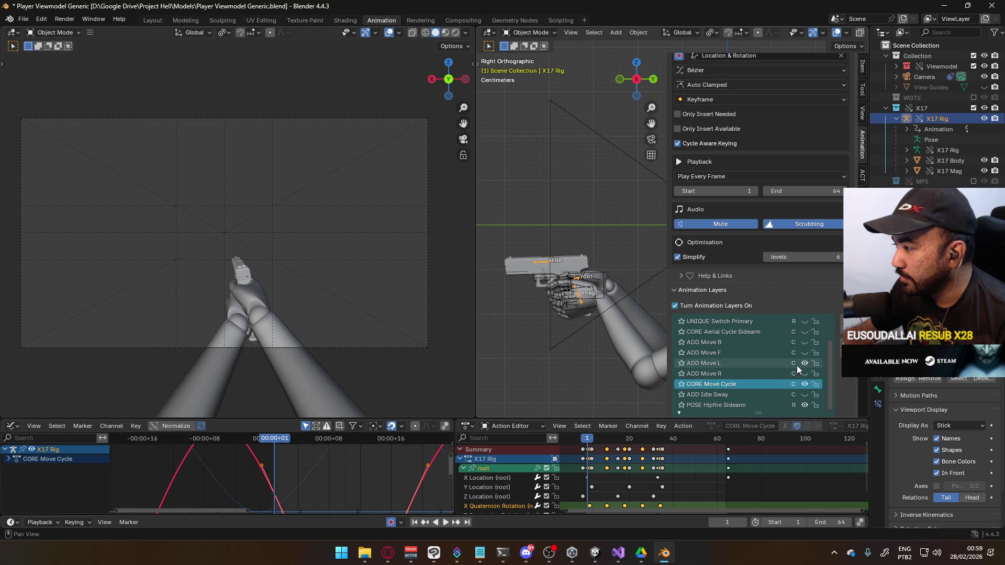
click(740, 362)
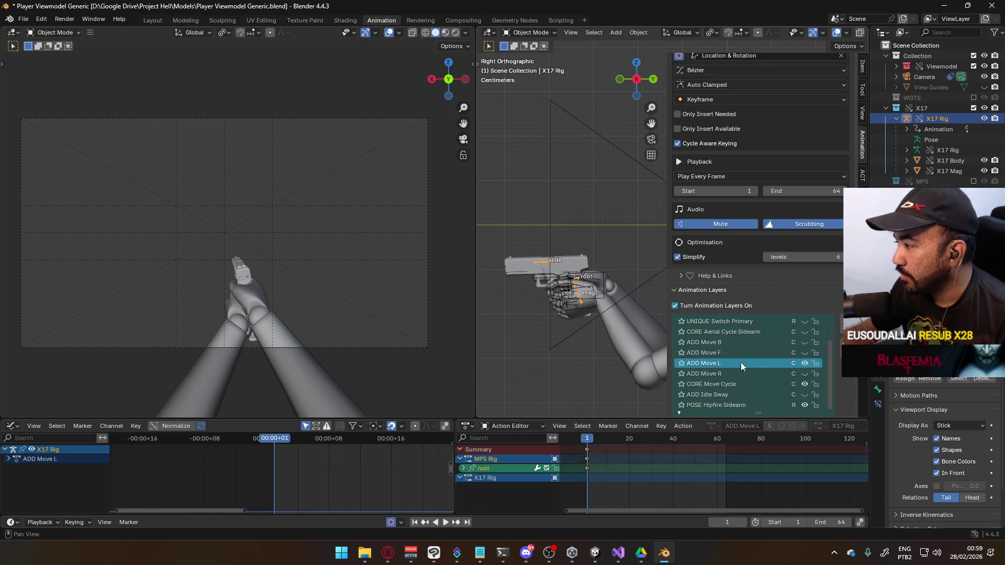
click(804, 362)
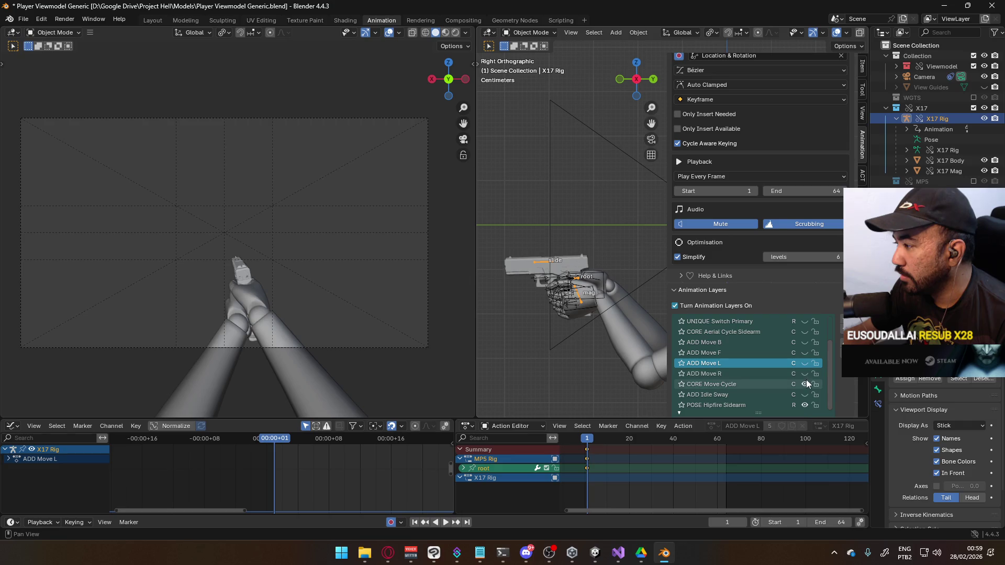
click(805, 383)
click(804, 383)
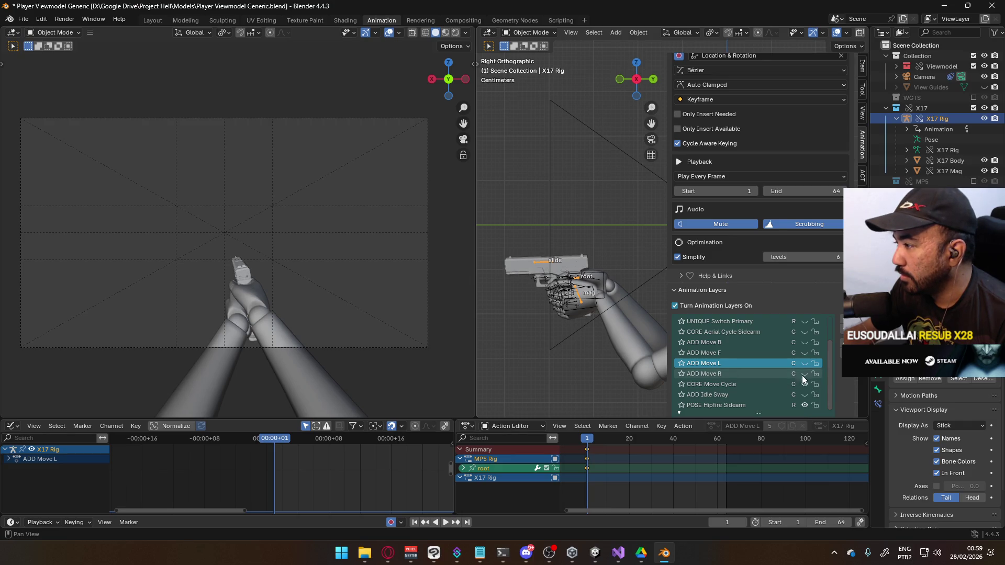
click(803, 364)
key(space)
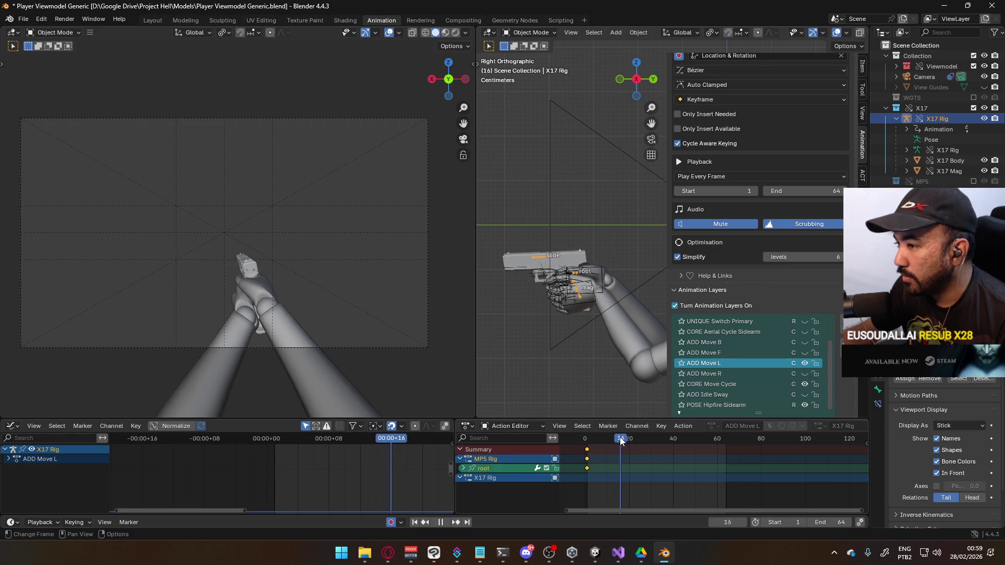
click(588, 441)
key(space)
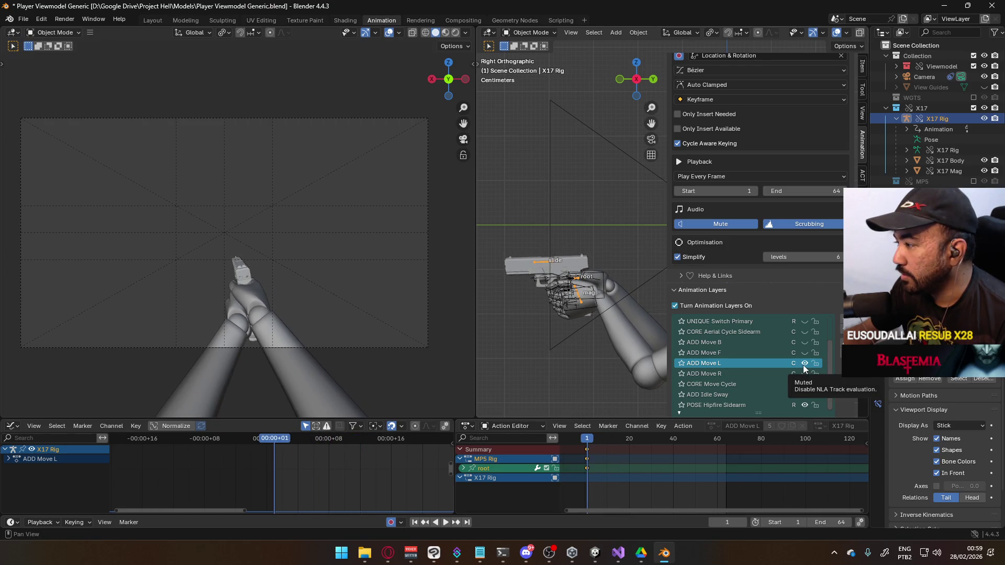
Mute ADD Move L and make ADD Move F the active, unmuted layer.
click(804, 365)
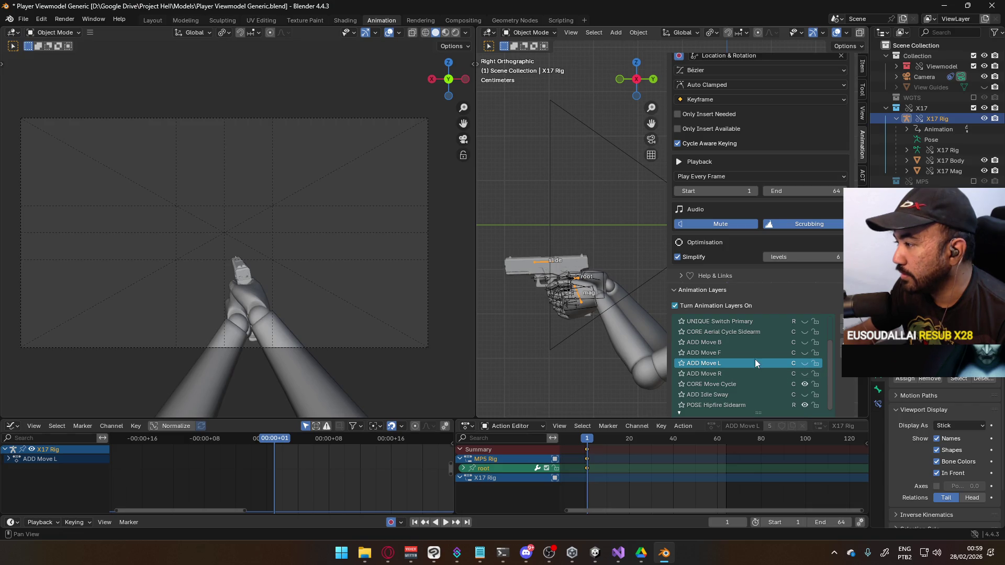
click(755, 353)
click(804, 353)
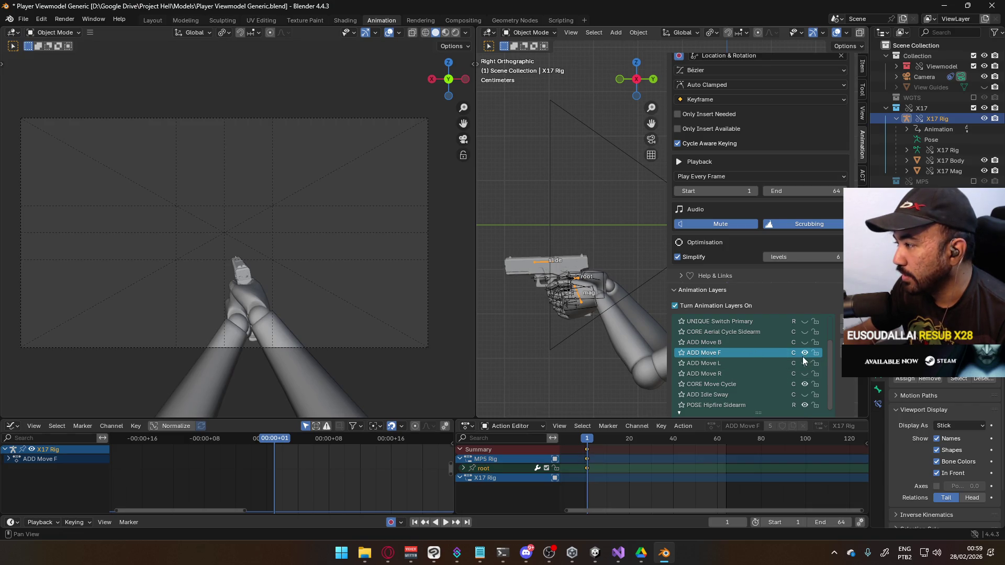
In Pose Mode, select the root bone and delete its existing frame-1 keys.
click(529, 32)
click(529, 66)
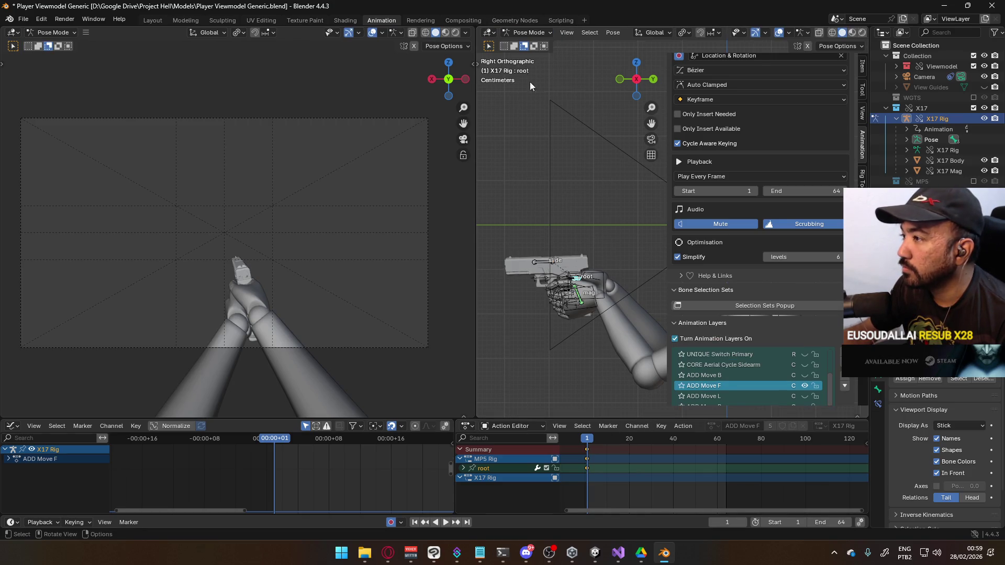
click(575, 279)
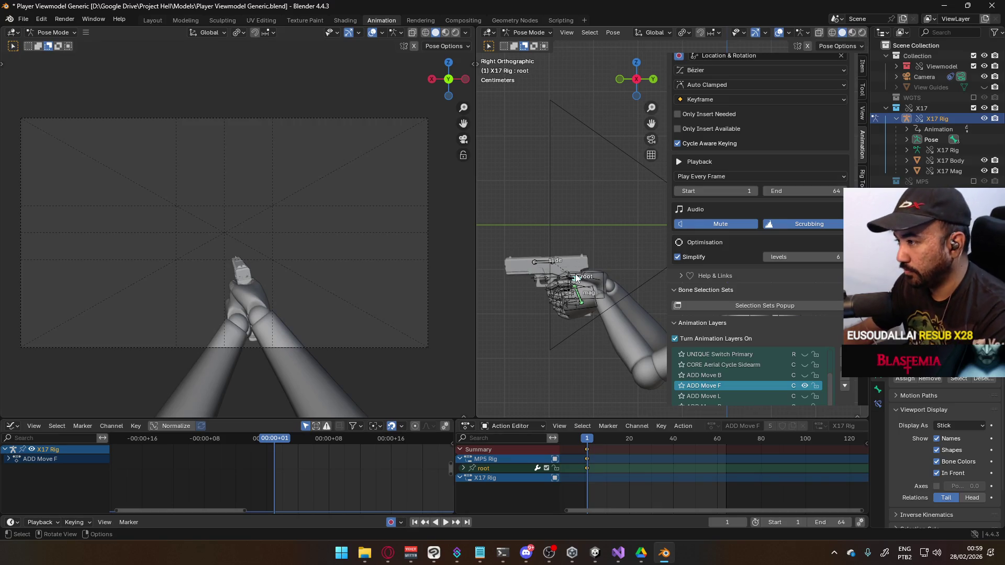
key(Delete)
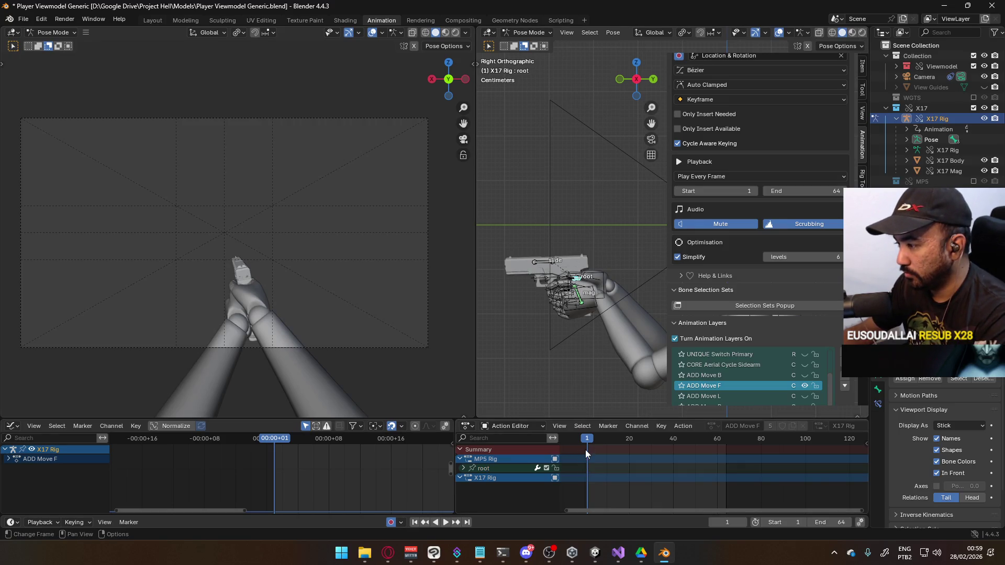
Offset the root bone about 0.02 m and key it into ADD Move F.
shift+middle_drag(568, 311, 580, 274)
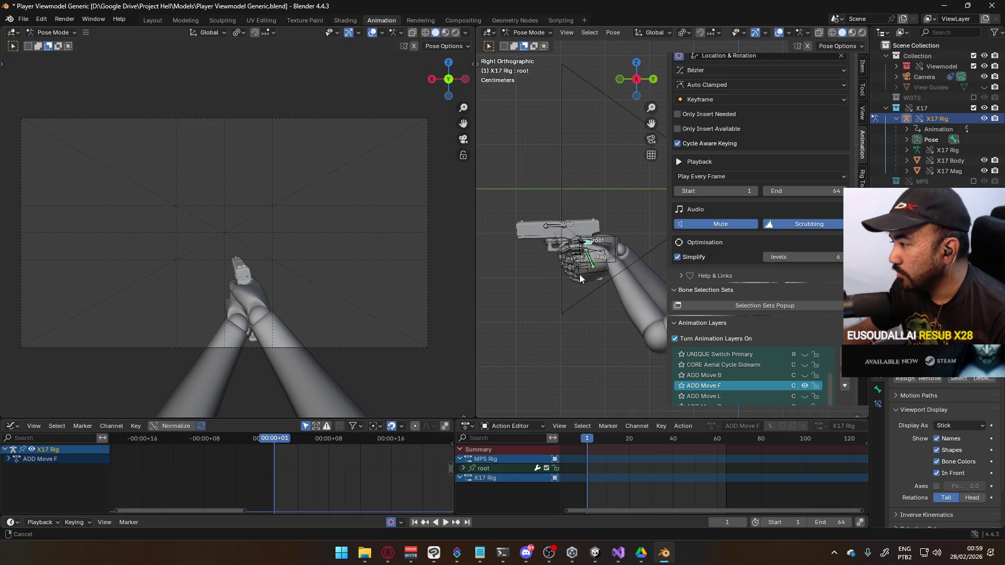
scroll(580, 274, up, 2)
key(g)
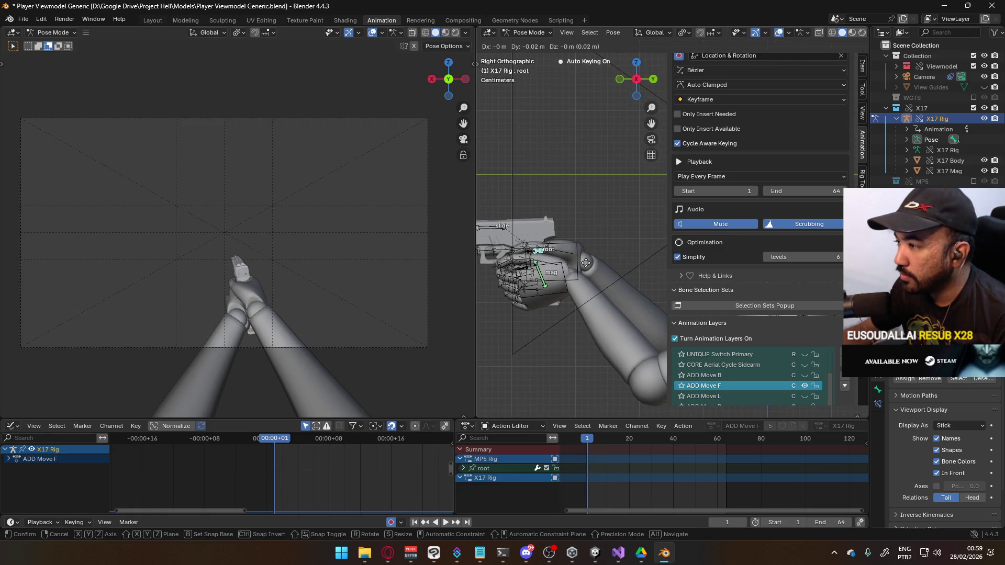
click(589, 263)
key(g)
scroll(604, 259, down, 2)
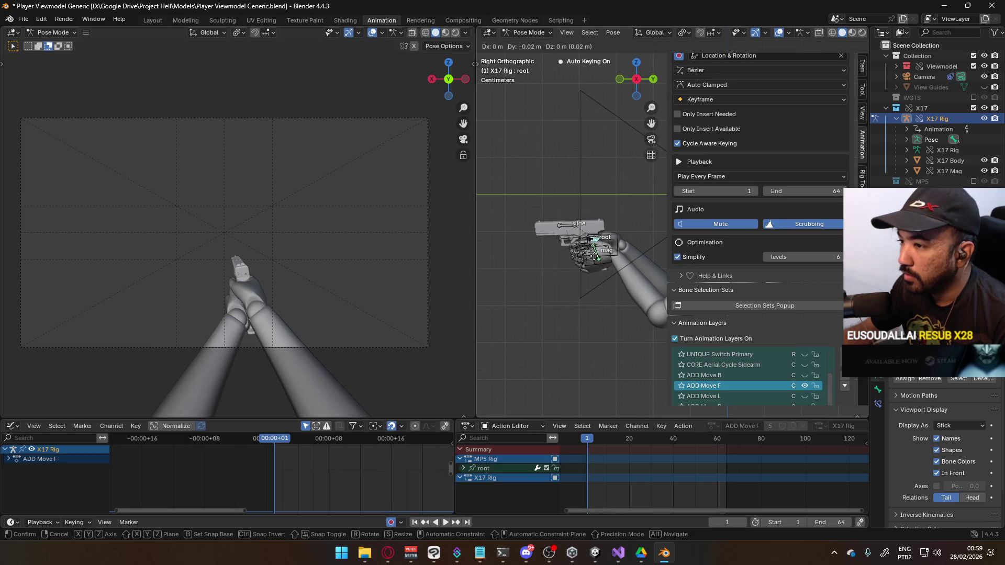
click(596, 270)
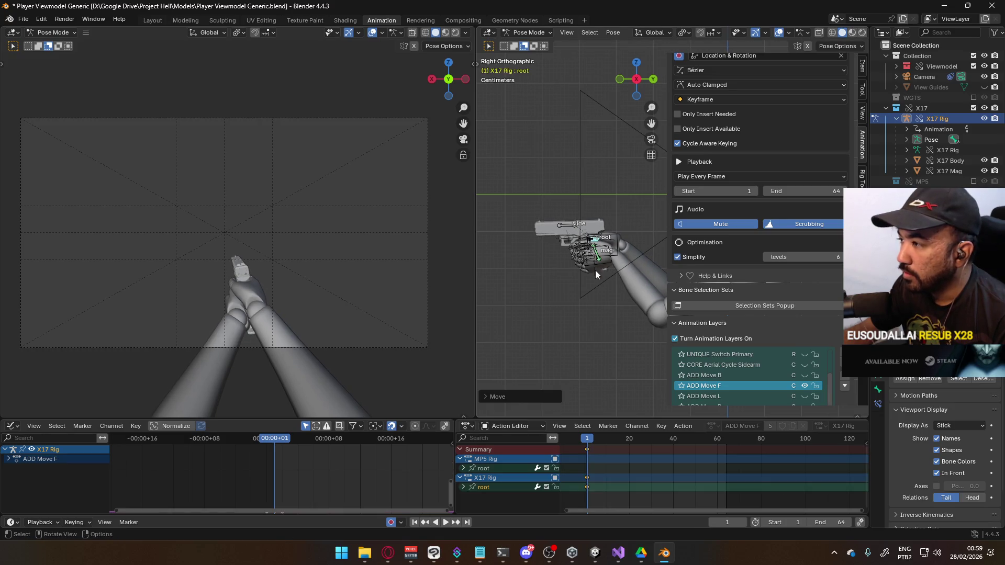
Compare ADD Move F against ADD Move B, then return to Object Mode.
click(806, 386)
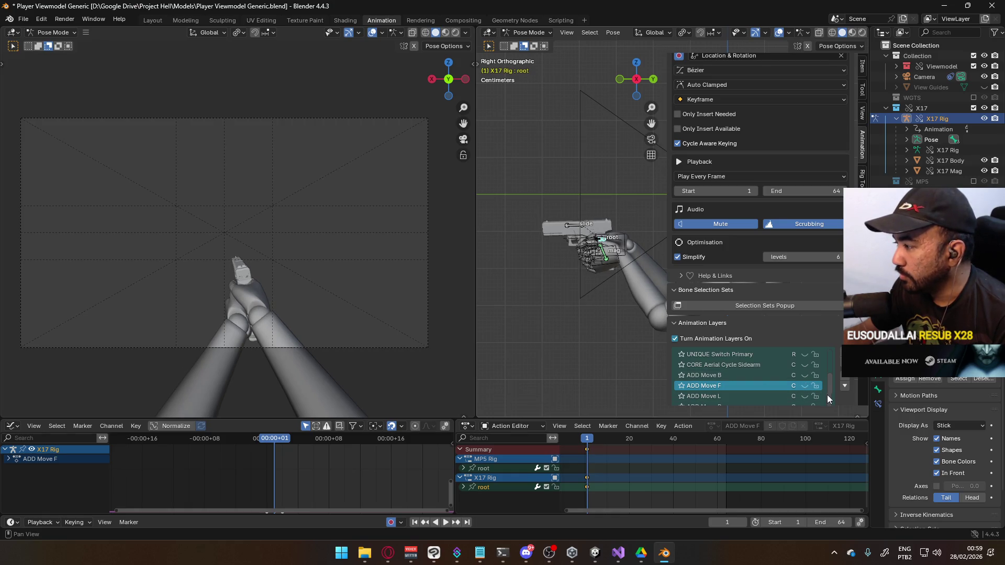
click(782, 375)
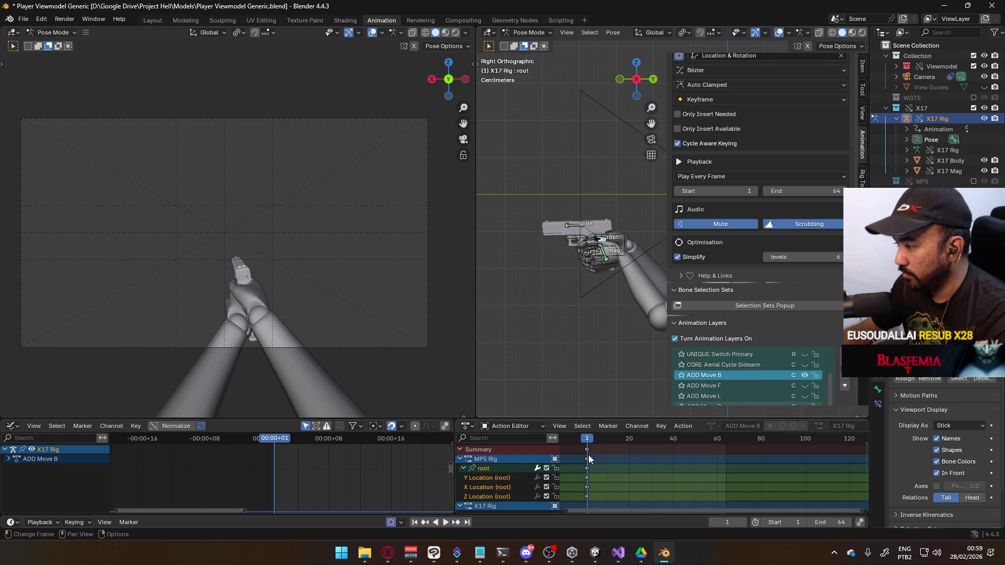
click(736, 385)
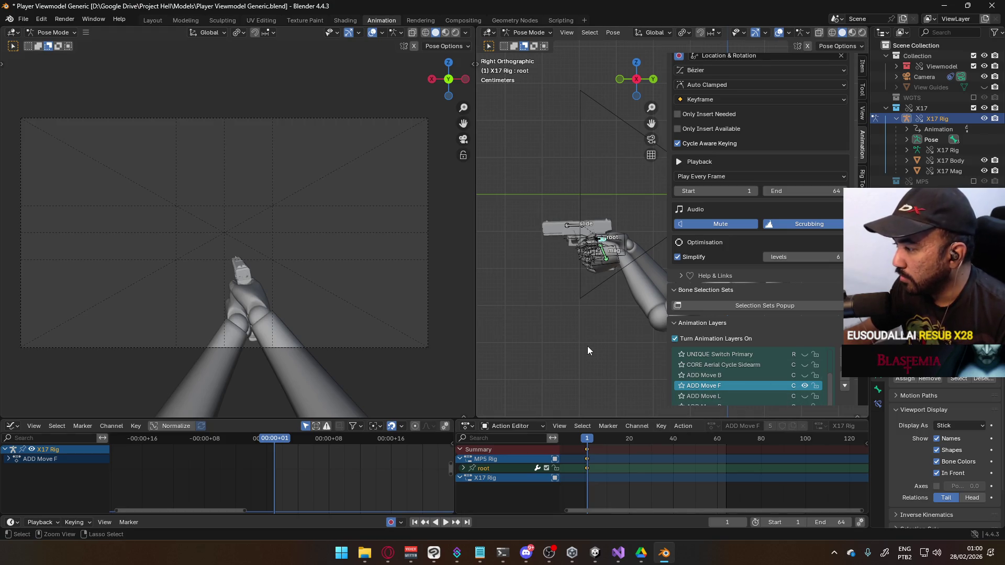
key(ctrl+Tab)
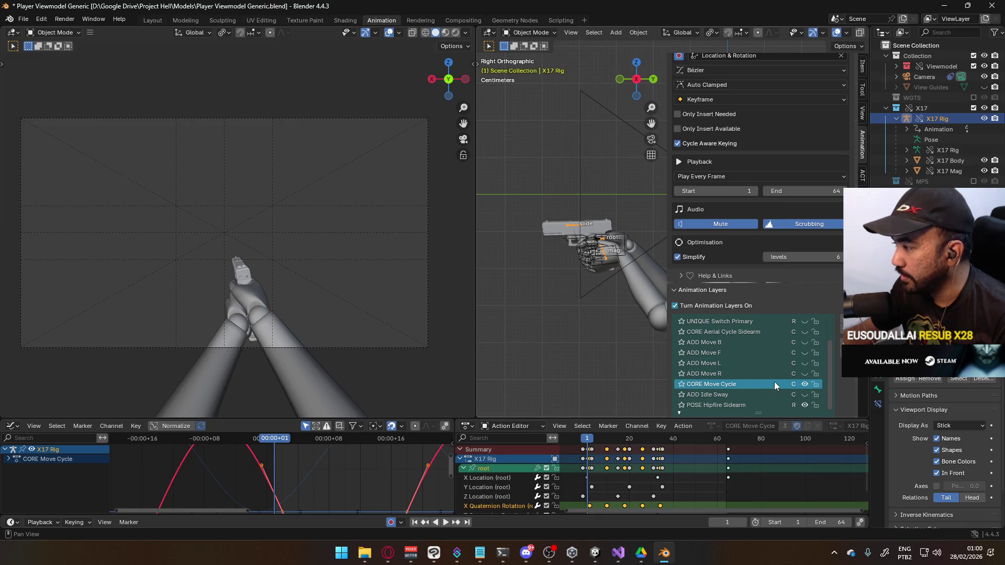
Make ADD Move R active and unmuted, and delete its X17 Rig root channel keys.
click(787, 373)
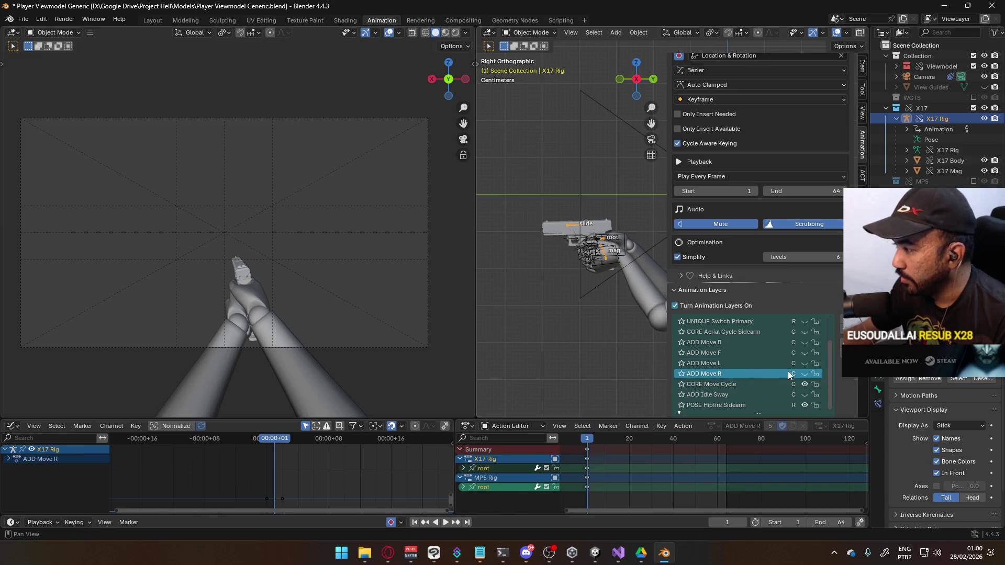
click(805, 373)
click(492, 487)
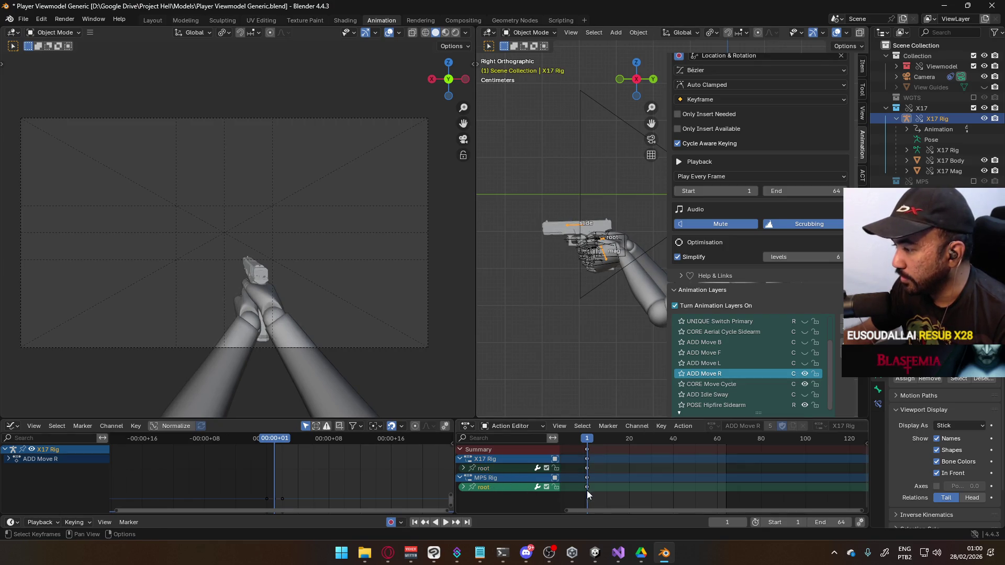
click(587, 468)
key(Delete)
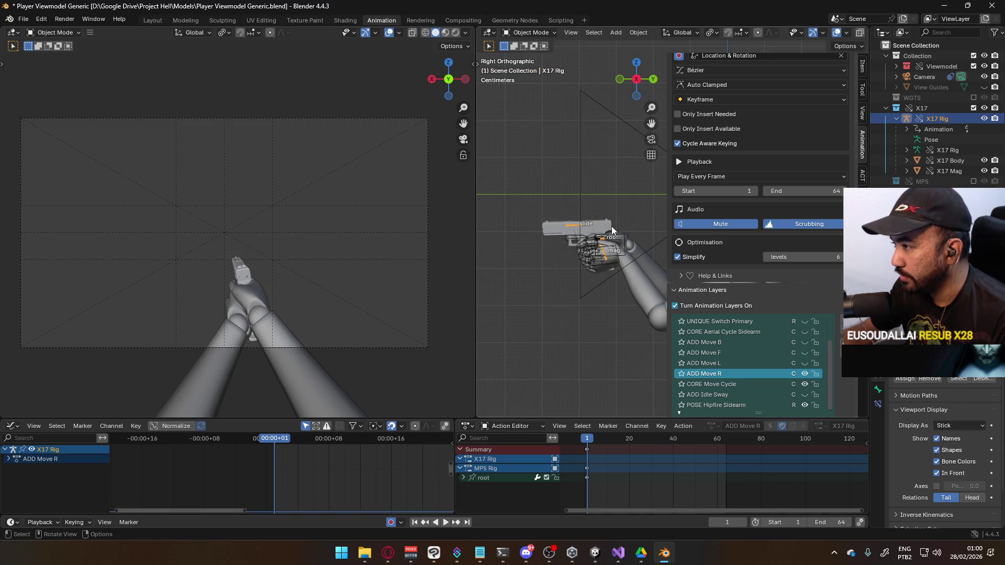
In Pose Mode and front view, start moving the root bone sideways.
click(524, 31)
click(531, 68)
scroll(580, 271, up, 3)
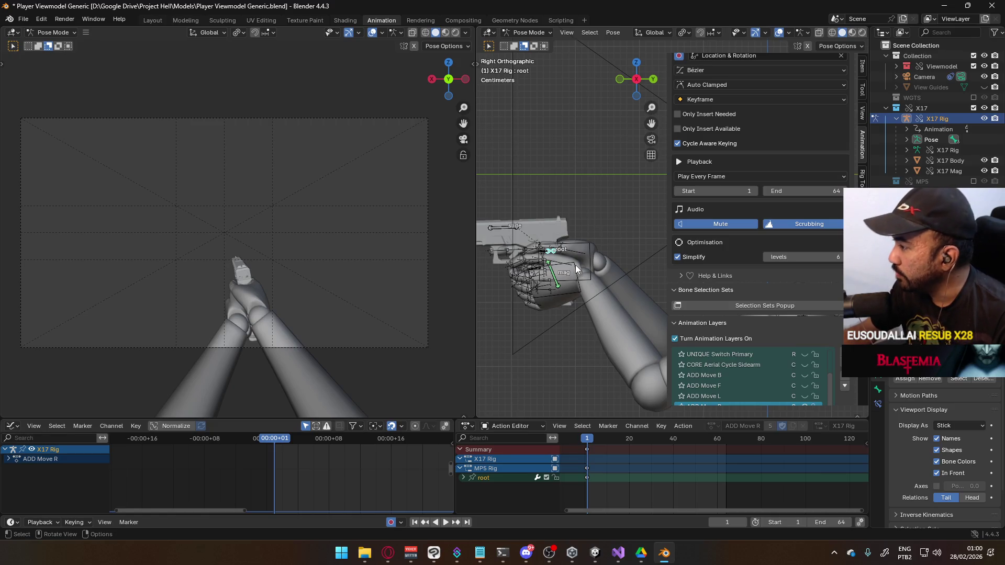
scroll(577, 283, down, 2)
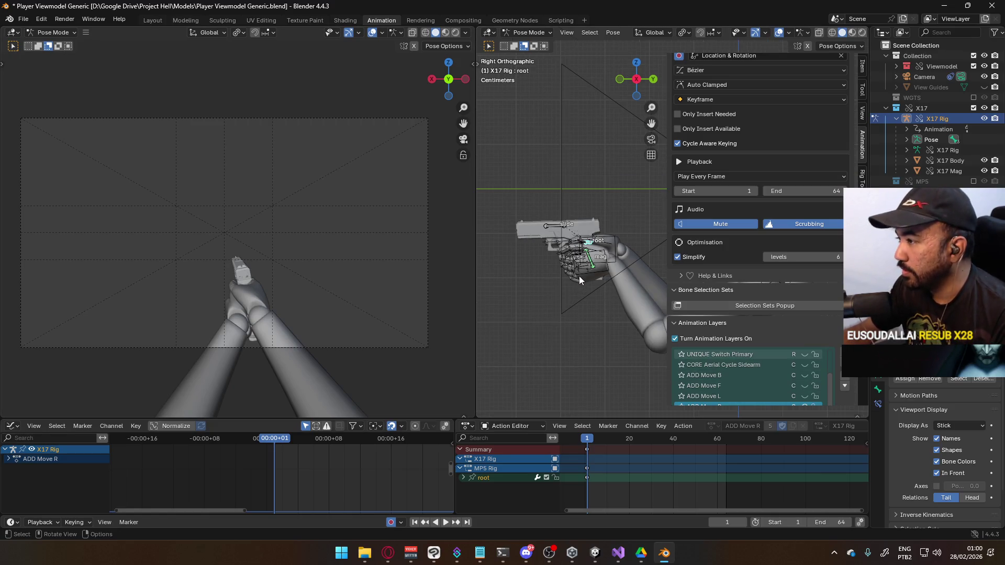
key(KP_1)
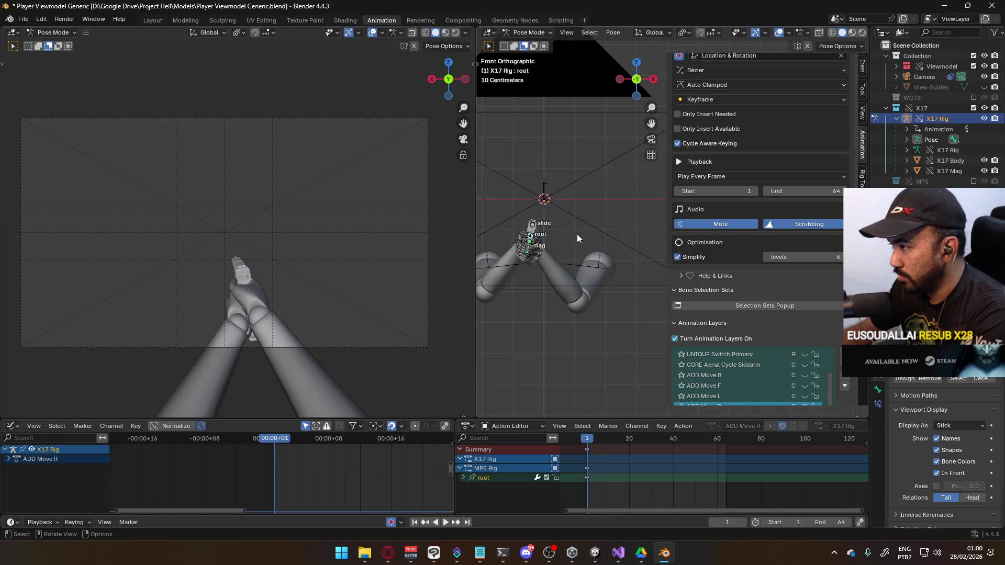
shift+middle_drag(577, 238, 523, 253)
key(g)
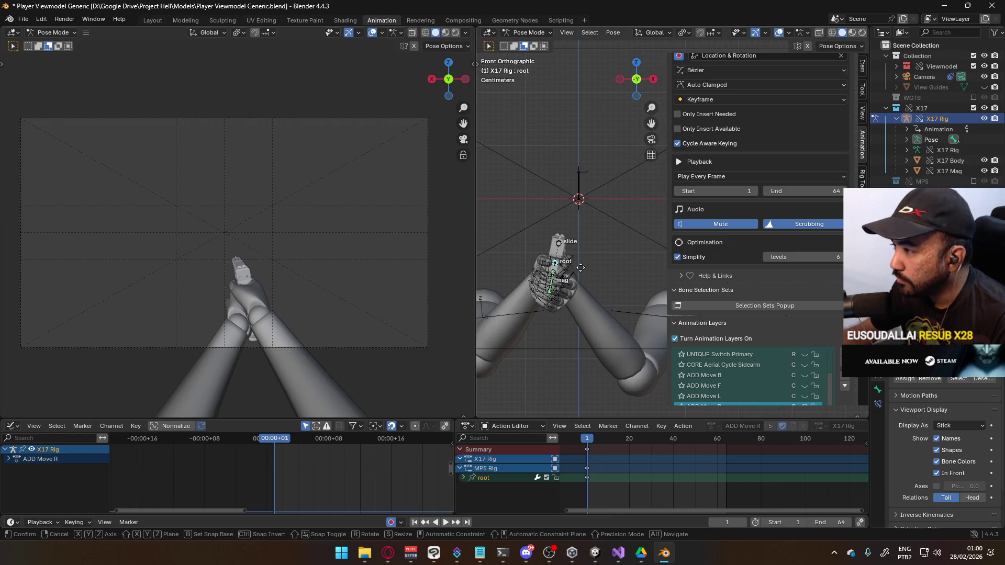
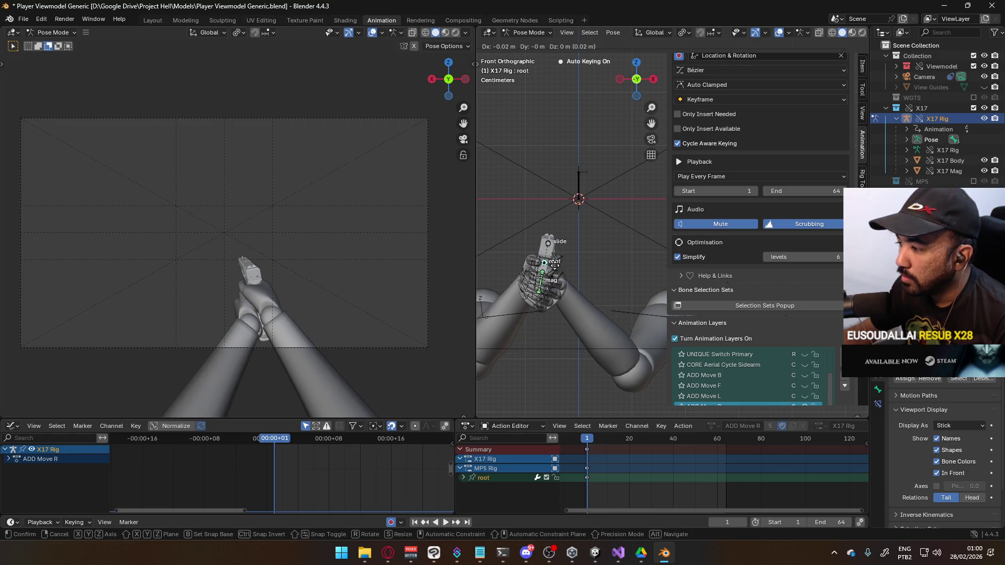
Confirm the X17 Rig root offset and tilt it 5 degrees on its local Y axis.
click(555, 269)
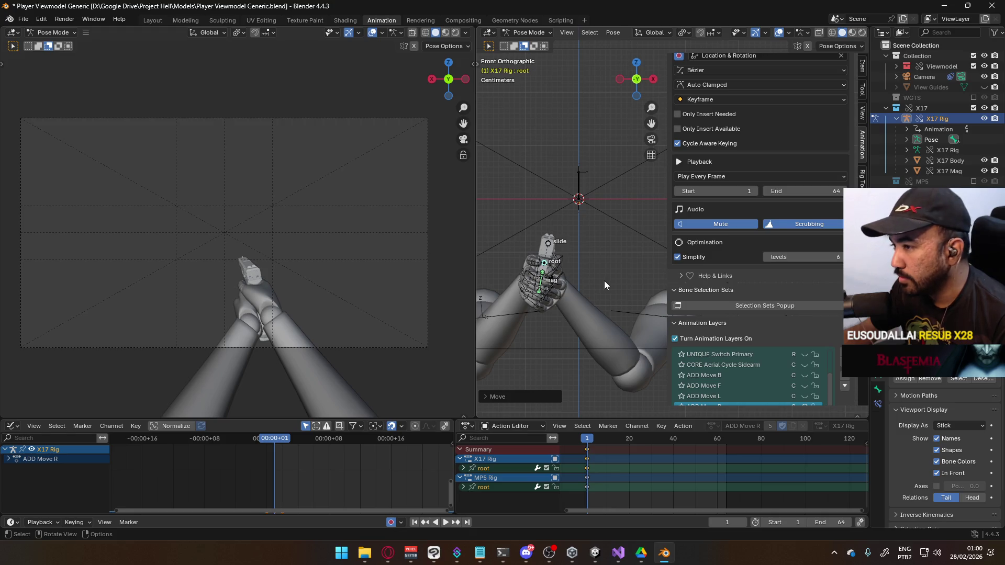
key(r)
key(y)
key(y)
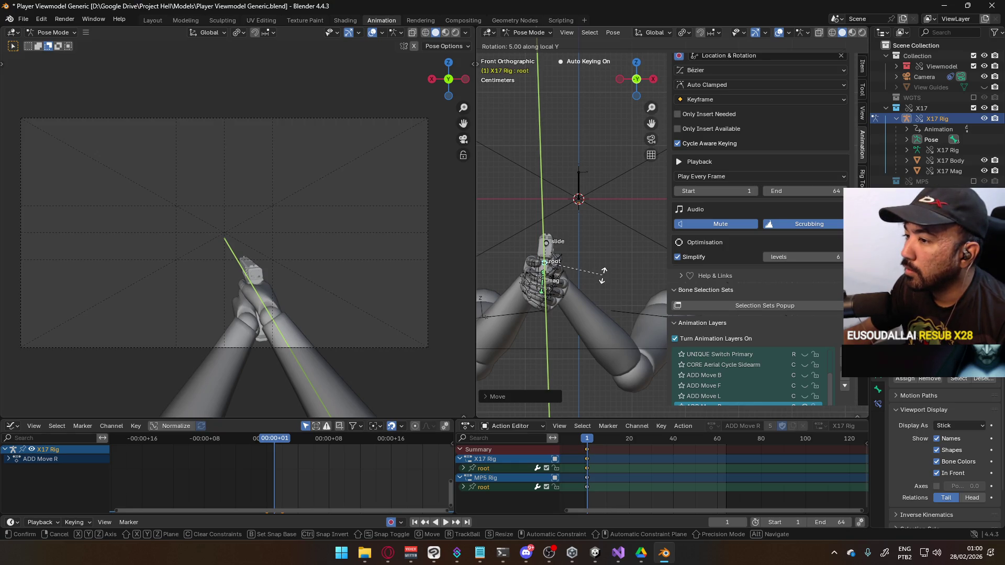
click(603, 270)
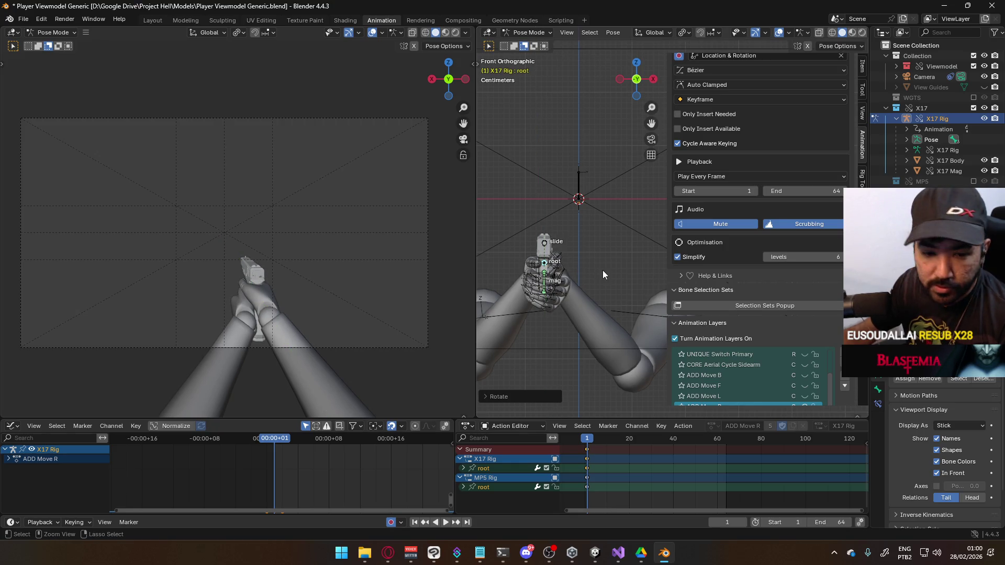
Make ADD Move L the active layer, preview the L and F layers, then unmute ADD Move B.
scroll(806, 361, down, 2)
click(806, 355)
click(805, 355)
click(805, 355)
click(805, 345)
click(805, 344)
click(804, 335)
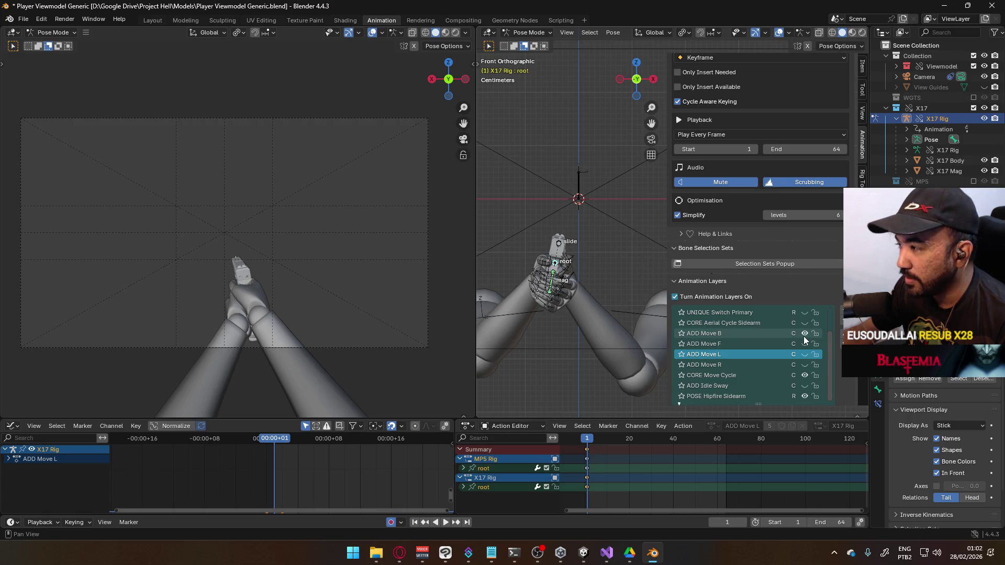
Make ADD Move B active and offset the root bone backward in Right Ortho view.
click(756, 334)
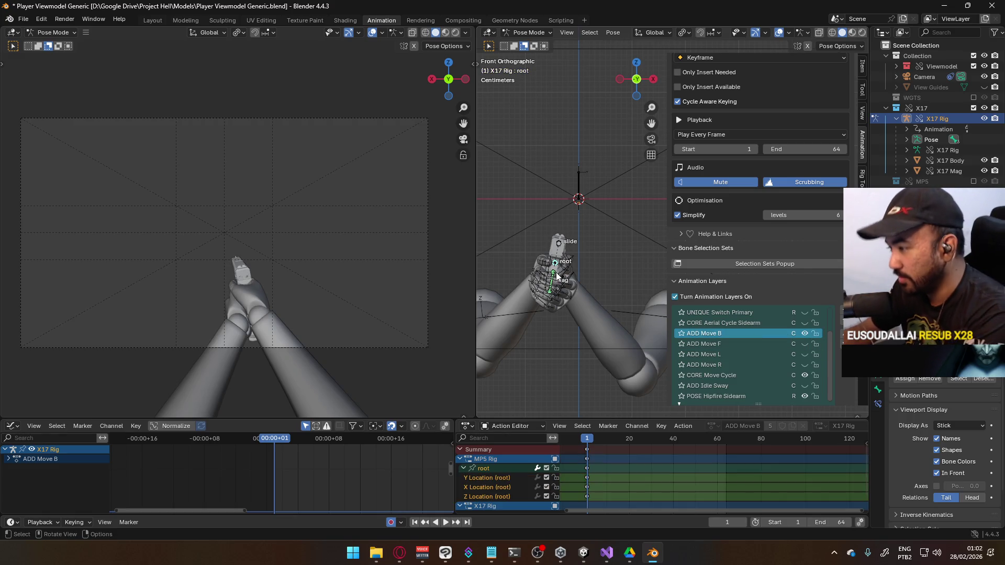
key(KP_3)
key(g)
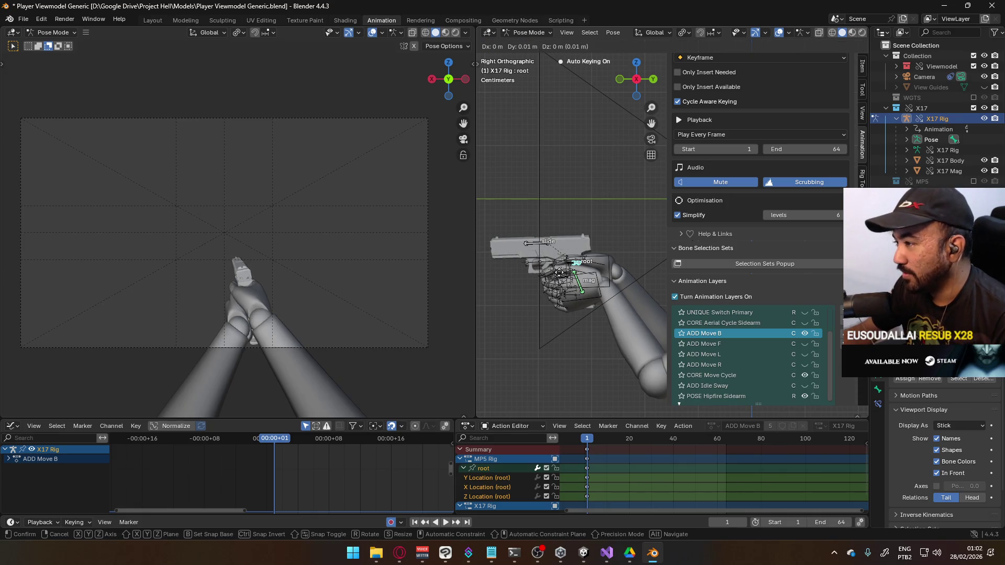
click(565, 272)
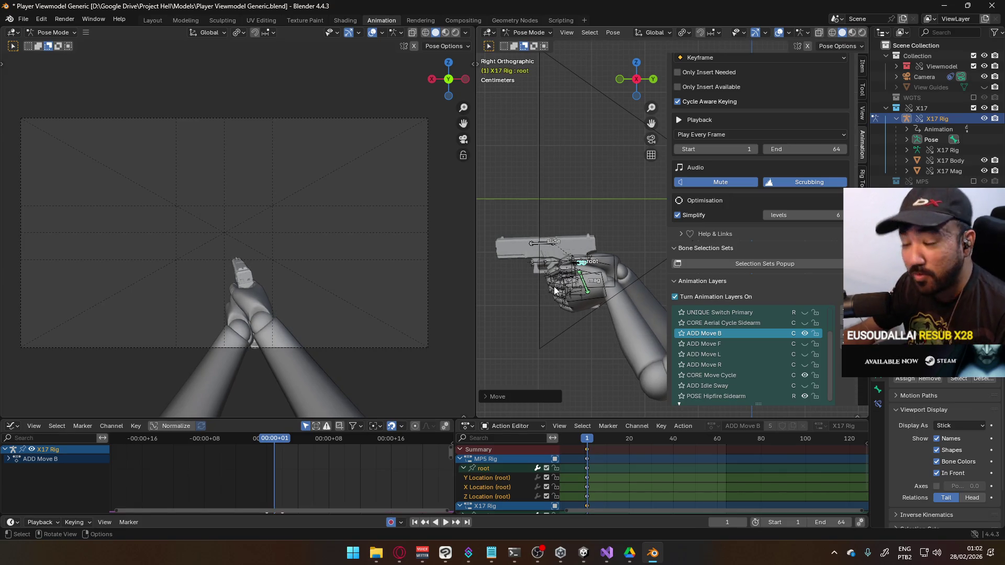
Toggle the ADD Move B, F, L and R layers to compare poses, leaving Move R on.
click(806, 331)
click(805, 330)
click(806, 330)
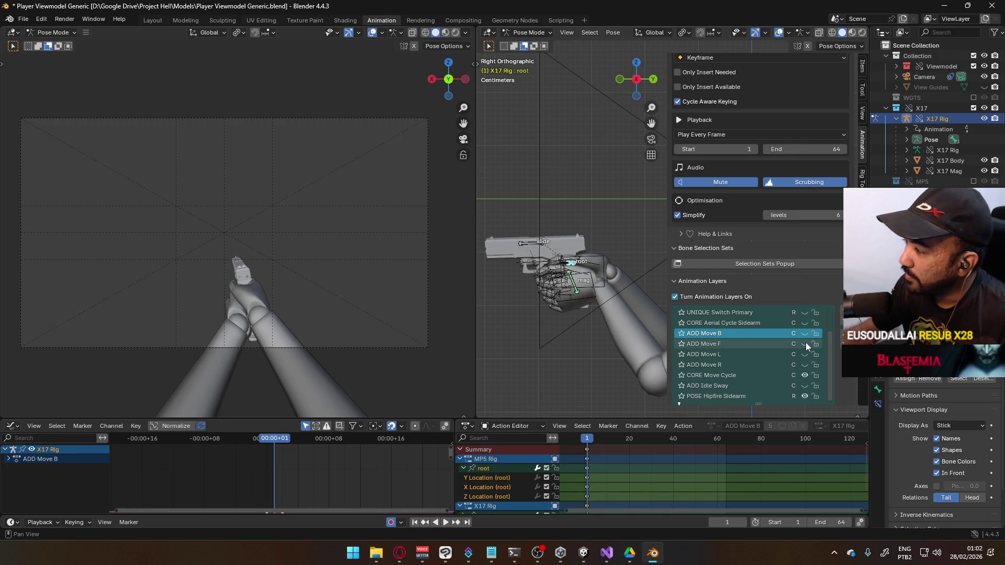
click(803, 343)
click(803, 343)
click(805, 353)
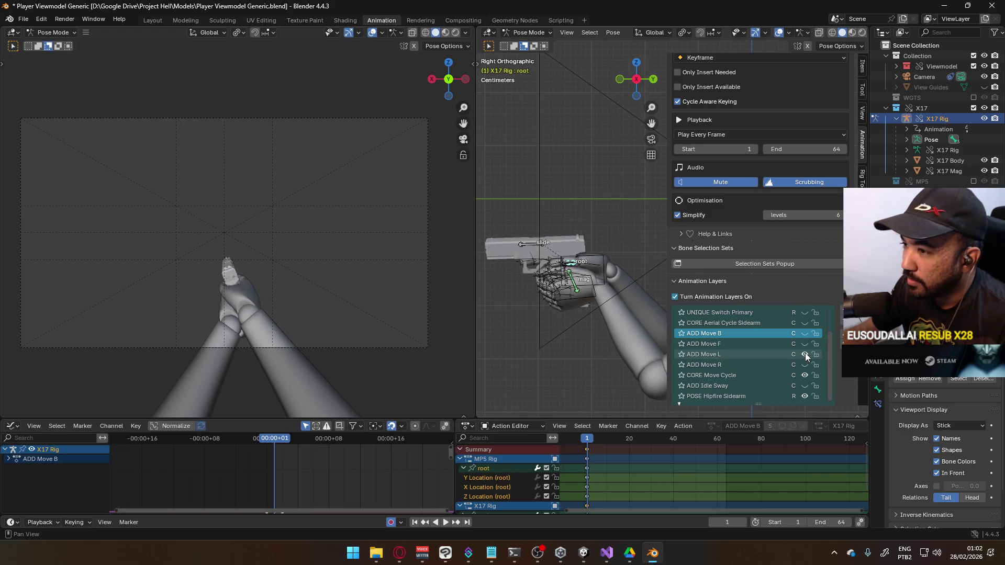
click(805, 353)
click(804, 364)
click(805, 365)
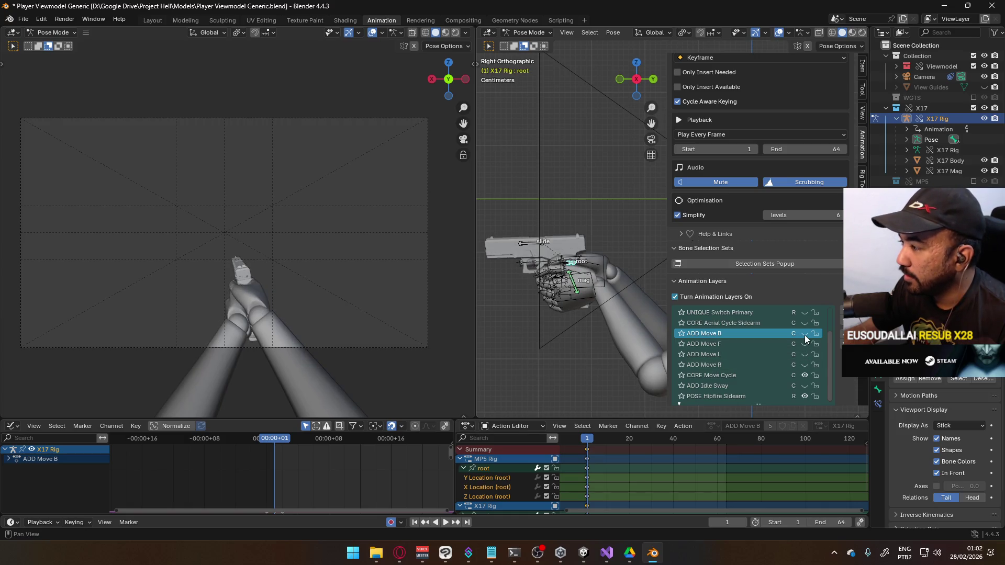
click(806, 343)
click(806, 343)
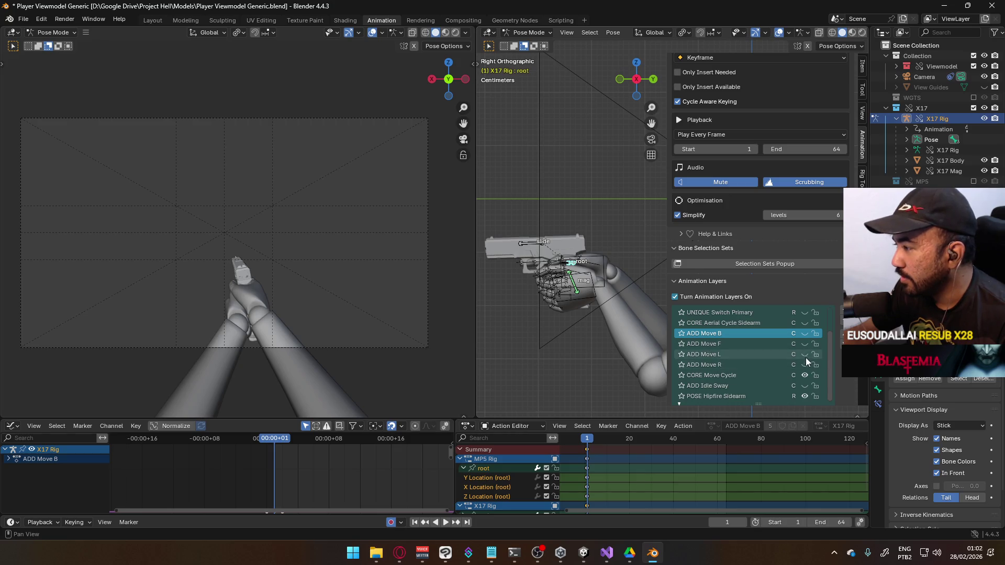
click(806, 363)
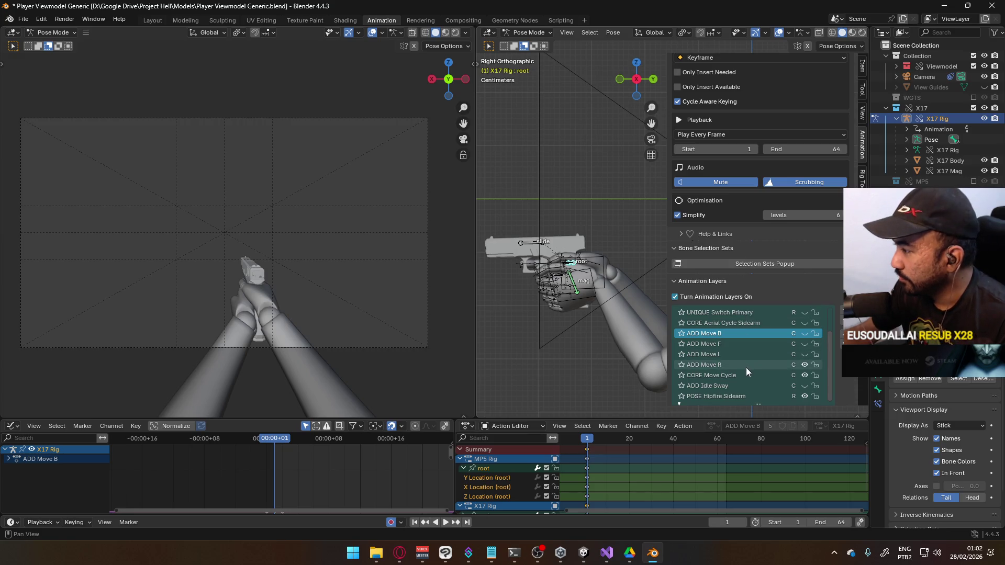
Make CORE Move Cycle the active layer and return the rigs to Object Mode.
click(733, 375)
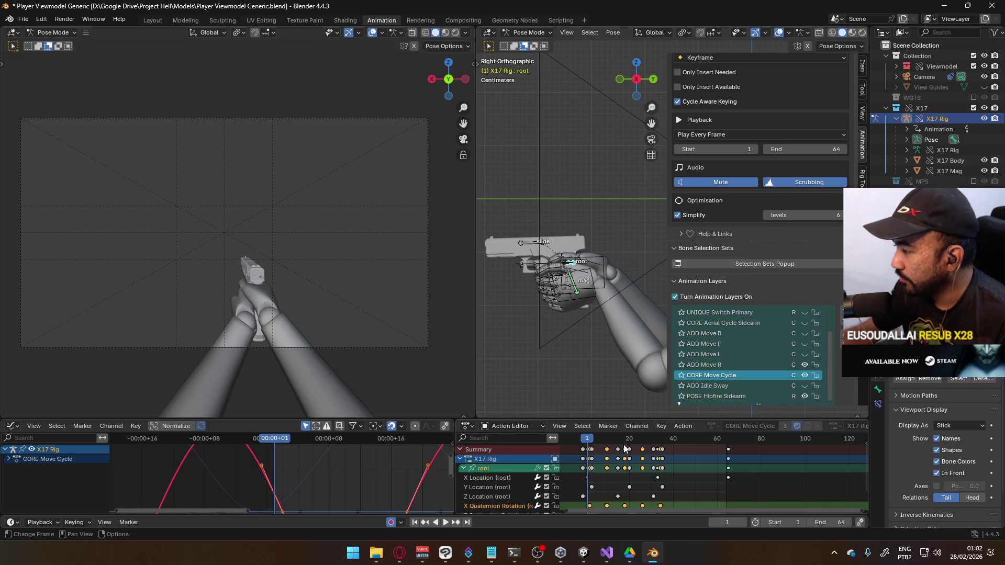
click(530, 32)
click(535, 44)
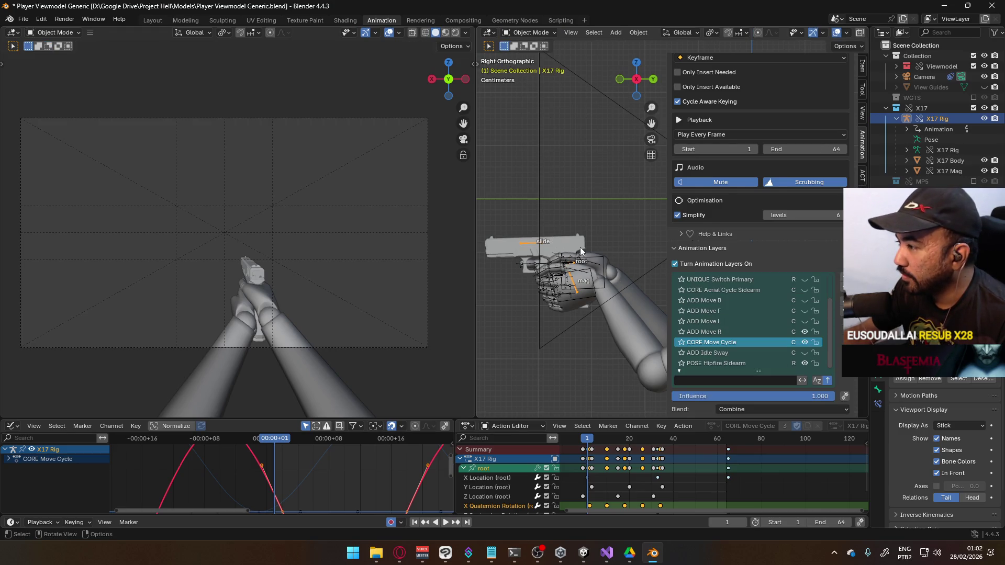
Select X17 Body, make the Viewmodel Rig the active object, and save the file.
click(581, 251)
click(602, 290)
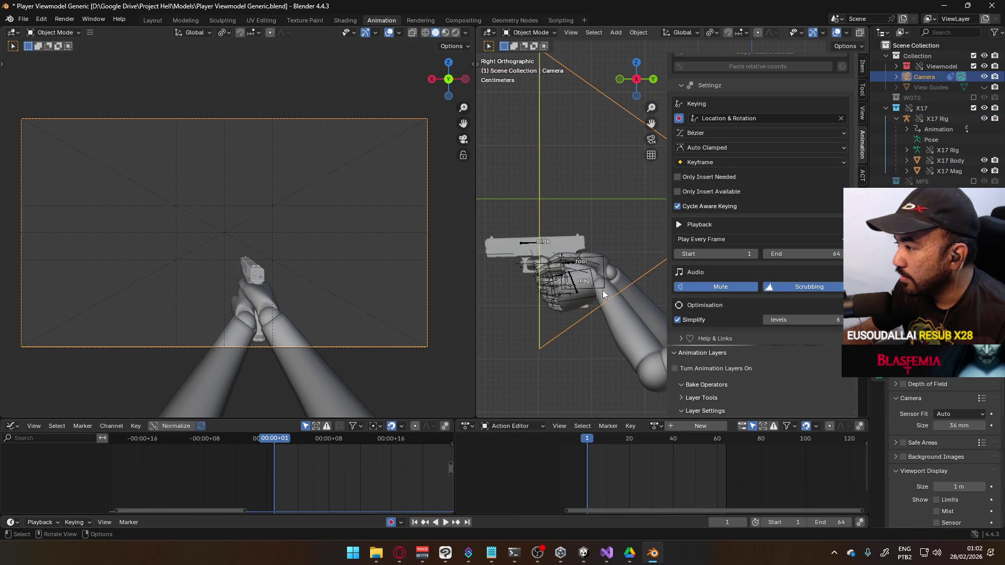
click(623, 331)
key(ctrl+s)
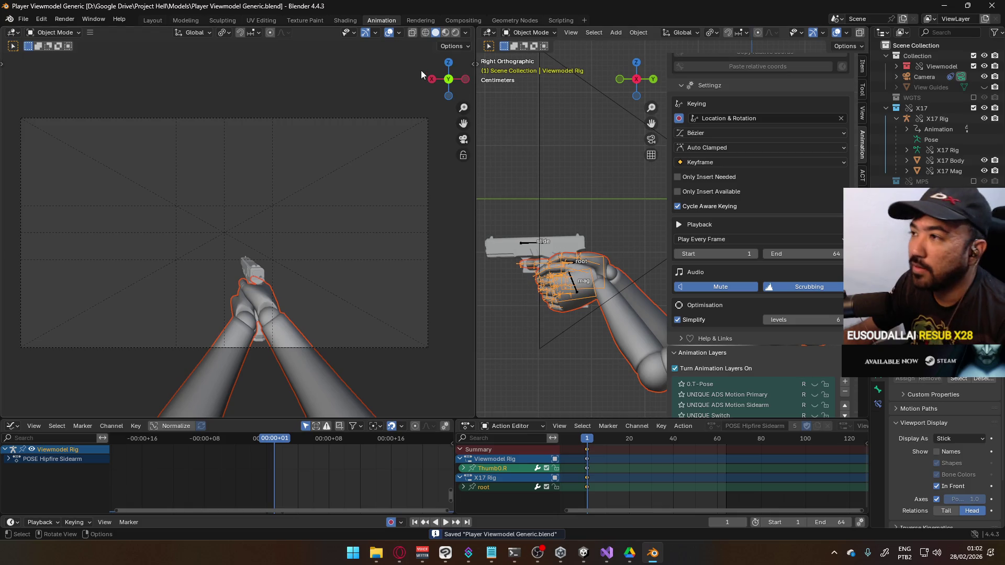
Bring up the File > Export format list.
click(30, 20)
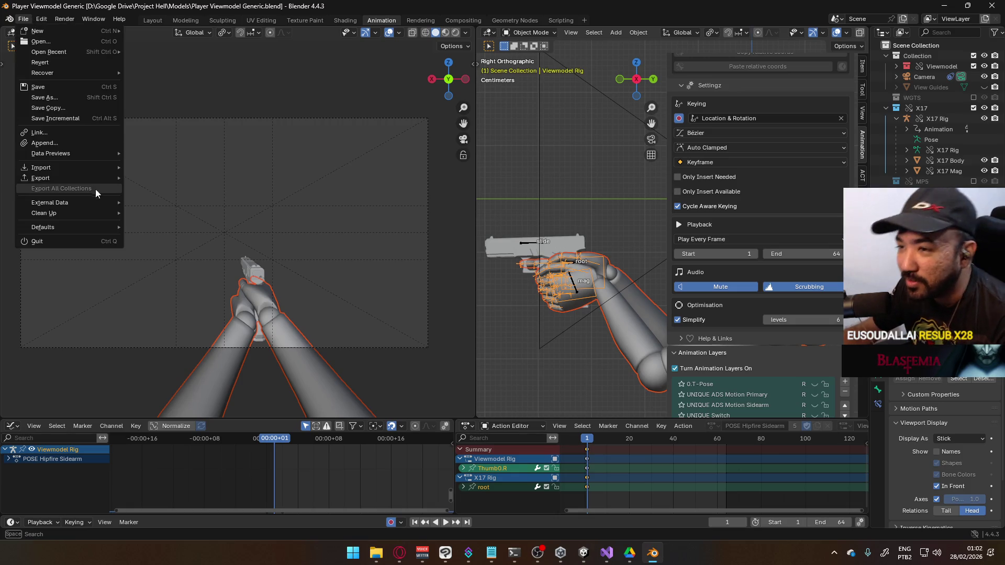
mouse_move(93, 181)
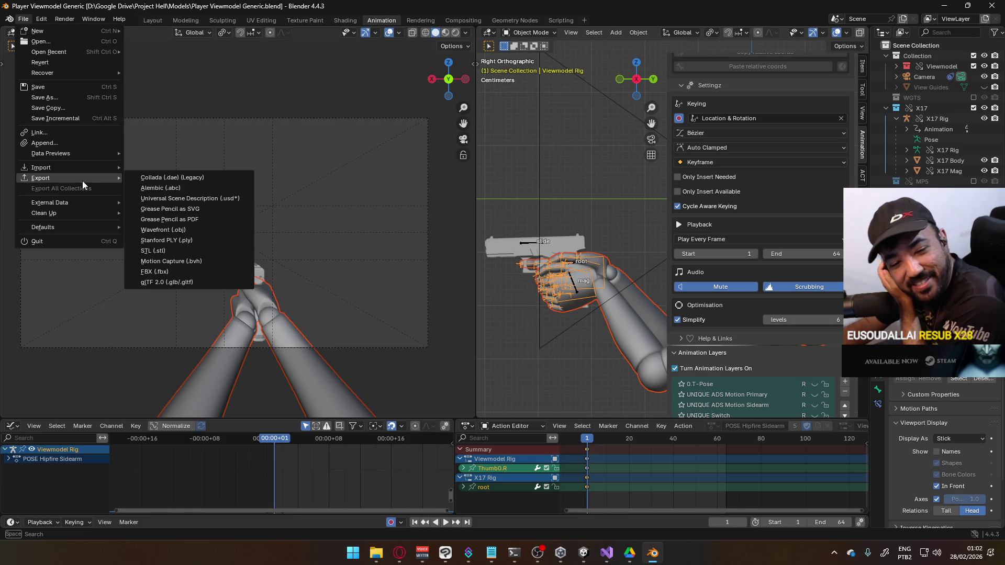
mouse_move(75, 205)
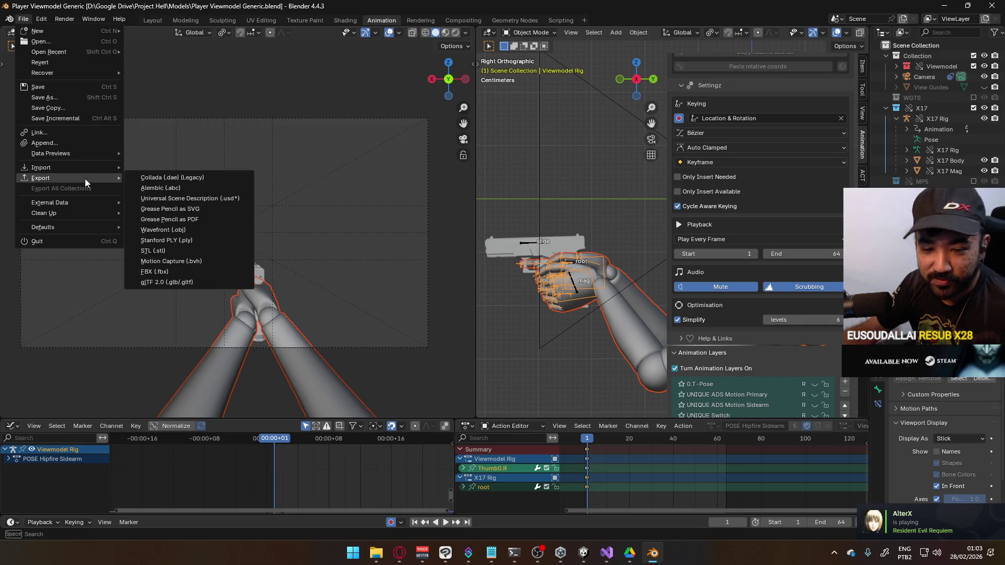
Open the FBX export window on the Unity Animations folder, then close it without exporting.
click(185, 271)
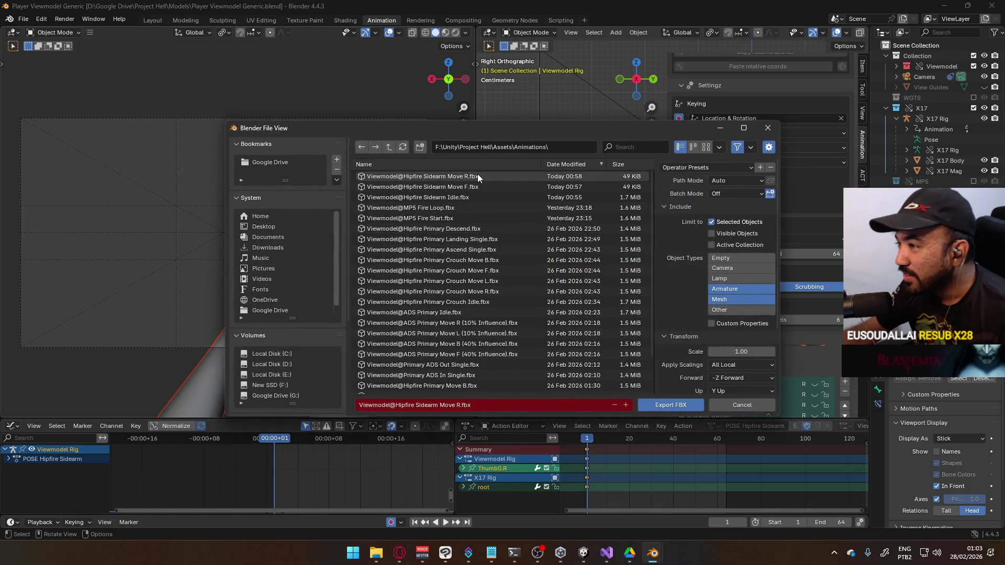
mouse_move(556, 132)
mouse_down()
mouse_move(401, 71)
mouse_move(329, 75)
mouse_move(174, 126)
mouse_move(338, 188)
mouse_move(631, 113)
mouse_move(457, 105)
mouse_up()
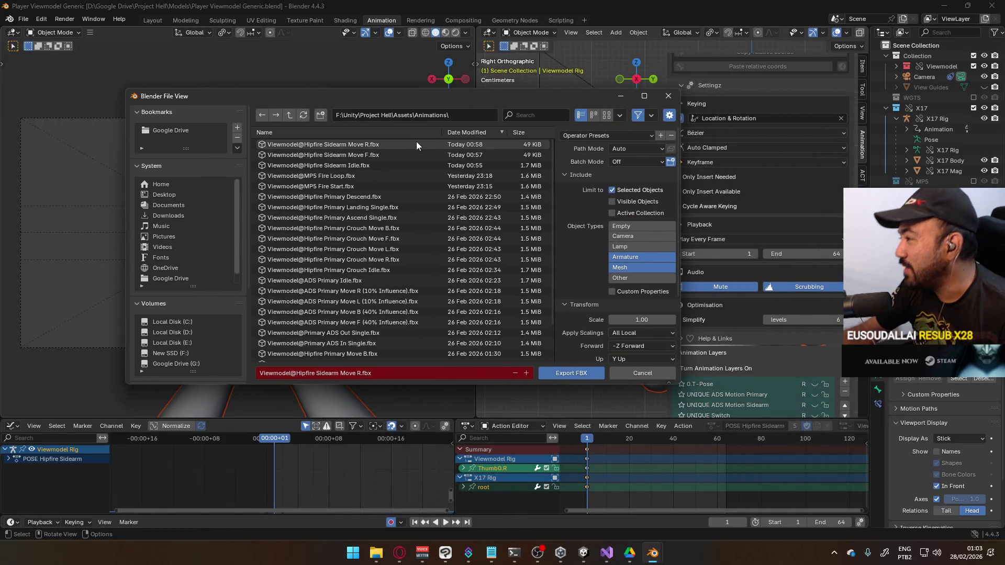
scroll(768, 387, down, 4)
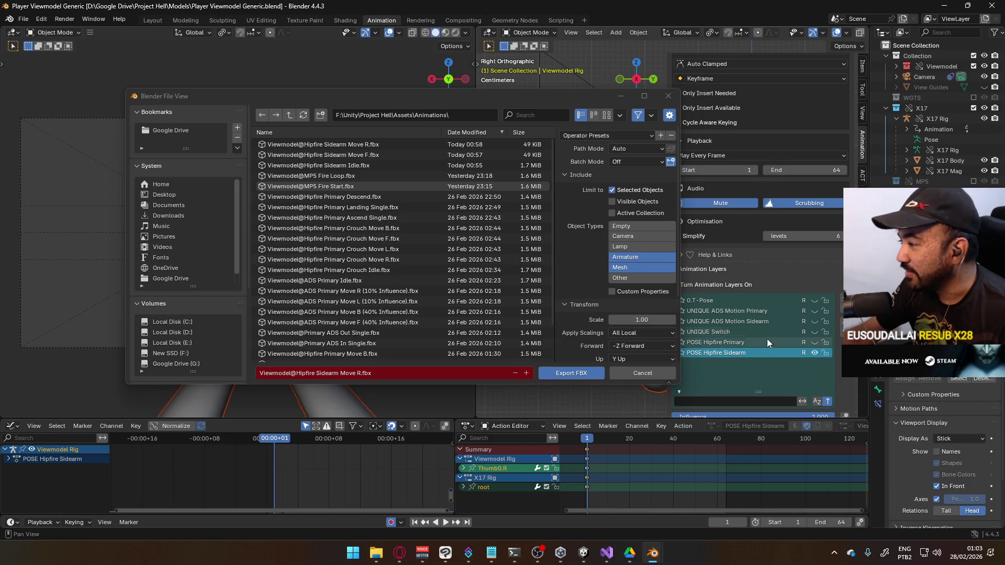
scroll(770, 340, up, 2)
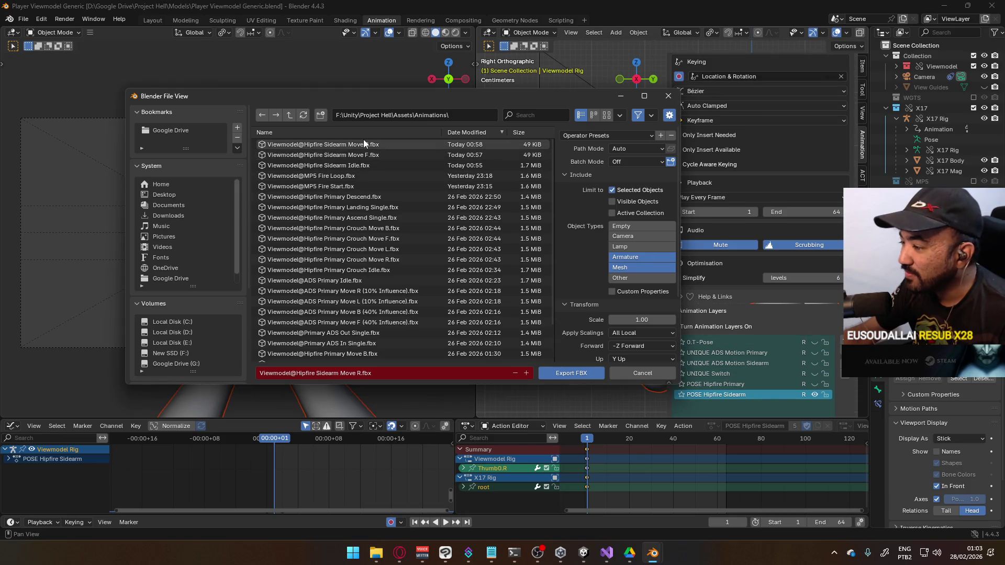
click(669, 97)
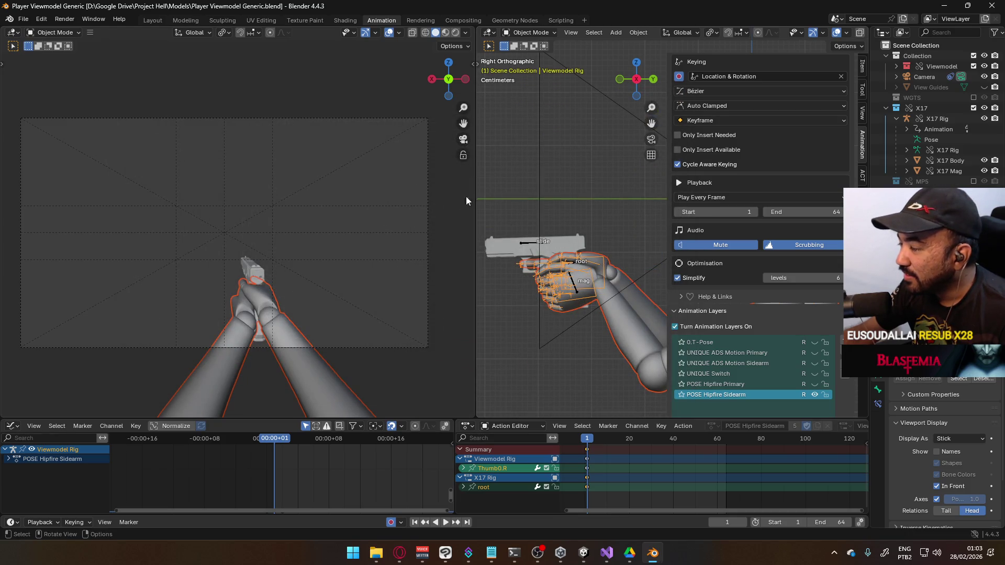
On the X17 Rig, switch ADD Move R off and ADD Move L on, then reselect the Viewmodel Rig.
click(23, 19)
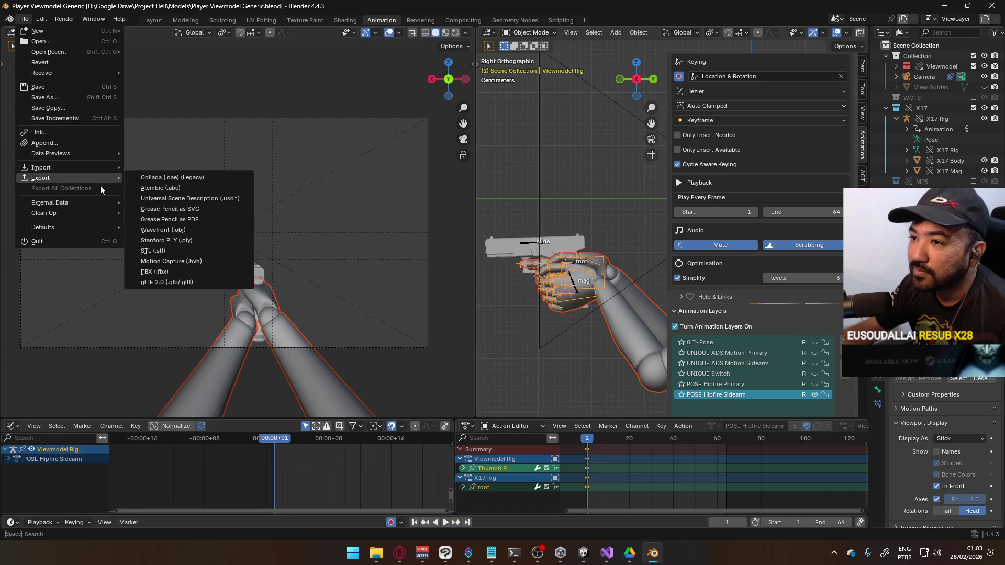
click(180, 270)
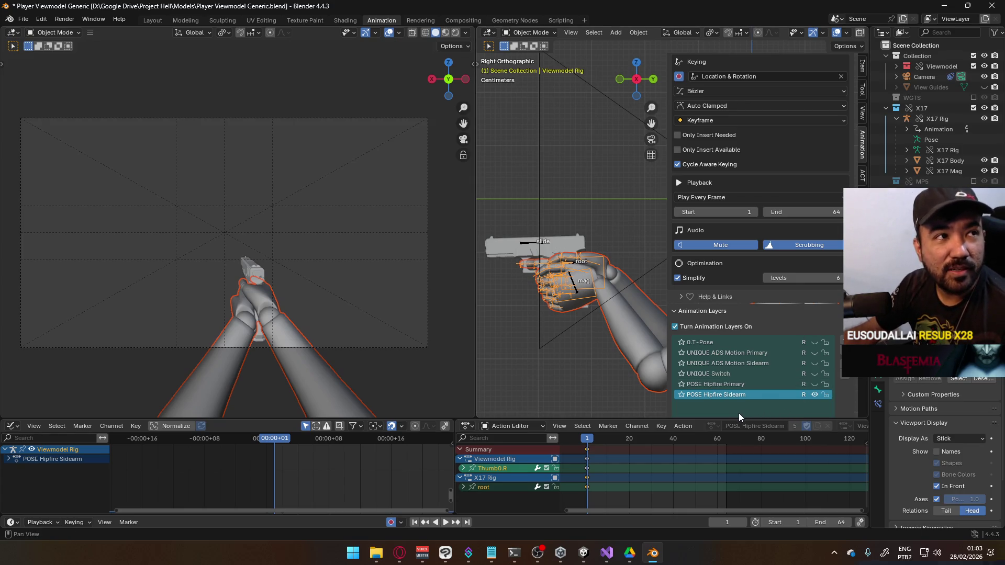
click(533, 245)
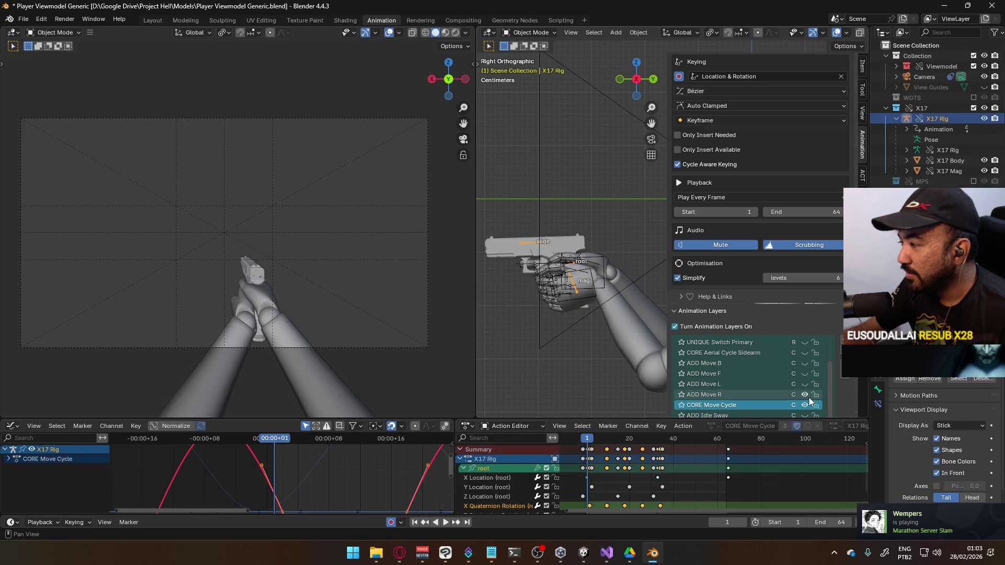
click(804, 395)
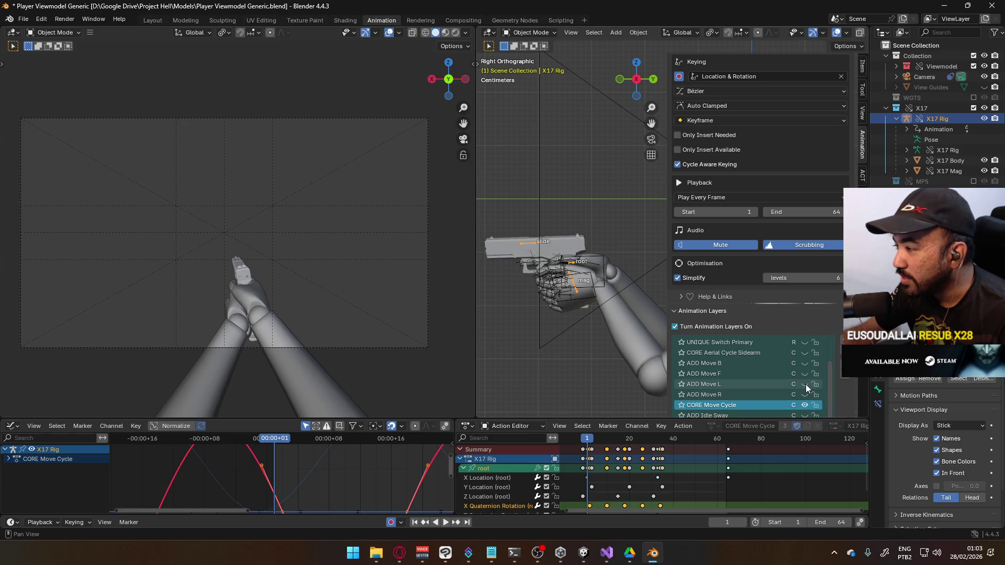
click(804, 384)
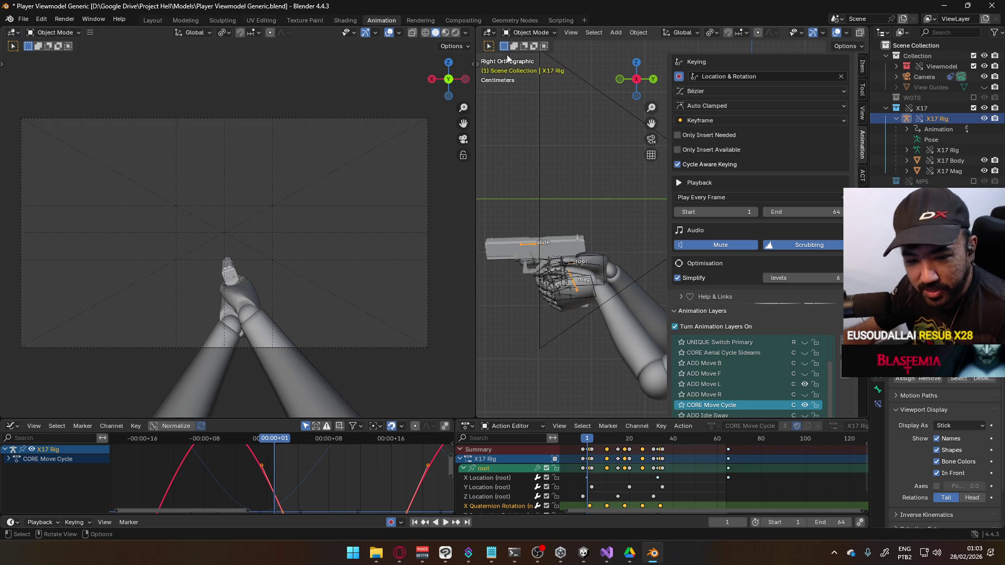
shift+click(605, 297)
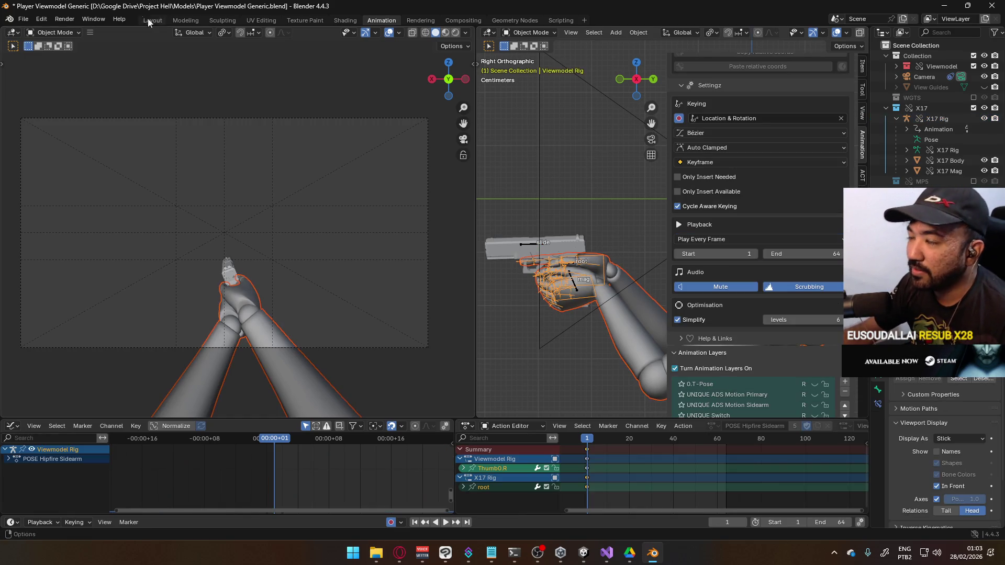
Export the animation as Viewmodel@Hipfire Sidearm Move L.fbx in the Animations folder.
click(24, 19)
mouse_move(79, 178)
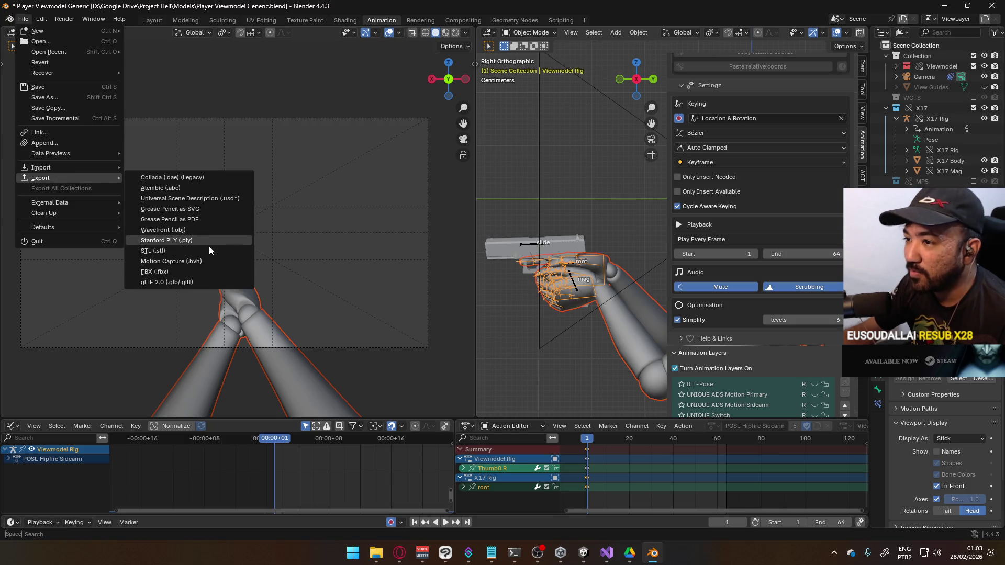
click(197, 269)
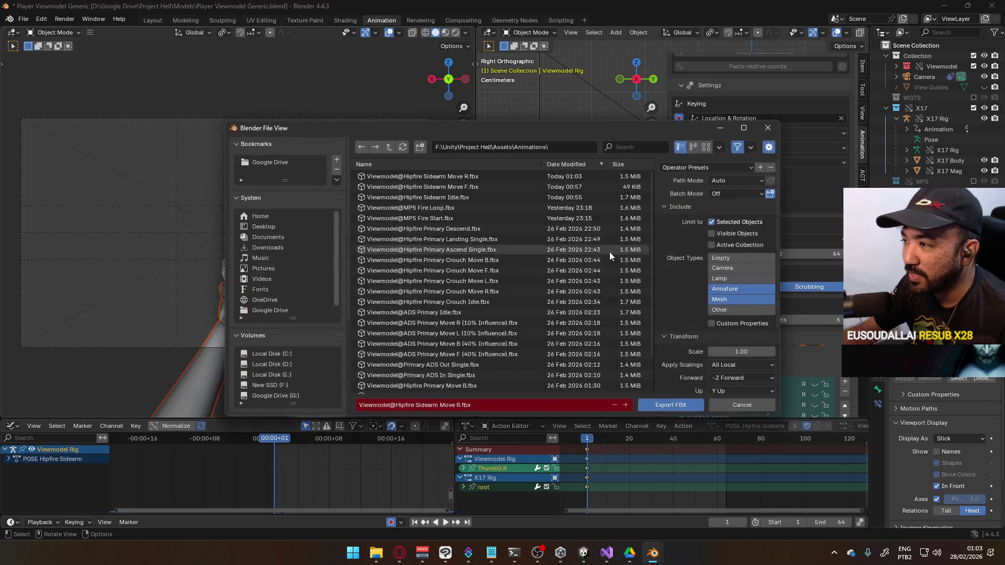
click(505, 176)
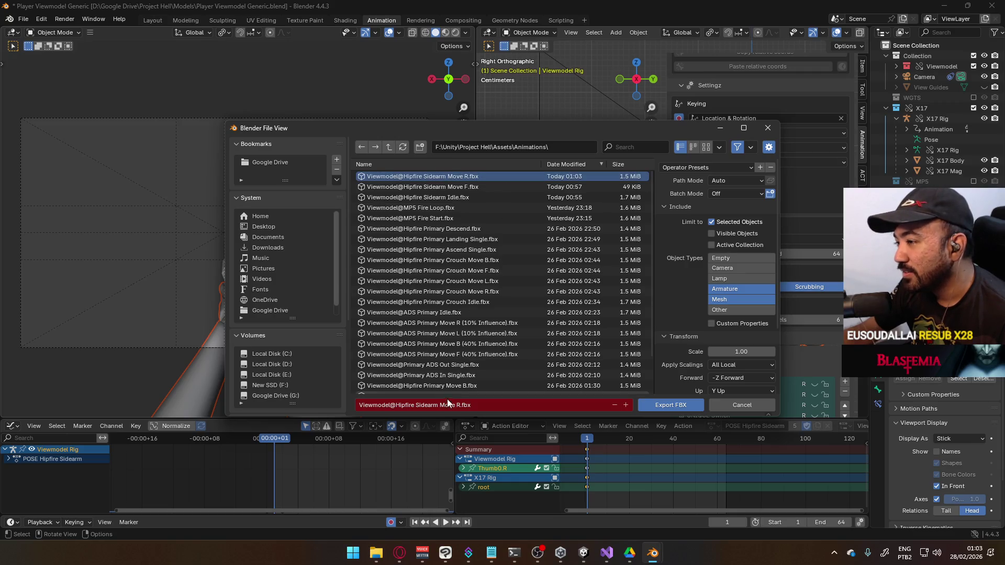
click(458, 405)
key(Delete)
text(L)
click(655, 400)
click(656, 405)
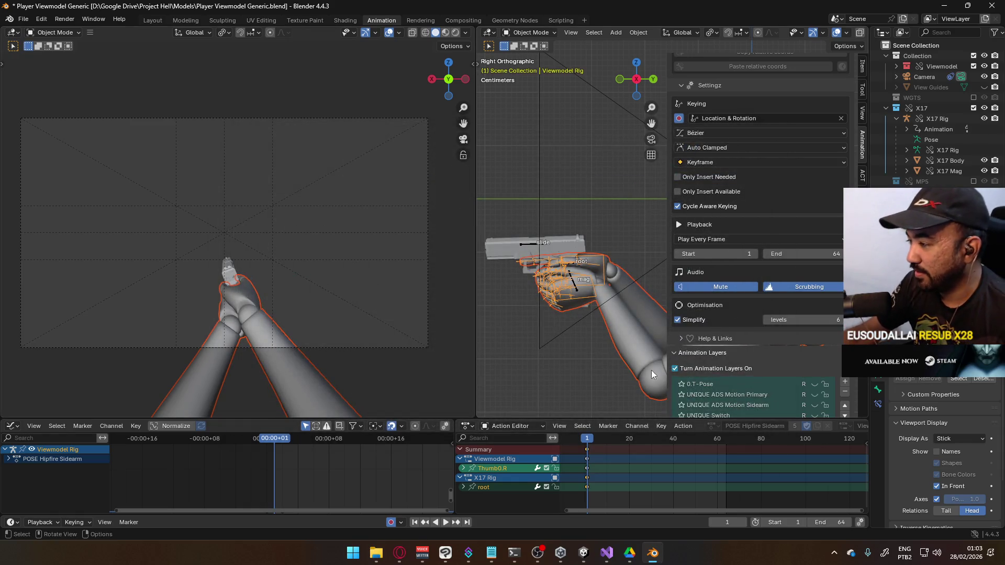
scroll(744, 325, down, 4)
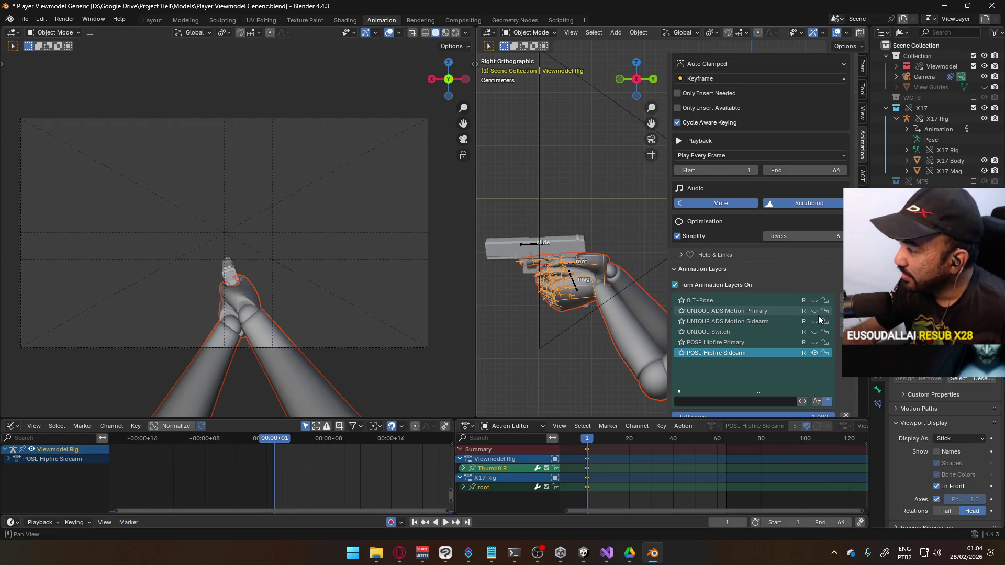
On the X17 Rig, hide ADD Move L and show ADD Move F, reselect the Viewmodel Rig, and save.
click(544, 249)
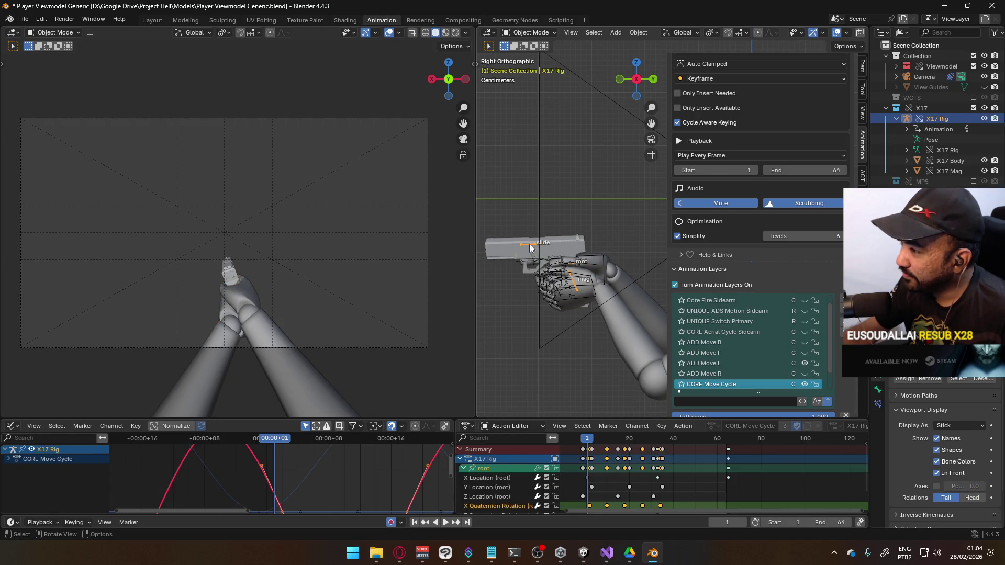
click(804, 363)
click(806, 353)
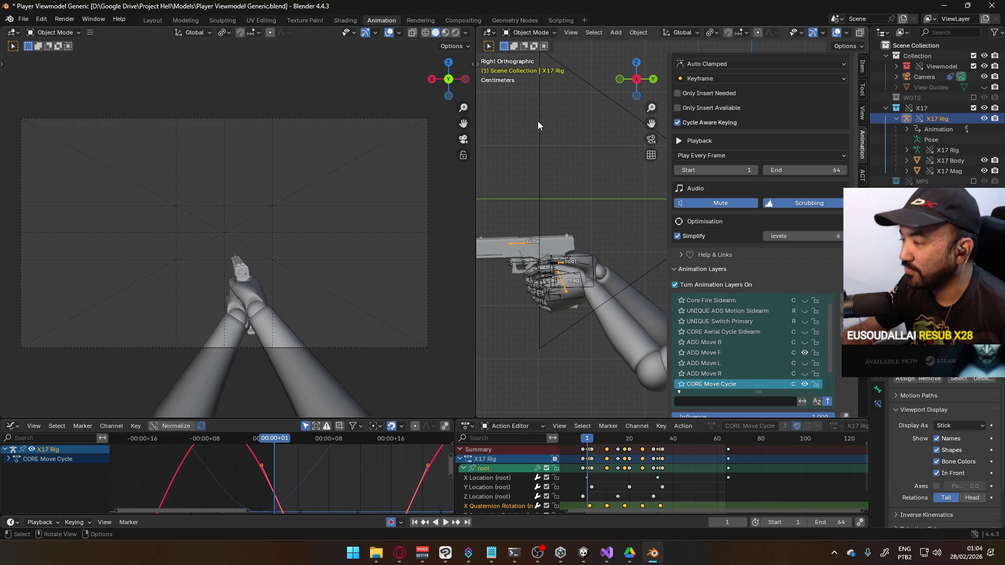
click(589, 292)
shift+click(588, 291)
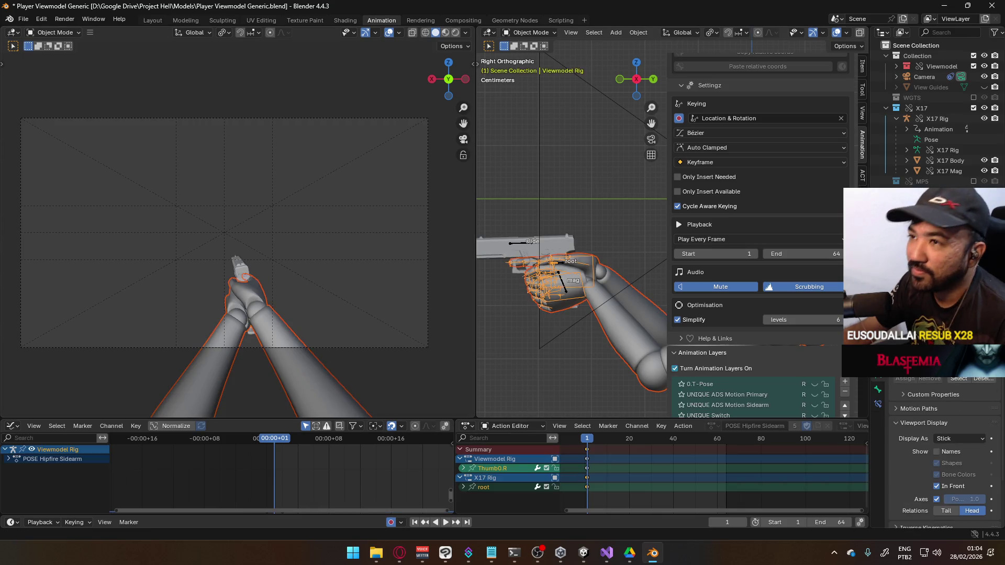
key(ctrl+s)
click(22, 20)
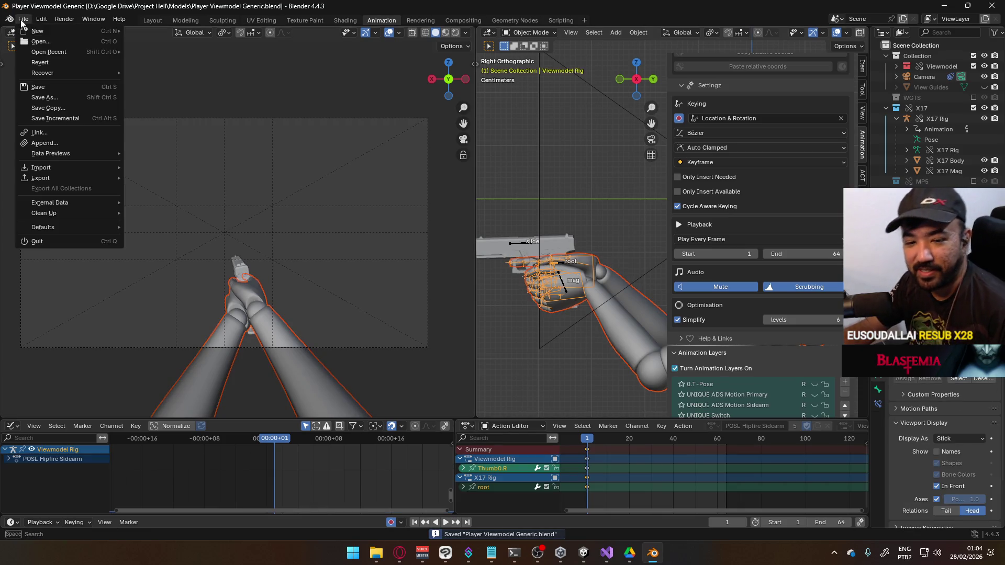
Export over Viewmodel@Hipfire Sidearm Move F.fbx, then make the X17 Rig active again.
mouse_move(68, 179)
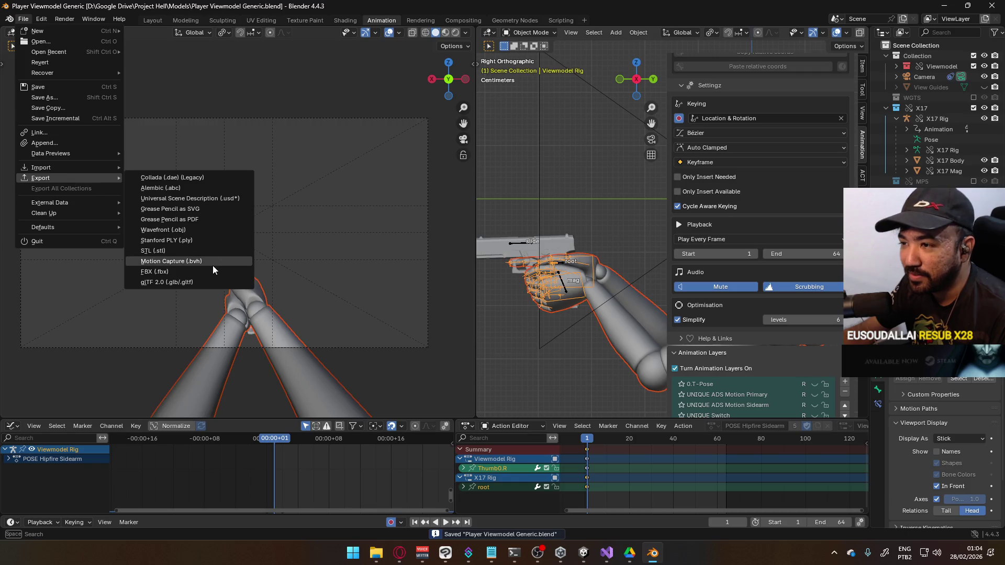
click(208, 274)
click(510, 196)
double_click(510, 197)
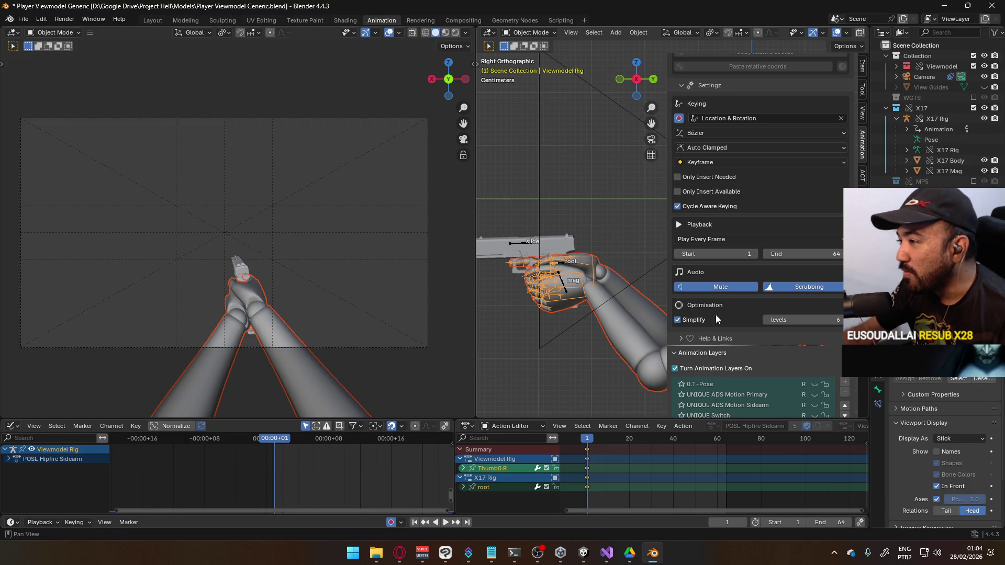
scroll(806, 342, down, 2)
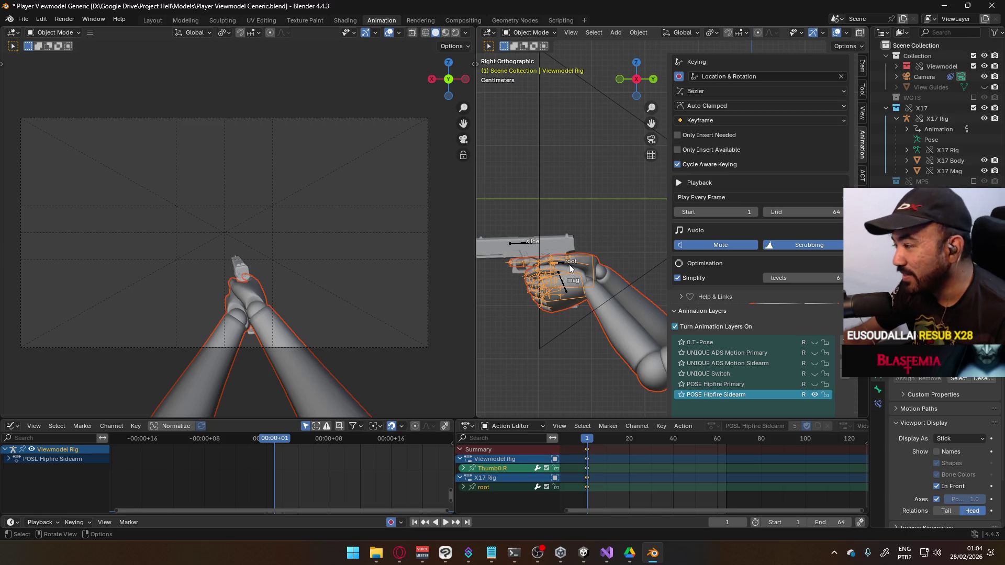
click(524, 245)
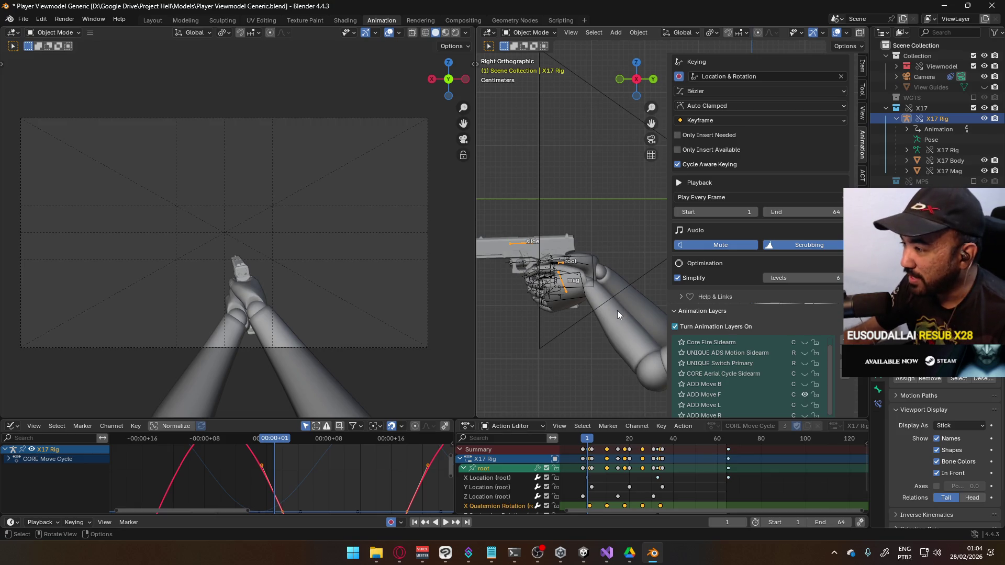
Turn ADD Move F off and ADD Move B on, reselect the arms and Viewmodel Rig, and save.
click(524, 250)
click(532, 255)
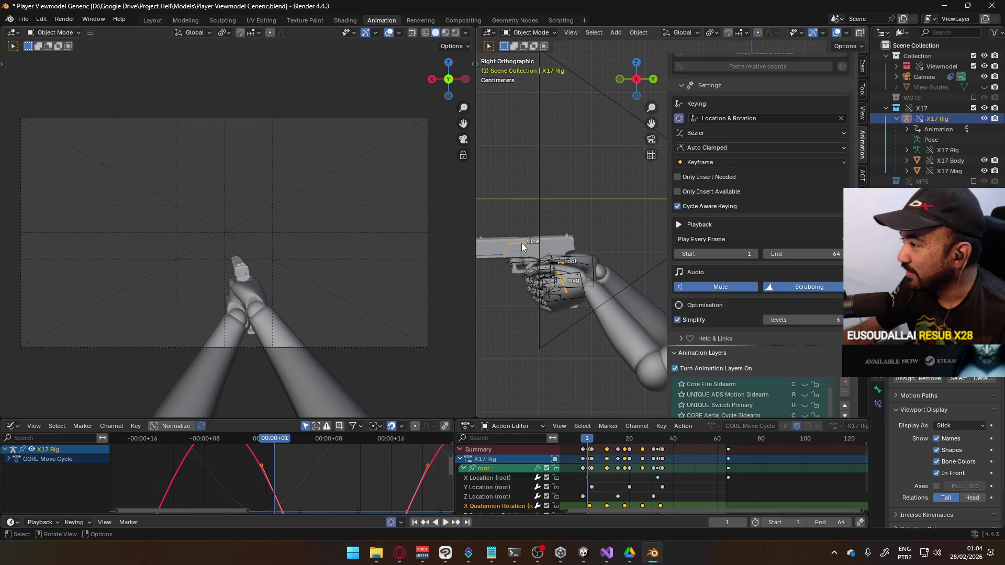
scroll(811, 306, down, 3)
scroll(820, 319, down, 2)
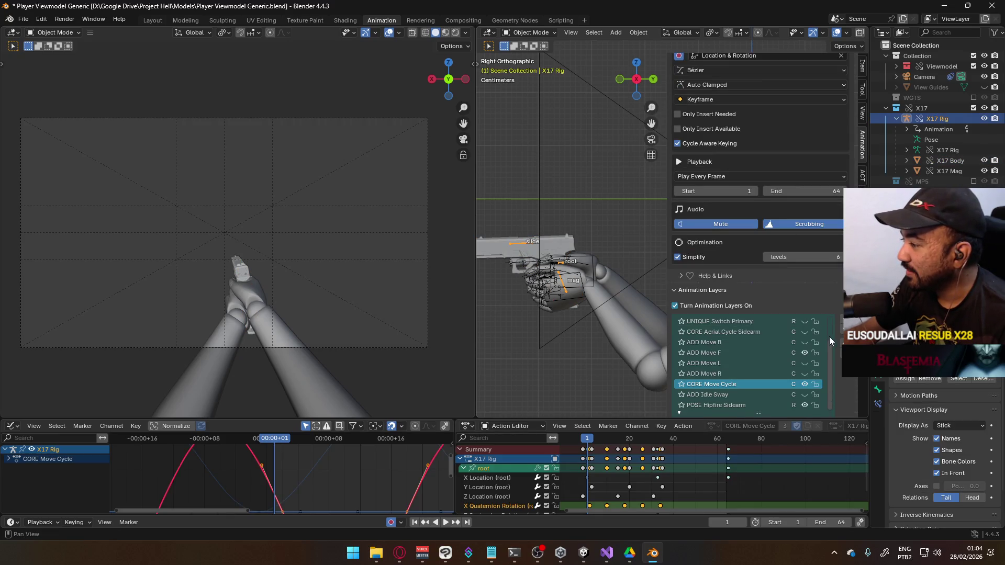
click(804, 353)
click(803, 343)
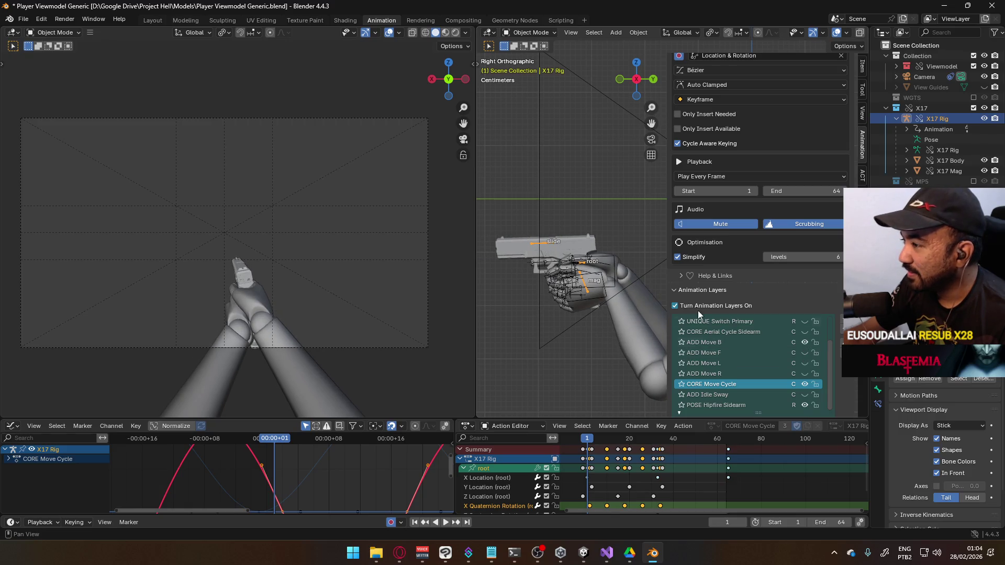
shift+click(628, 313)
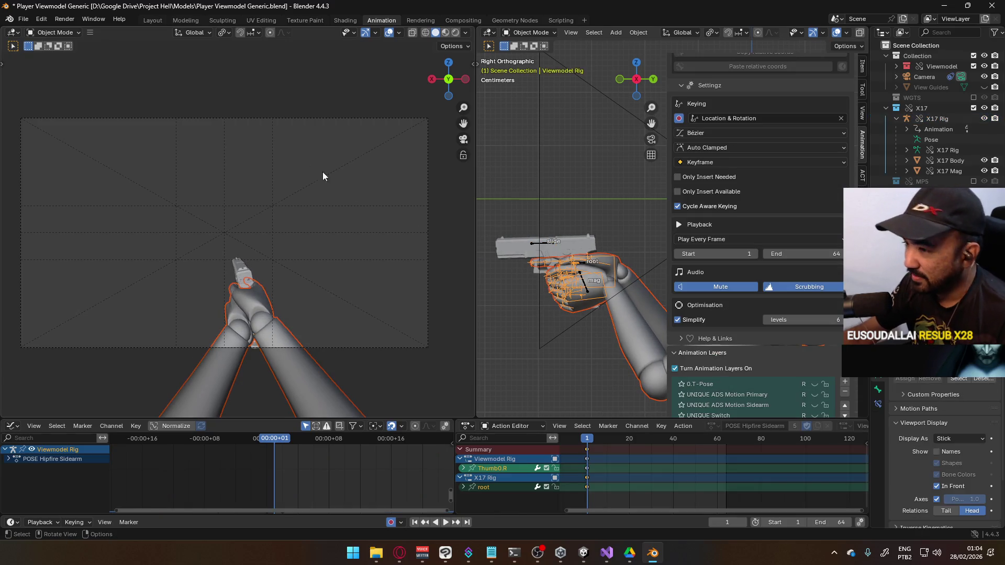
key(ctrl+s)
Export the Move B animation as Viewmodel@Hipfire Sidearm Move B.fbx into the Animations folder.
click(23, 19)
mouse_move(42, 178)
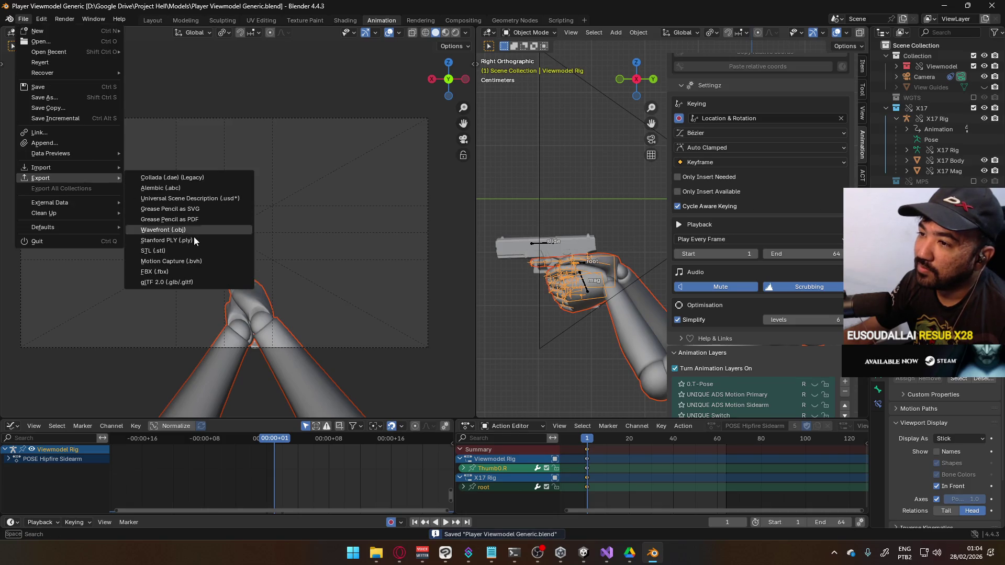
click(183, 271)
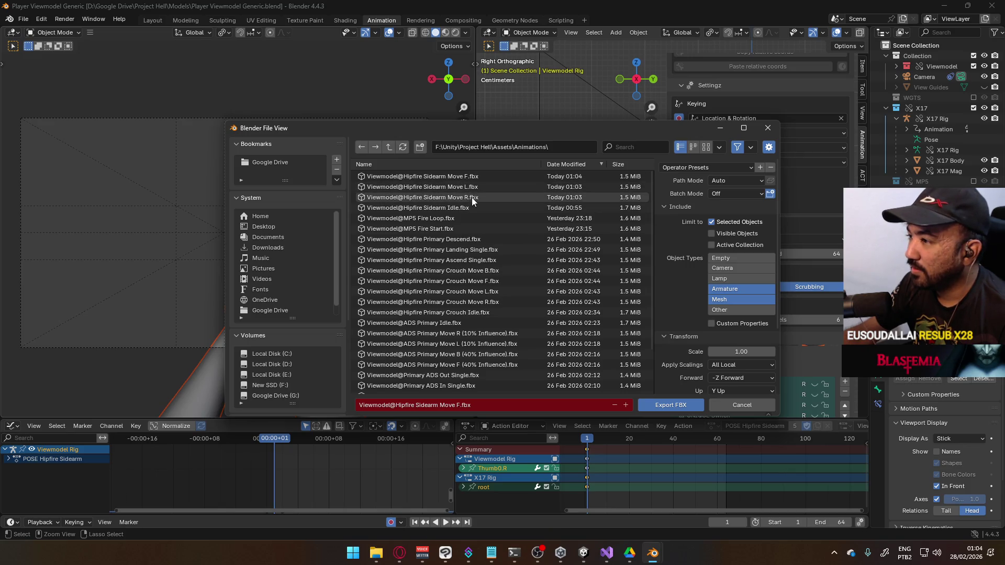
click(450, 176)
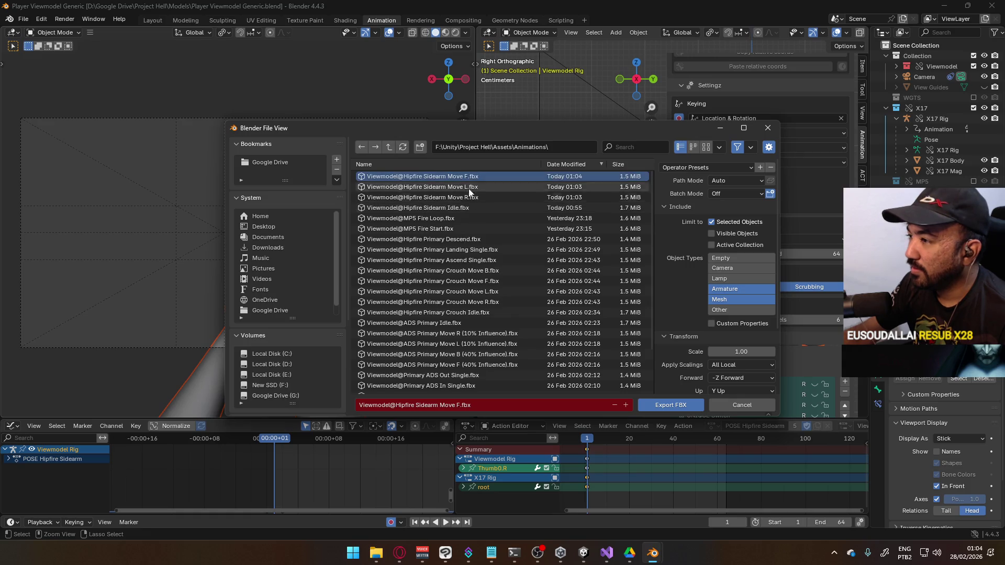
text(B)
click(655, 404)
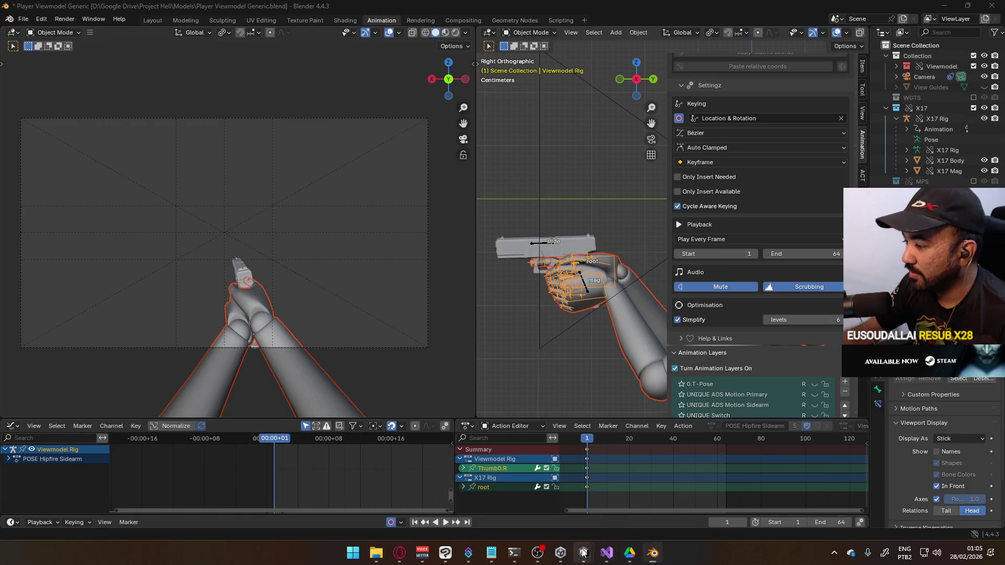
In Unity, select the four Sidearm Move B, F, L and R clips.
mouse_move(584, 553)
mouse_move(651, 513)
click(528, 500)
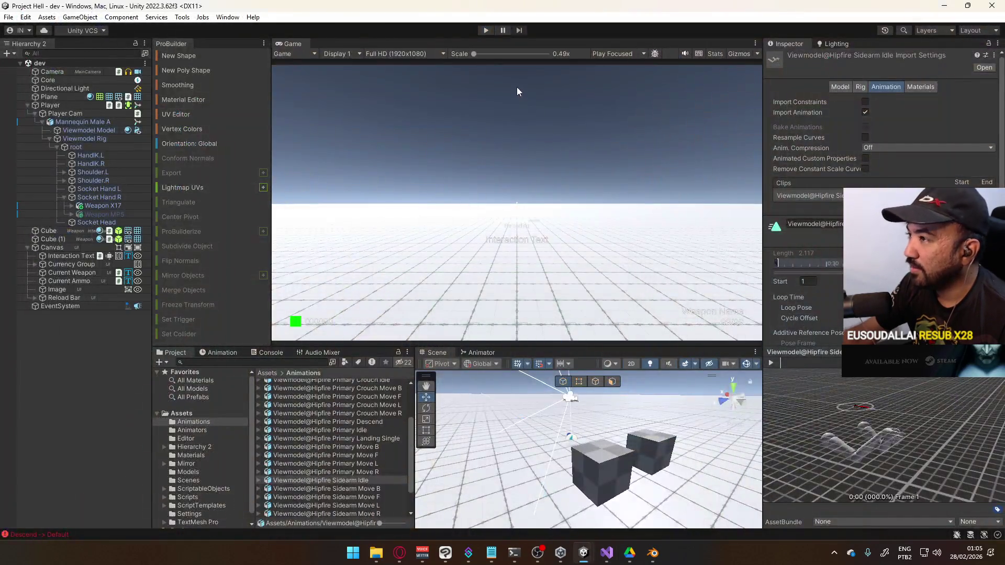
scroll(391, 456, down, 2)
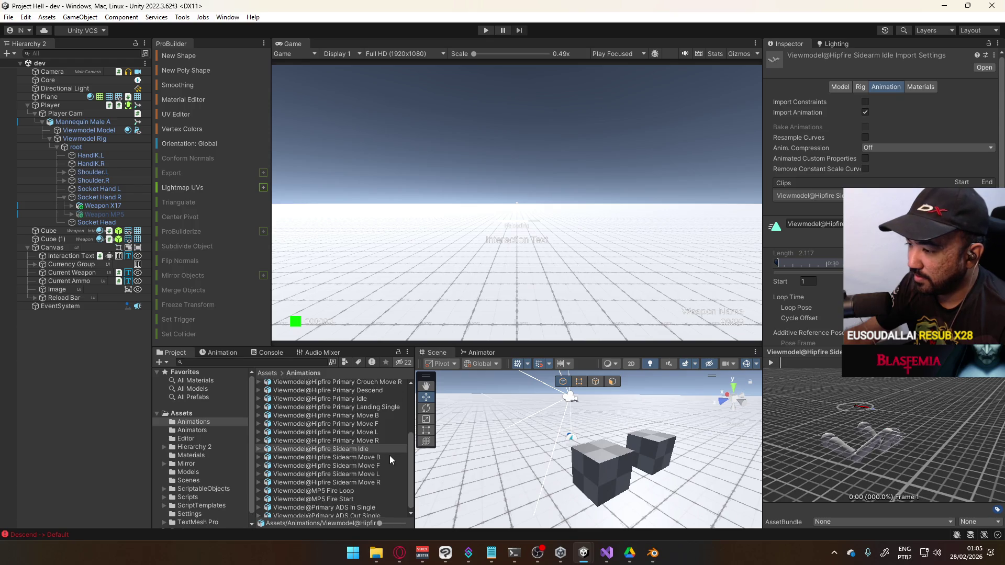
click(351, 457)
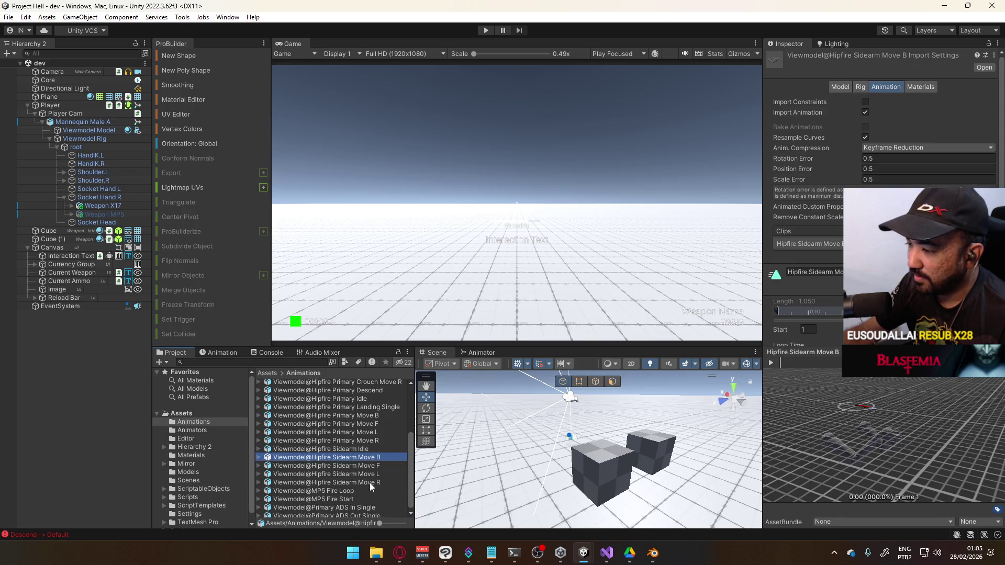
shift+click(369, 482)
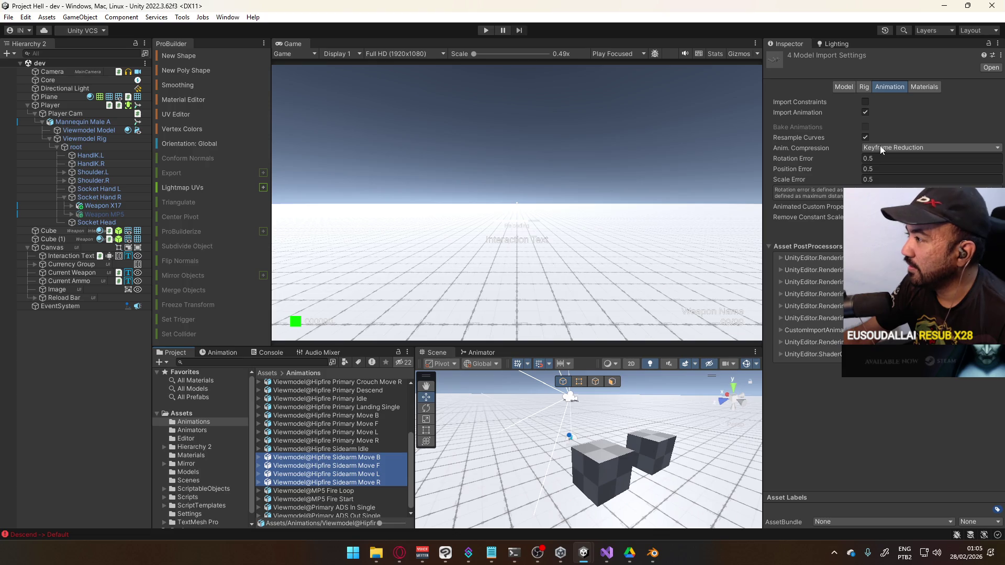
Set Anim. Compression to Off, untick Resample Curves, and apply both changes.
click(893, 148)
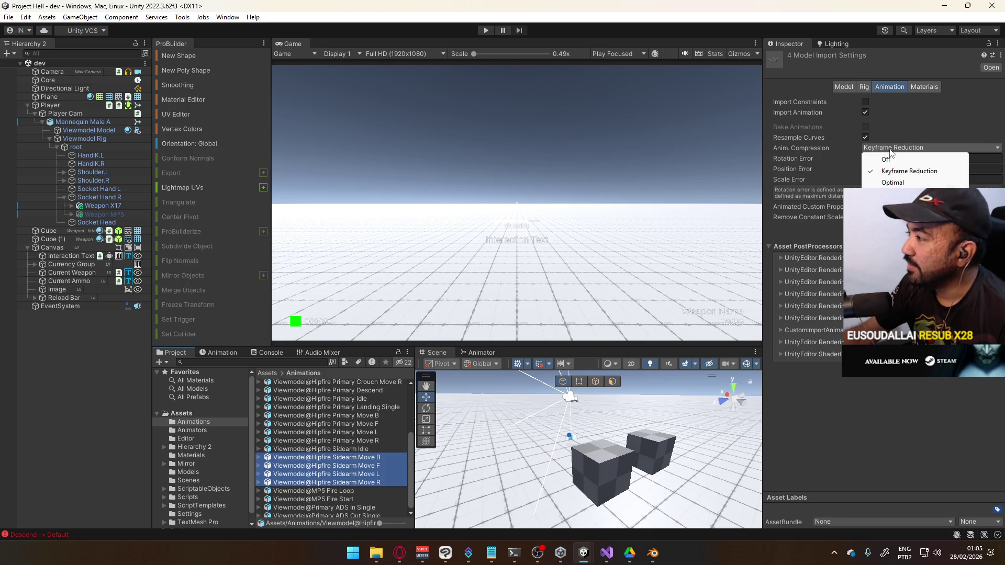
click(885, 159)
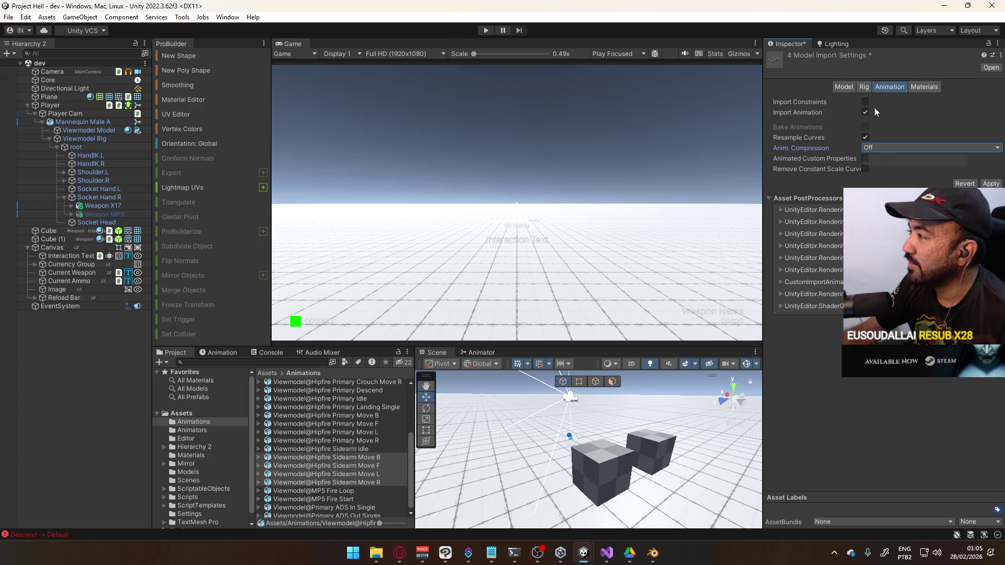
click(991, 183)
click(865, 137)
click(991, 183)
Review the clips' Materials, Rig and Model import settings.
click(925, 85)
click(889, 87)
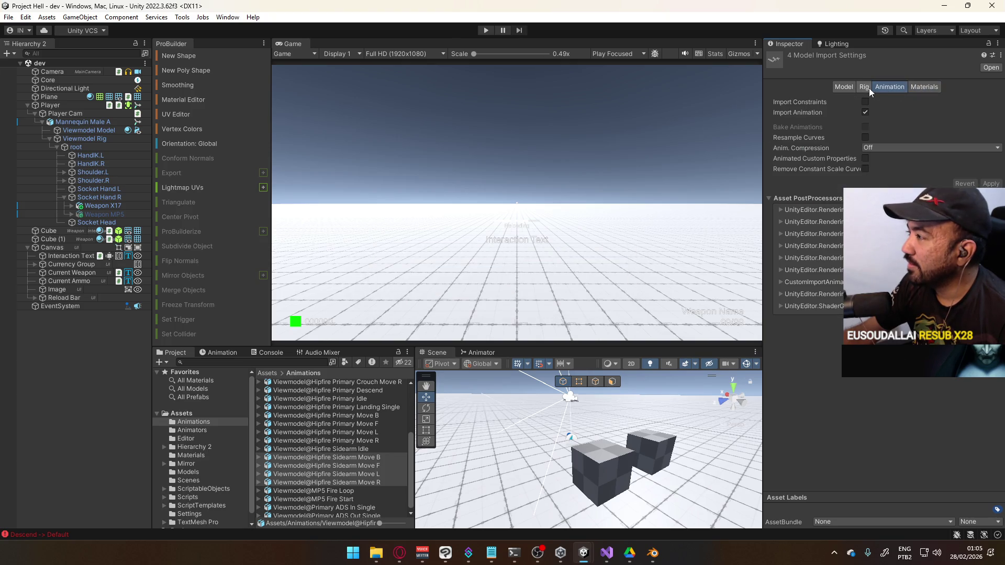
click(865, 87)
click(882, 101)
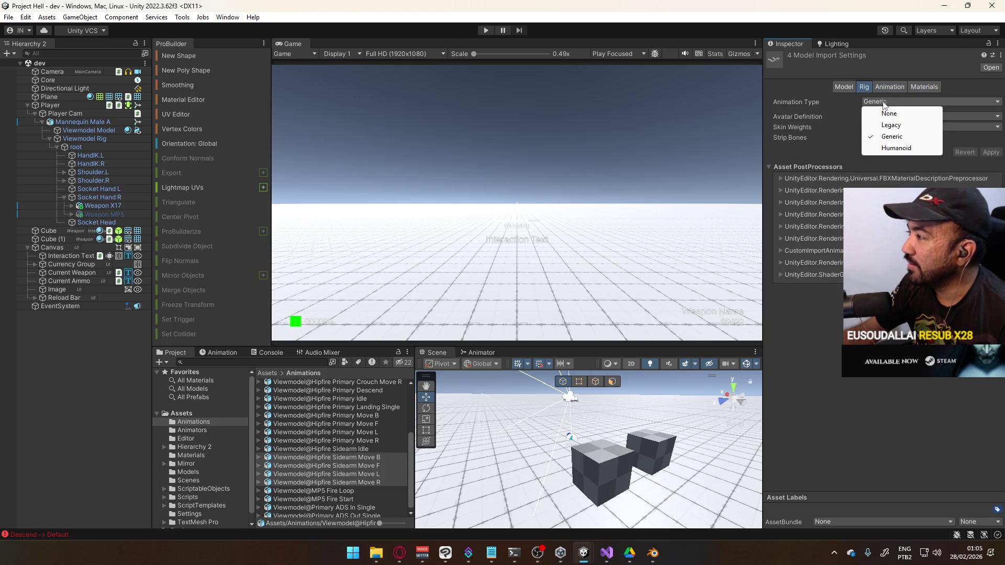
click(851, 90)
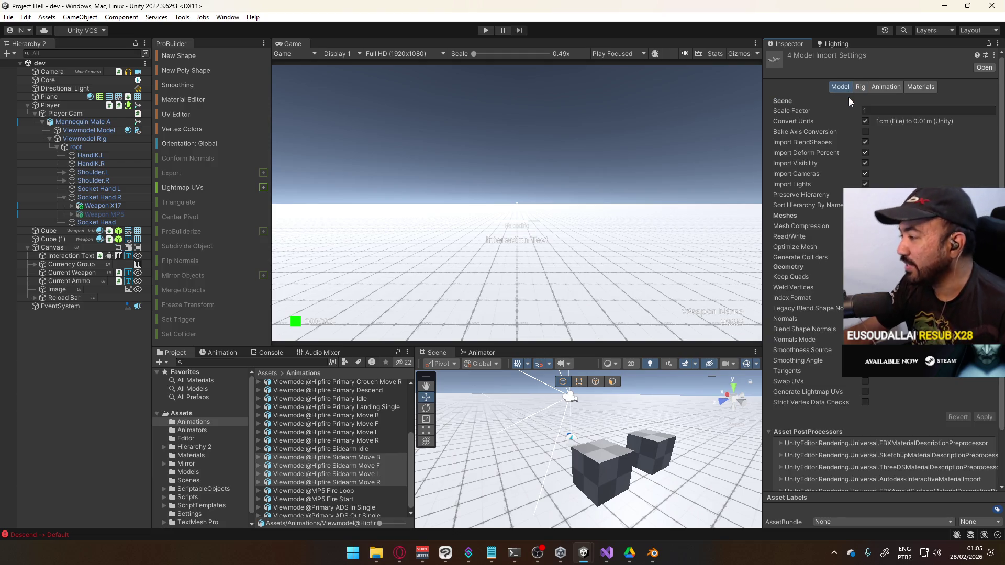